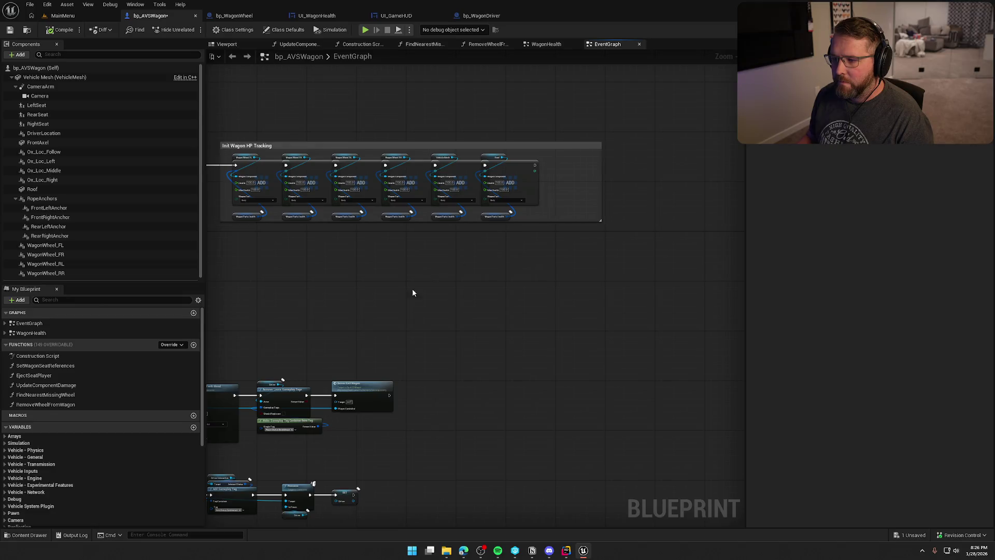
Spread the overlapping Add nodes to the right and widen the Init Wagon HP Tracking comment.
{"action": "mouse_move", "coordinate": [381, 202]}
{"action": "left_mouse_down"}
{"action": "mouse_move", "coordinate": [438, 207]}
{"action": "mouse_move", "coordinate": [422, 207]}
{"action": "left_mouse_up"}
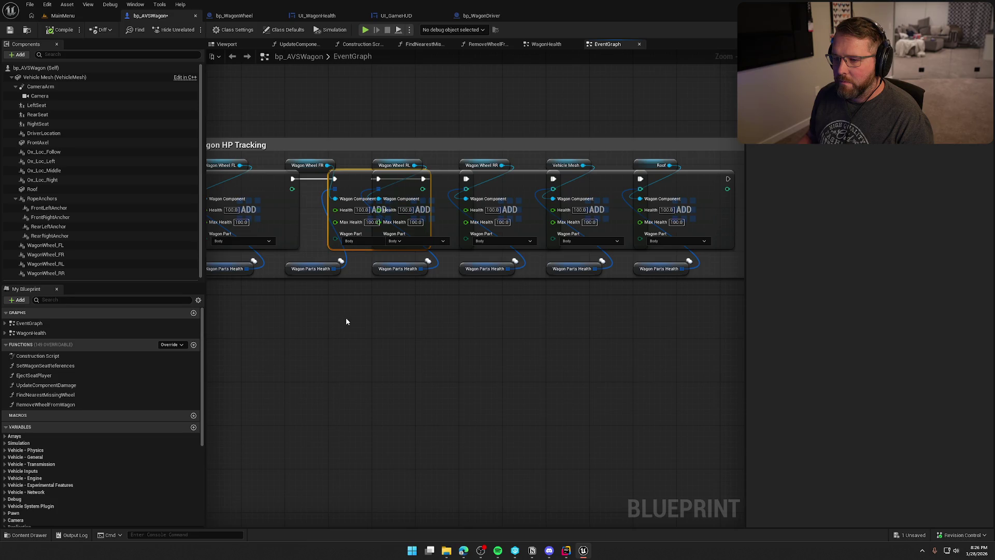
{"action": "mouse_move", "coordinate": [656, 230]}
{"action": "left_mouse_down"}
{"action": "mouse_move", "coordinate": [457, 211]}
{"action": "mouse_move", "coordinate": [311, 215]}
{"action": "left_mouse_up"}
{"action": "left_click_drag", "start_coordinate": [482, 228], "coordinate": [569, 228]}
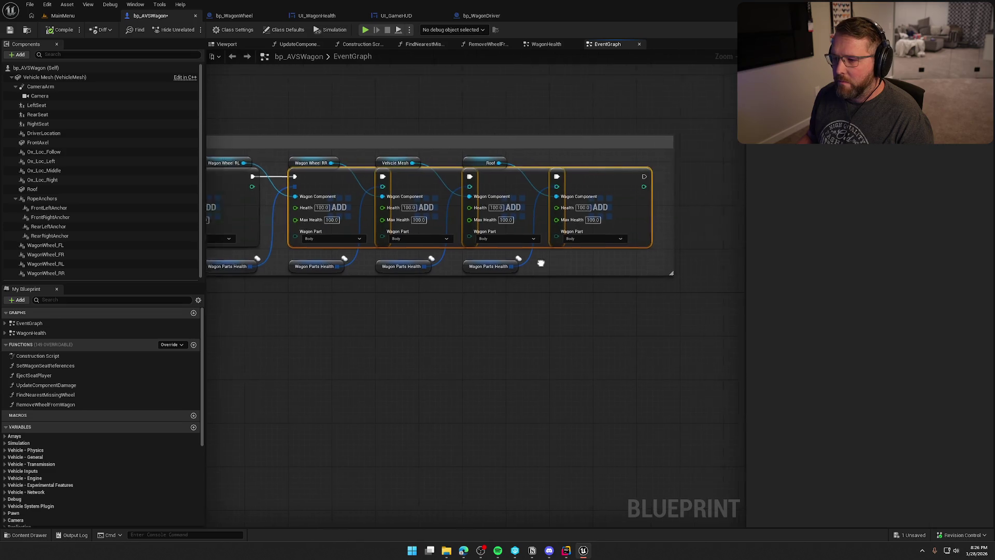
{"action": "left_click_drag", "start_coordinate": [555, 263], "coordinate": [473, 257]}
{"action": "left_click_drag", "start_coordinate": [605, 242], "coordinate": [746, 247]}
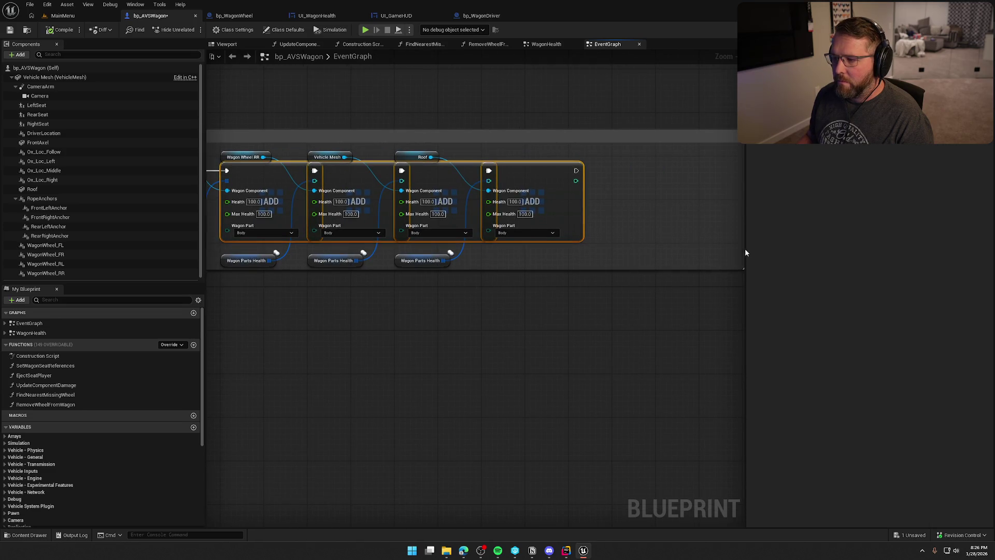
{"action": "scroll", "coordinate": [492, 342], "scroll_direction": "down", "scroll_amount": 3}
Push the rightmost Add nodes further right and stretch the comment box to enclose them all.
{"action": "left_click", "coordinate": [494, 321]}
{"action": "mouse_move", "coordinate": [584, 228]}
{"action": "left_mouse_down"}
{"action": "mouse_move", "coordinate": [394, 218]}
{"action": "mouse_move", "coordinate": [443, 221]}
{"action": "left_mouse_up"}
{"action": "mouse_move", "coordinate": [530, 281]}
{"action": "left_mouse_down"}
{"action": "mouse_move", "coordinate": [466, 205]}
{"action": "mouse_move", "coordinate": [503, 223]}
{"action": "mouse_move", "coordinate": [548, 223]}
{"action": "left_mouse_up"}
{"action": "left_click_drag", "start_coordinate": [474, 219], "coordinate": [518, 220]}
{"action": "left_click", "coordinate": [514, 272]}
{"action": "mouse_move", "coordinate": [514, 277]}
{"action": "left_mouse_down"}
{"action": "mouse_move", "coordinate": [555, 277]}
{"action": "mouse_move", "coordinate": [546, 274]}
{"action": "left_mouse_up"}
{"action": "scroll", "coordinate": [395, 327], "scroll_direction": "up", "scroll_amount": 5}
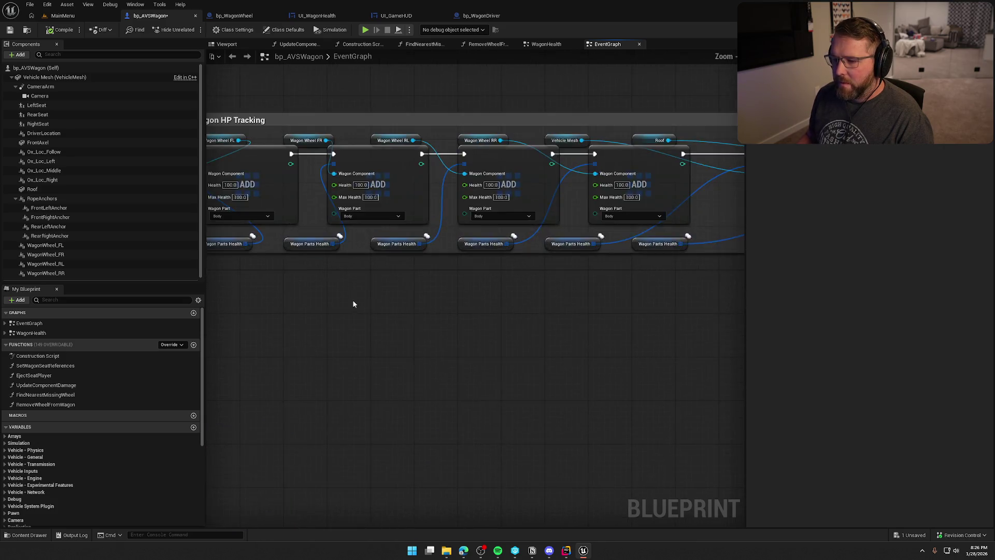
{"action": "left_click_drag", "start_coordinate": [337, 362], "coordinate": [401, 341]}
Set the first Add node's Wagon Part to FrontLeftWheel.
{"action": "left_click_drag", "start_coordinate": [293, 275], "coordinate": [293, 262]}
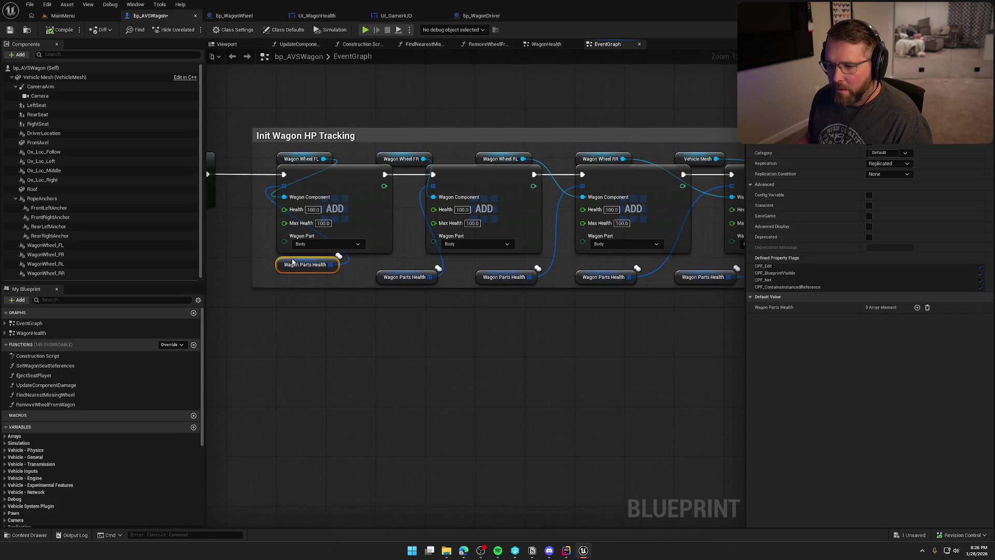
{"action": "left_click", "coordinate": [325, 244]}
{"action": "left_click", "coordinate": [310, 255]}
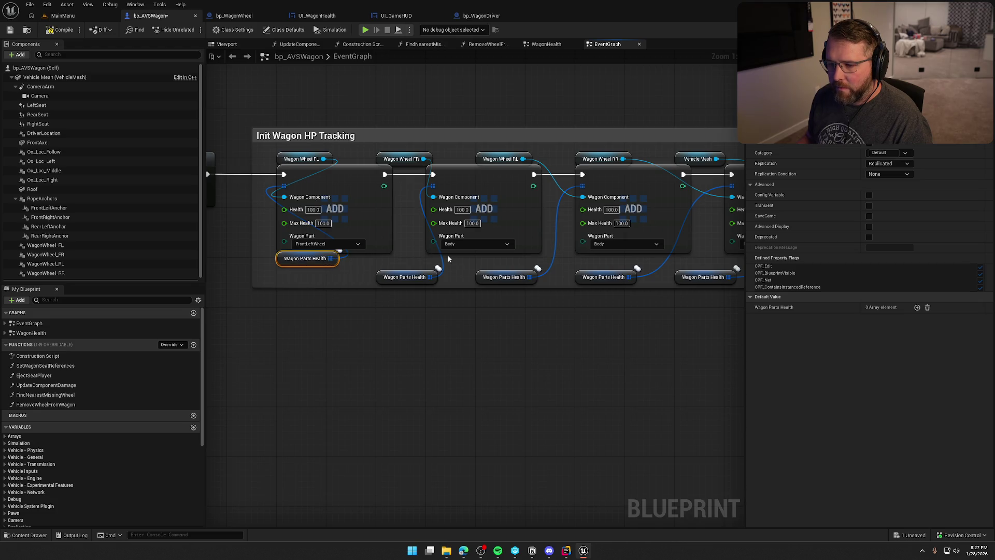
Rearrange the Wagon Parts Health and wheel getters so each sits under its Add node.
{"action": "left_click_drag", "start_coordinate": [393, 280], "coordinate": [443, 261]}
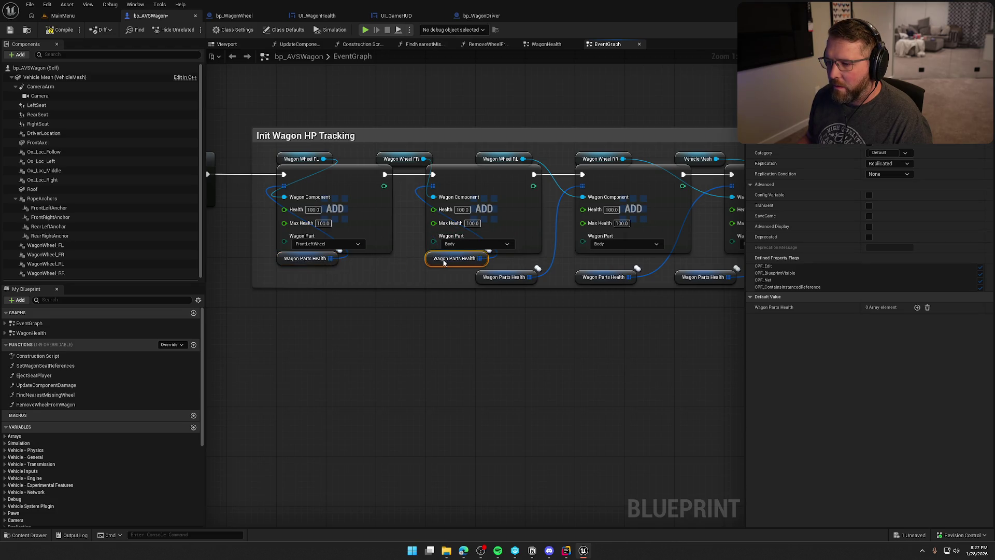
{"action": "left_click_drag", "start_coordinate": [405, 161], "coordinate": [519, 159]}
{"action": "left_click_drag", "start_coordinate": [544, 243], "coordinate": [474, 248]}
{"action": "scroll", "coordinate": [474, 248], "scroll_direction": "down", "scroll_amount": 3}
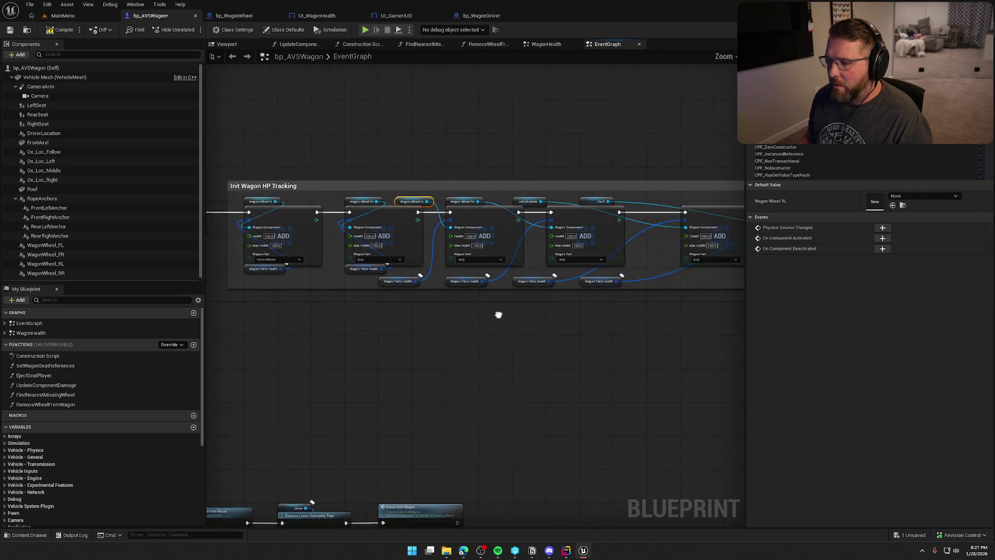
{"action": "left_click_drag", "start_coordinate": [684, 288], "coordinate": [507, 272]}
{"action": "left_click", "coordinate": [344, 303]}
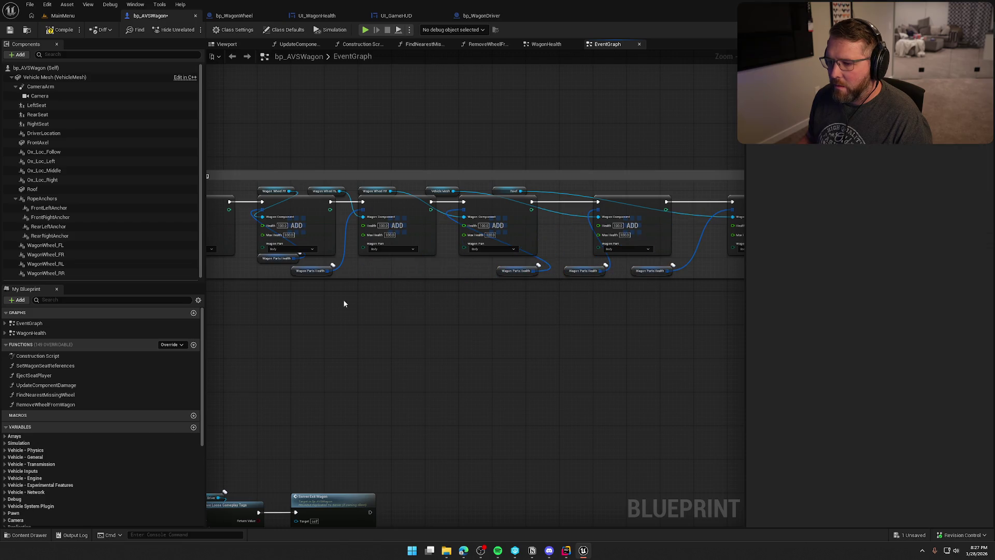
{"action": "left_click_drag", "start_coordinate": [303, 273], "coordinate": [370, 260]}
{"action": "left_click", "coordinate": [373, 304]}
{"action": "scroll", "coordinate": [373, 304], "scroll_direction": "up", "scroll_amount": 2}
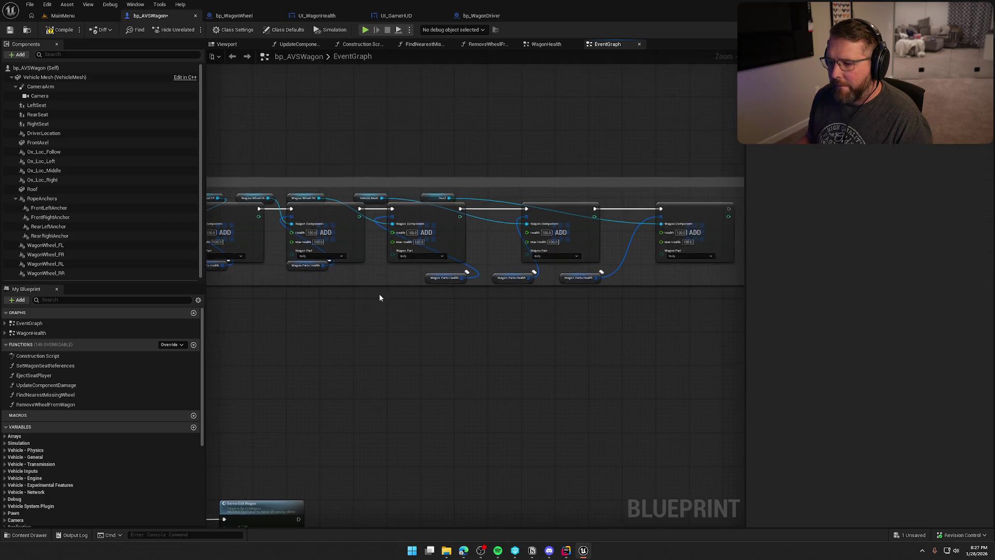
{"action": "mouse_move", "coordinate": [450, 275]}
{"action": "left_mouse_down"}
{"action": "mouse_move", "coordinate": [394, 256]}
{"action": "mouse_move", "coordinate": [485, 253]}
{"action": "left_mouse_up"}
Shift the middle and third Add nodes left, remove the surplus Add node, and shrink the comment.
{"action": "left_click", "coordinate": [521, 166], "text": "ctrl"}
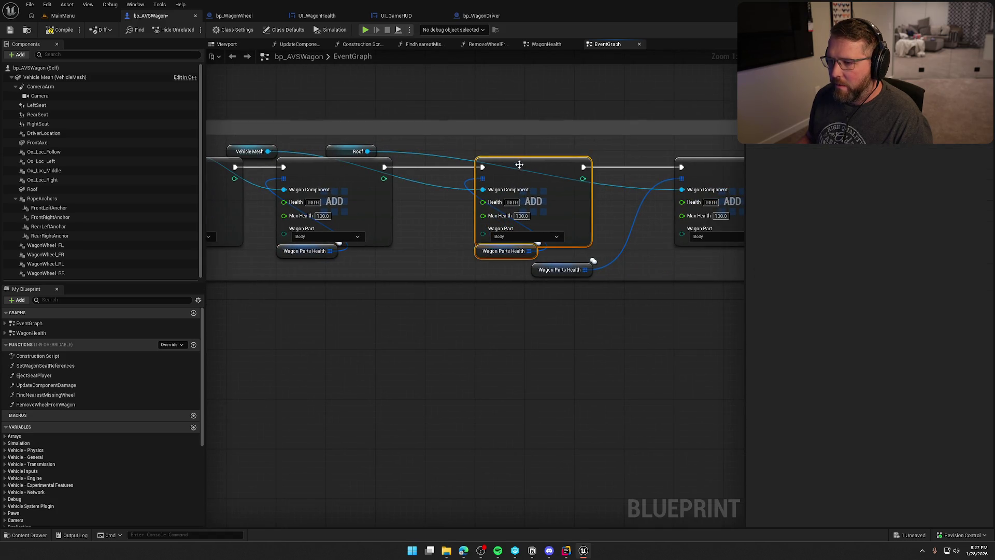
{"action": "left_click_drag", "start_coordinate": [521, 166], "coordinate": [466, 167]}
{"action": "left_click", "coordinate": [355, 322]}
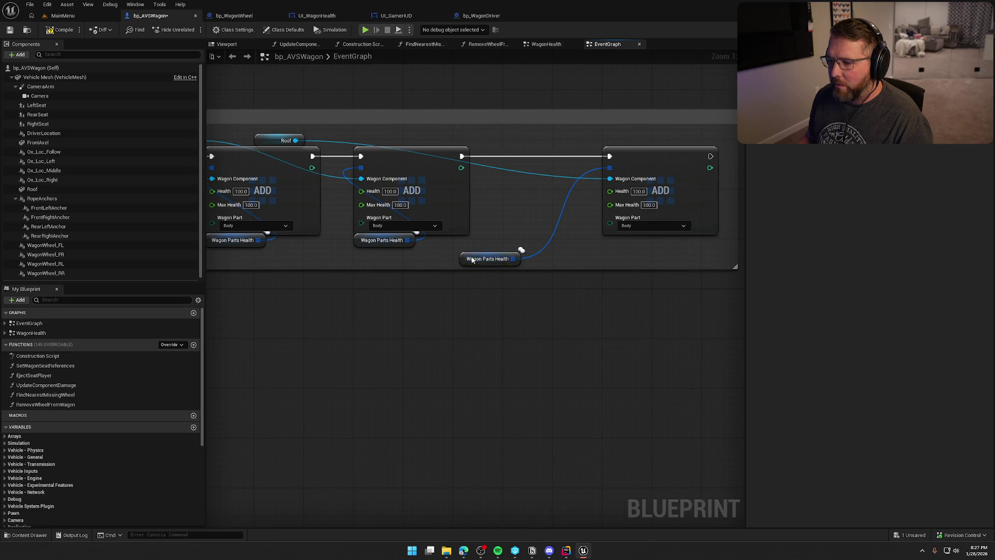
{"action": "left_click_drag", "start_coordinate": [472, 259], "coordinate": [612, 243]}
{"action": "left_click", "coordinate": [652, 151], "text": "ctrl"}
{"action": "left_click_drag", "start_coordinate": [652, 152], "coordinate": [552, 152]}
{"action": "key", "text": "ctrl+z"}
{"action": "left_click_drag", "start_coordinate": [617, 189], "coordinate": [527, 191]}
Align the Roof getter with its Add node and set that node's Wagon Part to Roof.
{"action": "scroll", "coordinate": [589, 381], "scroll_direction": "down", "scroll_amount": 1}
{"action": "scroll", "coordinate": [406, 318], "scroll_direction": "up", "scroll_amount": 1}
{"action": "mouse_move", "coordinate": [313, 176]}
{"action": "left_mouse_down"}
{"action": "mouse_move", "coordinate": [555, 158]}
{"action": "mouse_move", "coordinate": [562, 176]}
{"action": "left_mouse_up"}
{"action": "left_click", "coordinate": [578, 260]}
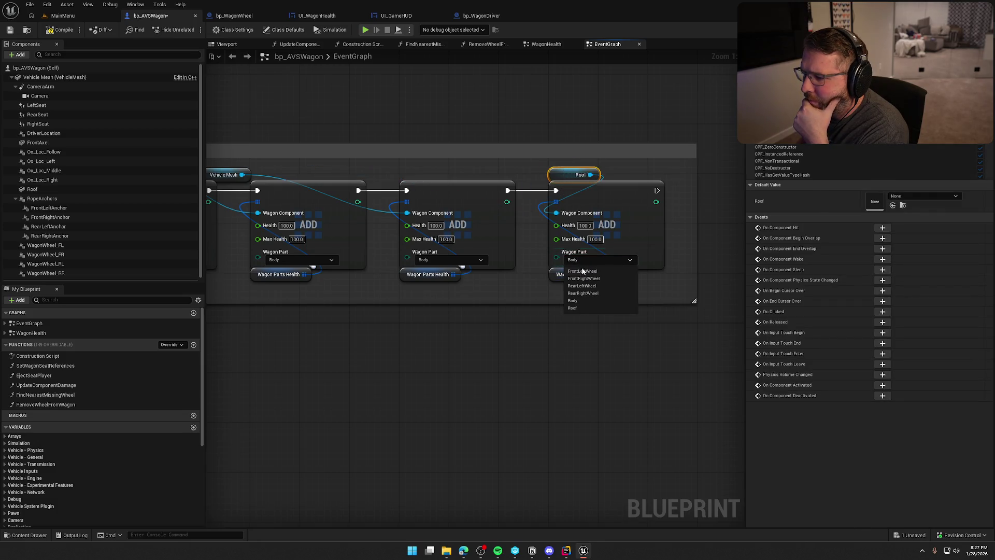
{"action": "left_click", "coordinate": [581, 306]}
Set the rear-right Add node's Wagon Part to RearRightWheel.
{"action": "mouse_move", "coordinate": [224, 175]}
{"action": "left_mouse_down"}
{"action": "mouse_move", "coordinate": [430, 173]}
{"action": "mouse_move", "coordinate": [420, 175]}
{"action": "left_mouse_up"}
{"action": "mouse_move", "coordinate": [482, 354]}
{"action": "left_mouse_down"}
{"action": "mouse_move", "coordinate": [515, 347]}
{"action": "mouse_move", "coordinate": [535, 321]}
{"action": "left_mouse_up"}
{"action": "left_click_drag", "start_coordinate": [273, 164], "coordinate": [425, 165]}
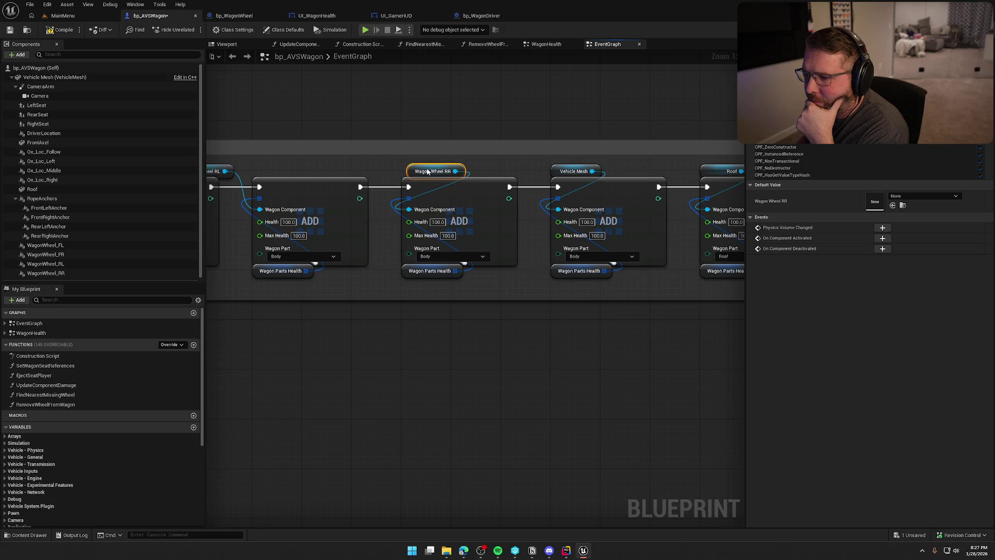
{"action": "left_click", "coordinate": [461, 256]}
{"action": "left_click", "coordinate": [435, 289]}
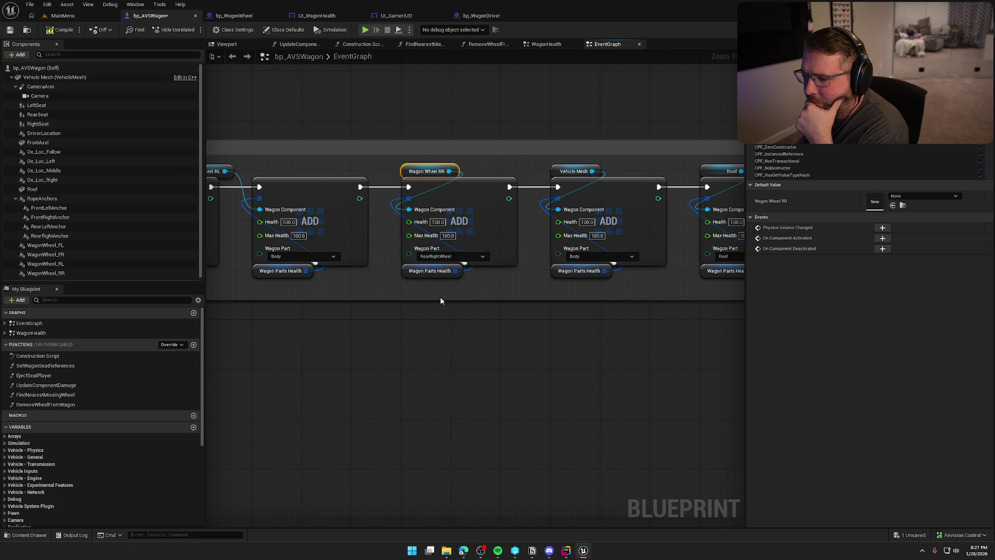
Set the rear-left Add node's Wagon Part to RearLeftWheel.
{"action": "left_click_drag", "start_coordinate": [447, 293], "coordinate": [435, 286]}
{"action": "left_click_drag", "start_coordinate": [324, 187], "coordinate": [398, 187]}
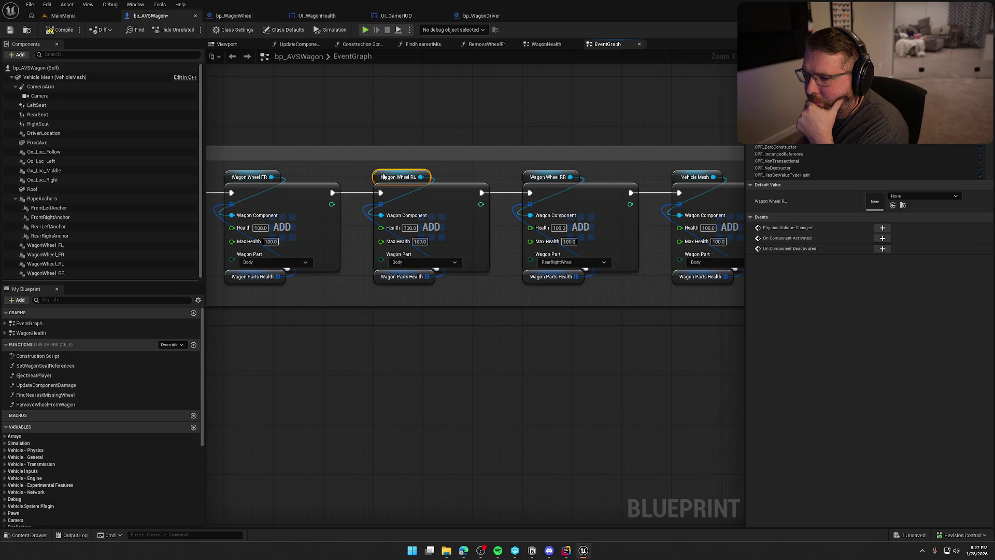
{"action": "left_click", "coordinate": [422, 262]}
{"action": "left_click", "coordinate": [406, 288]}
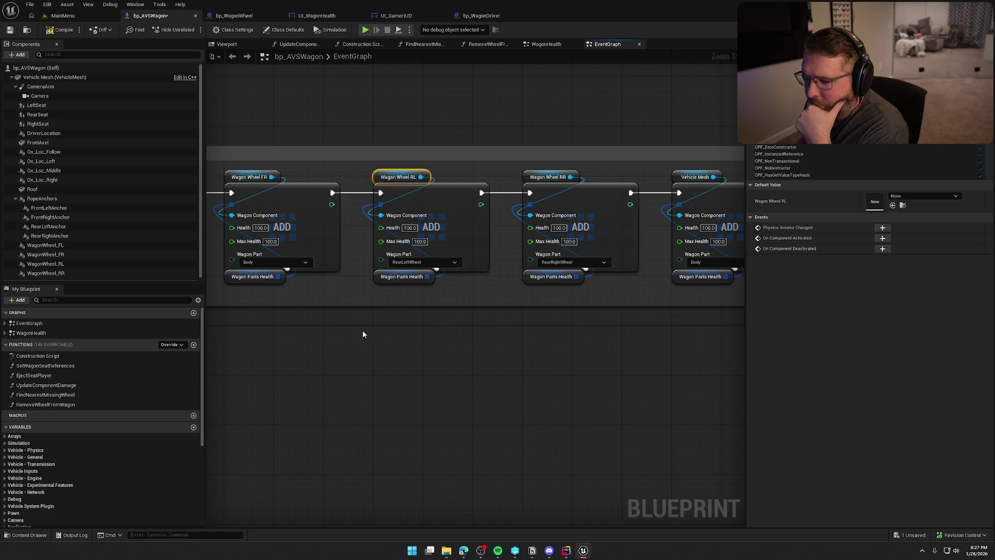
Set the front-right Add node to FrontRightWheel and compile bp_AVSWagon.
{"action": "left_click_drag", "start_coordinate": [363, 330], "coordinate": [513, 327]}
{"action": "left_click", "coordinate": [424, 262]}
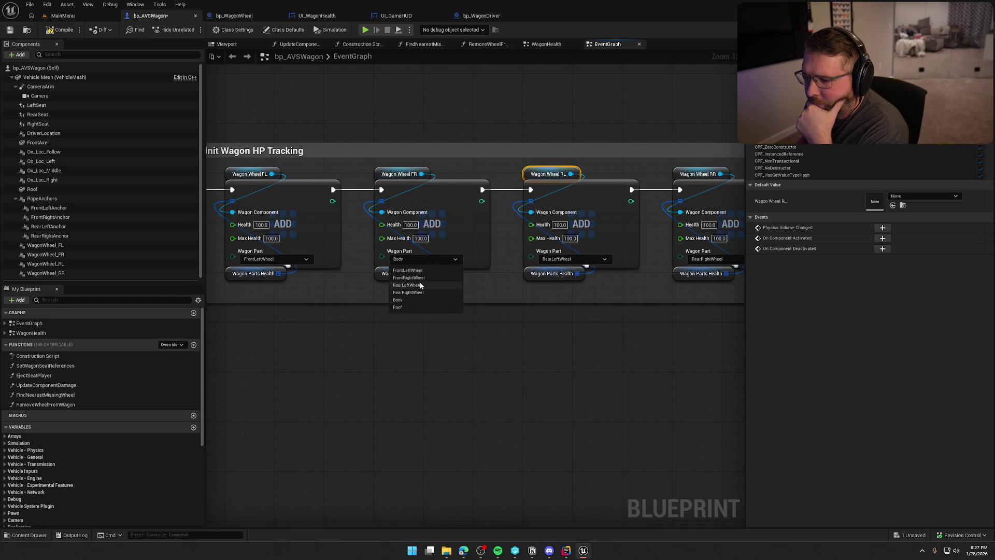
{"action": "left_click", "coordinate": [409, 278]}
{"action": "left_click_drag", "start_coordinate": [397, 332], "coordinate": [514, 336]}
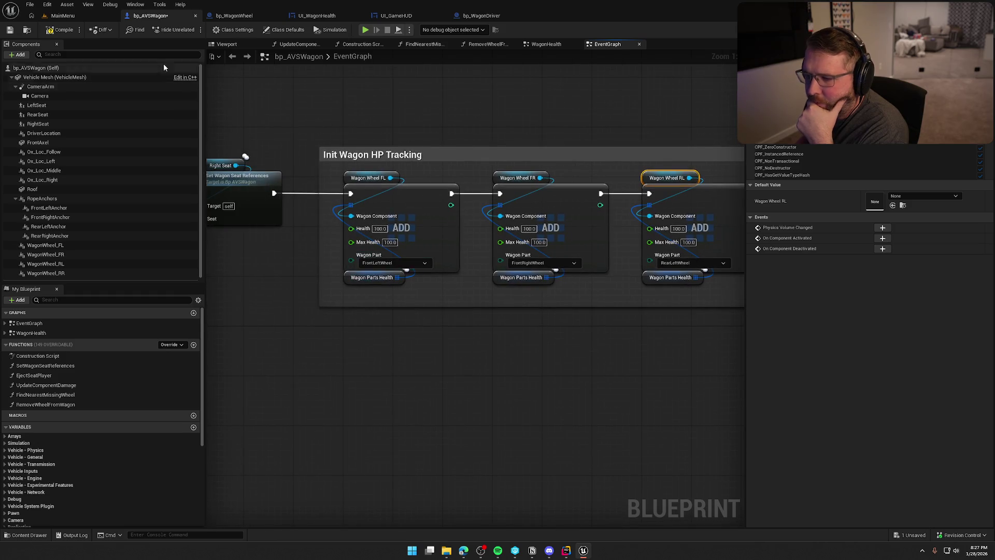
{"action": "left_click", "coordinate": [61, 29]}
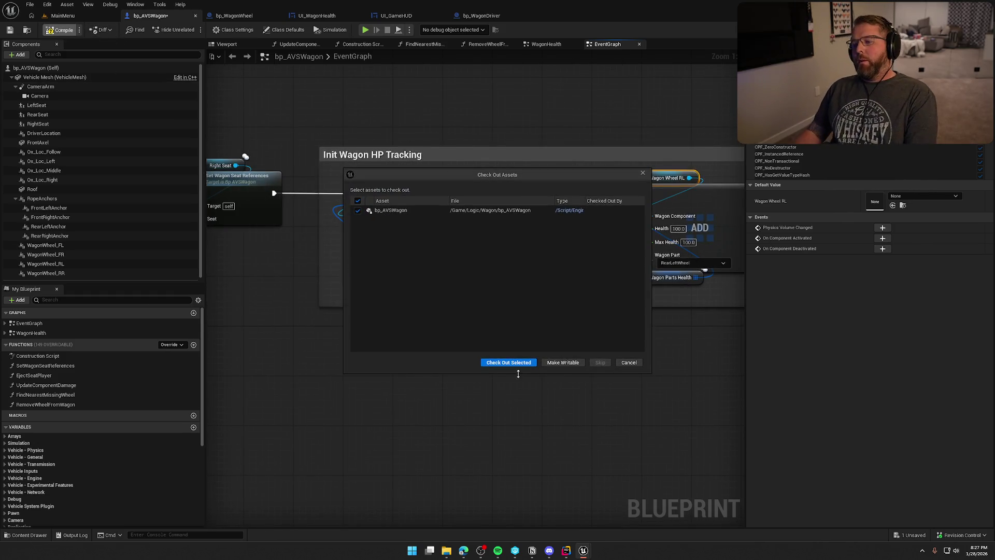
Check out the wagon blueprint, open UI_WagonHealth, hide the Animations panel, and show its Graph.
{"action": "left_click", "coordinate": [520, 361]}
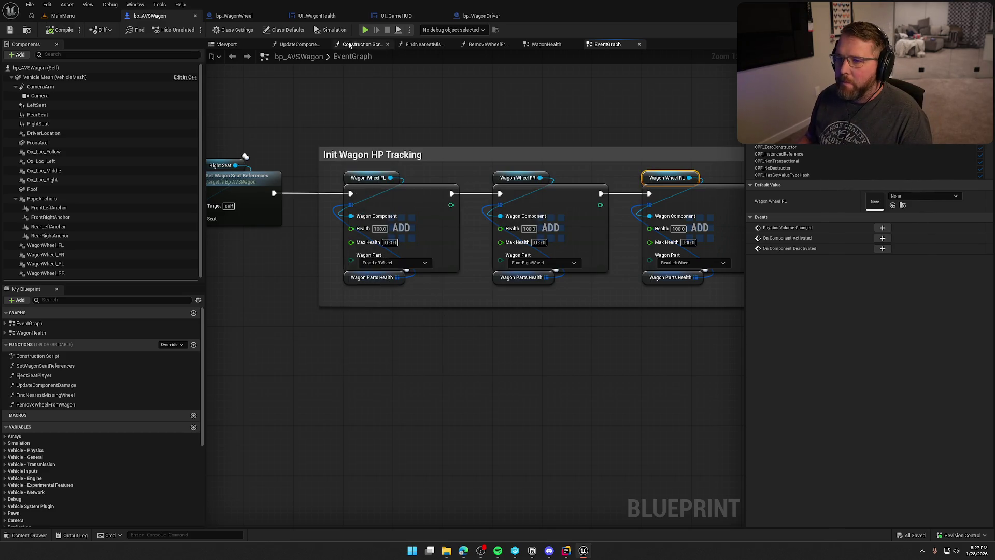
{"action": "left_click", "coordinate": [397, 16]}
{"action": "double_click", "coordinate": [732, 132]}
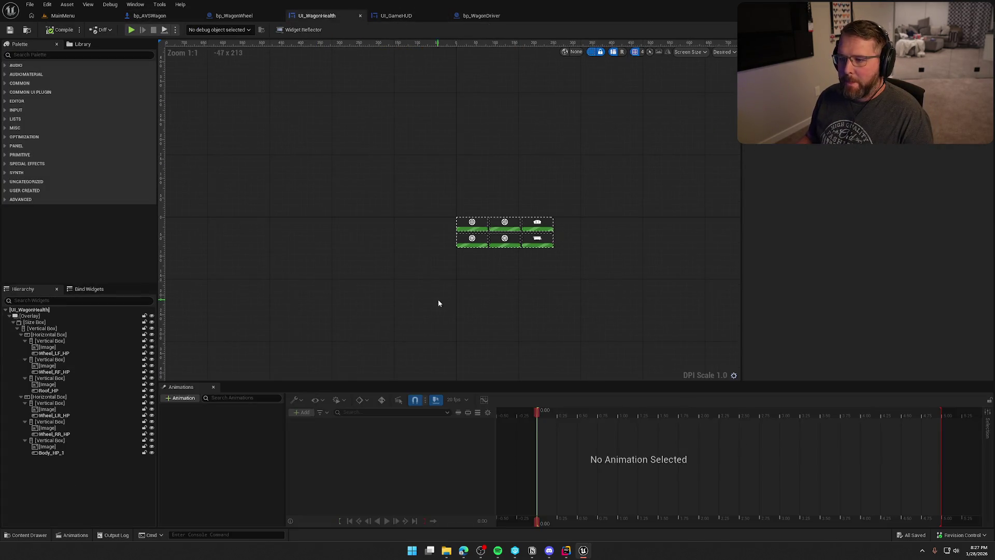
{"action": "left_click", "coordinate": [213, 387]}
{"action": "left_click", "coordinate": [969, 29]}
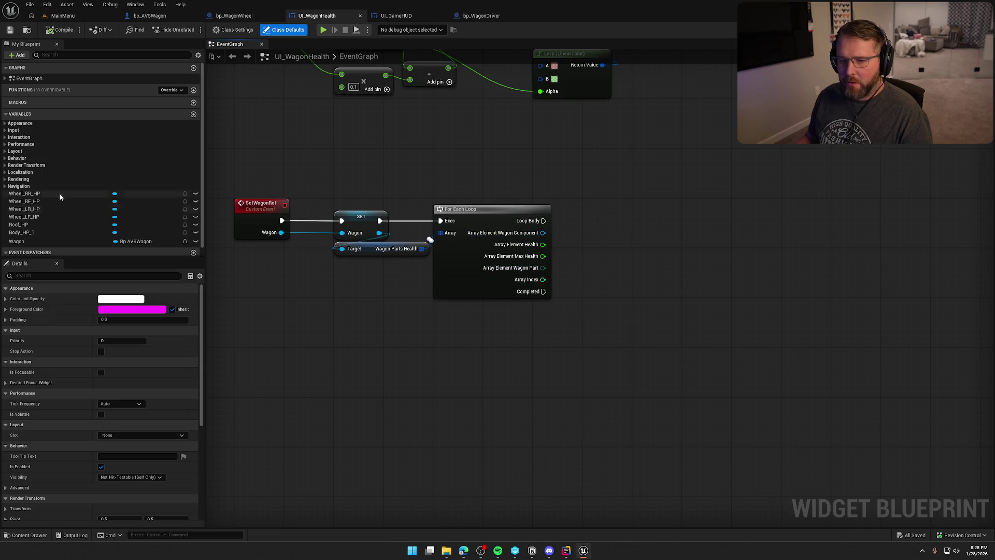
Move the SetWagonRef loop nodes up beside the Event Tick nodes.
{"action": "left_click_drag", "start_coordinate": [542, 267], "coordinate": [583, 260]}
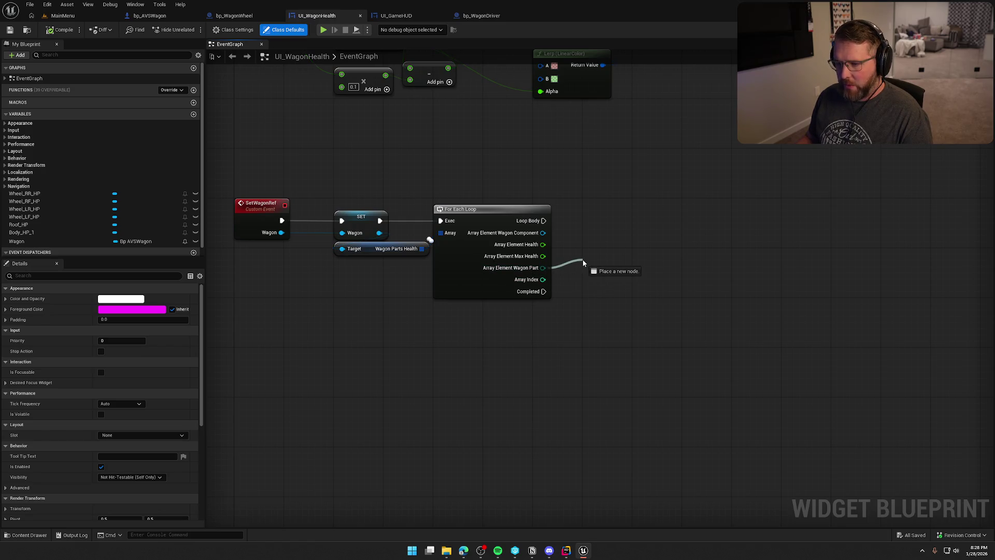
{"action": "left_click_drag", "start_coordinate": [582, 261], "coordinate": [583, 259]}
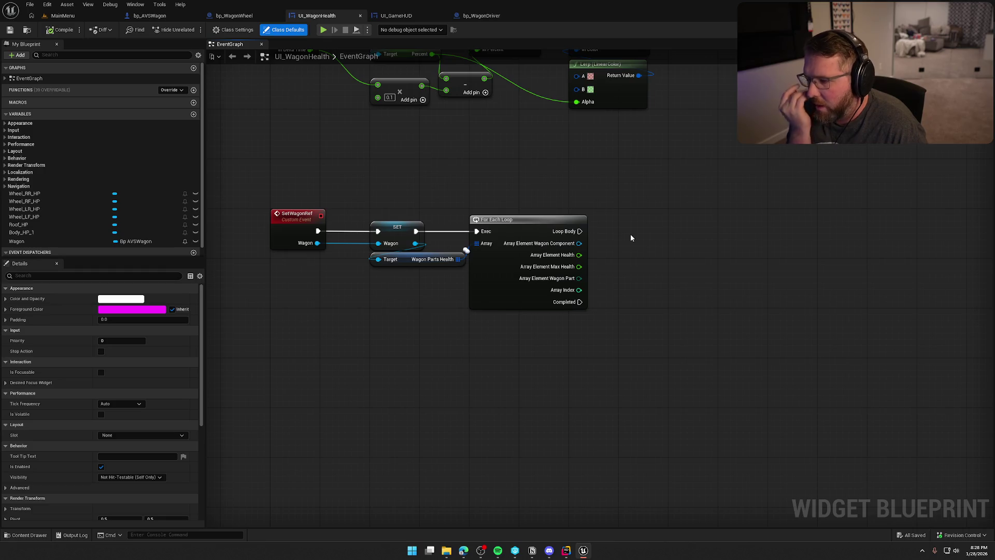
{"action": "mouse_move", "coordinate": [631, 235]}
{"action": "left_mouse_down"}
{"action": "mouse_move", "coordinate": [630, 347]}
{"action": "mouse_move", "coordinate": [620, 350]}
{"action": "left_mouse_up"}
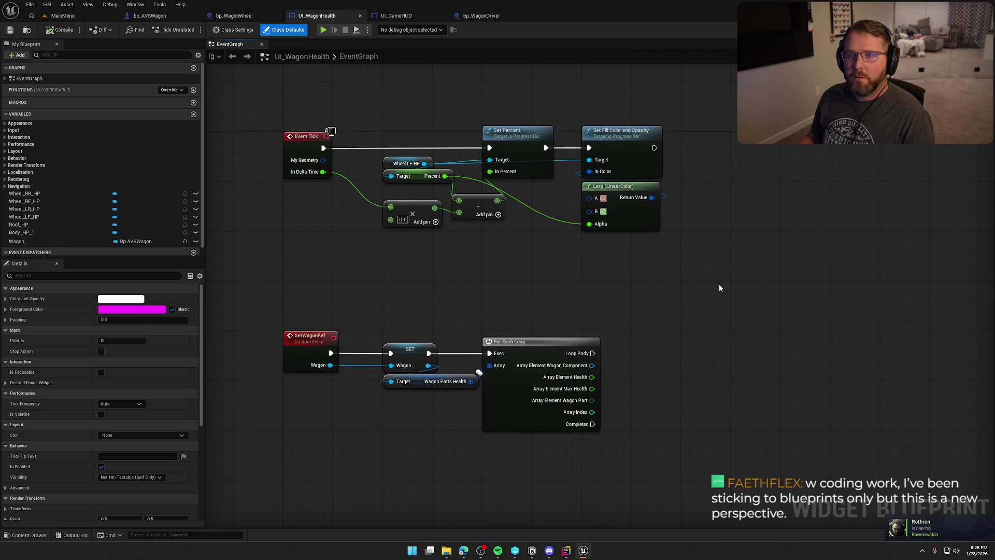
{"action": "left_click_drag", "start_coordinate": [719, 285], "coordinate": [689, 276]}
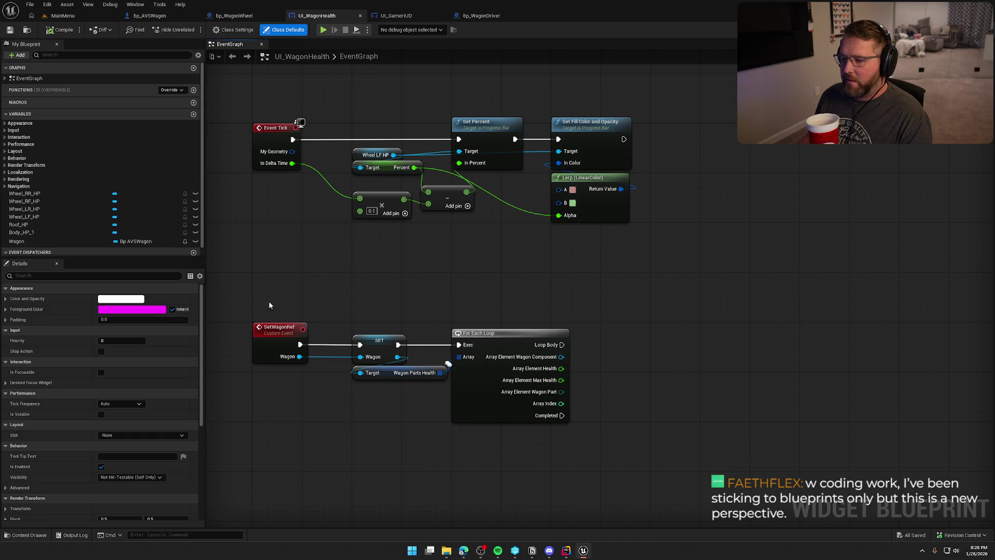
{"action": "left_click_drag", "start_coordinate": [275, 307], "coordinate": [575, 428]}
{"action": "left_click_drag", "start_coordinate": [380, 340], "coordinate": [379, 290]}
{"action": "left_click_drag", "start_coordinate": [334, 388], "coordinate": [362, 400]}
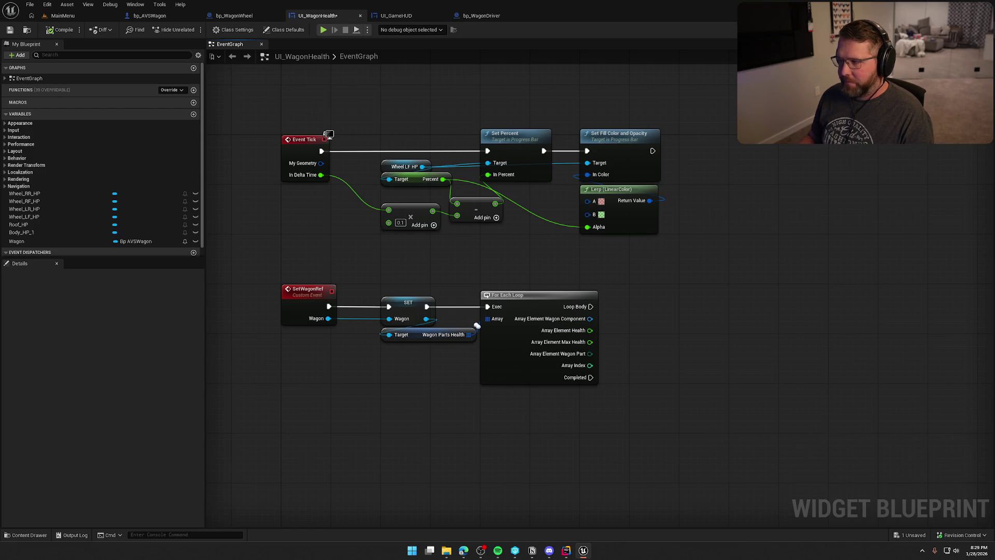
Flip between Designer and Graph views, then open the UI_GameHUD blueprint.
{"action": "key", "text": "shift+F4"}
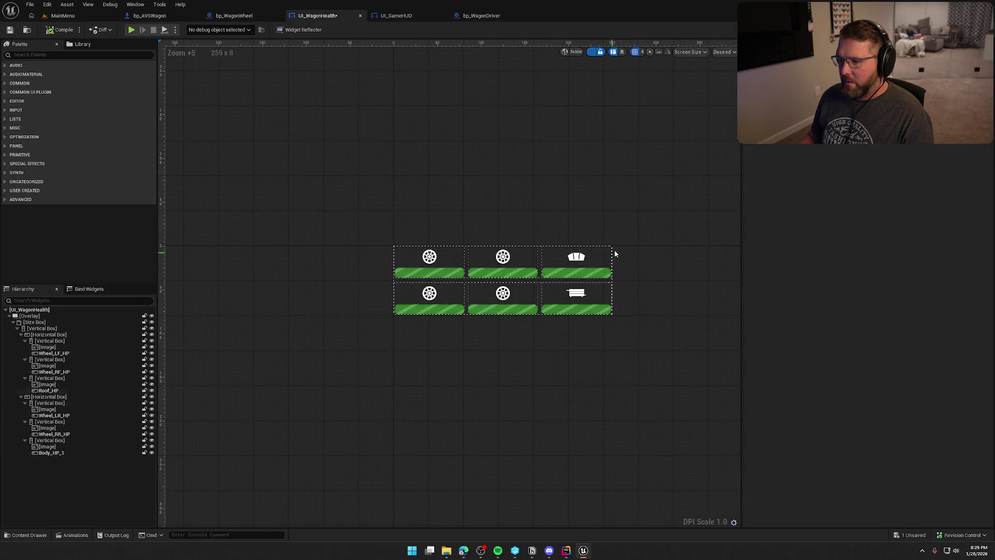
{"action": "key", "text": "shift+F12"}
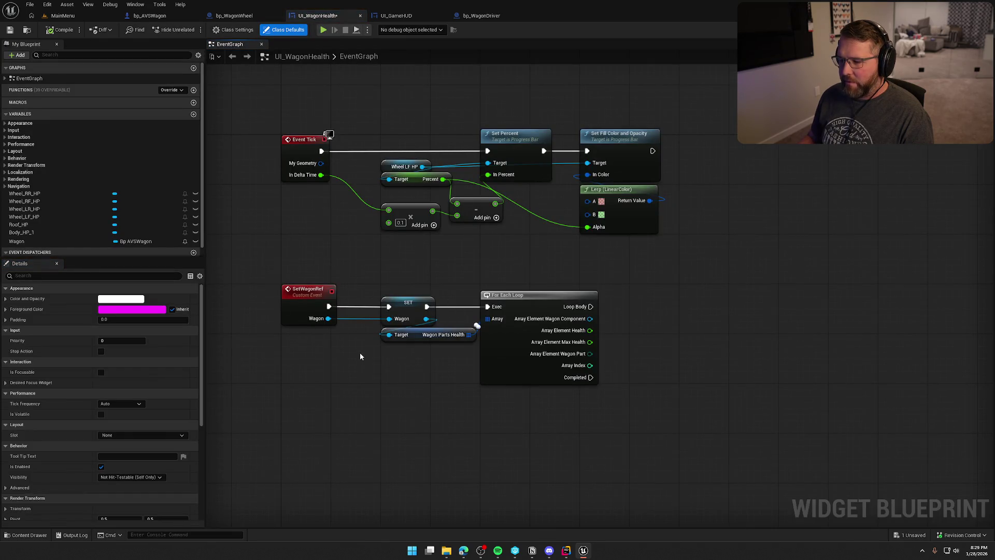
{"action": "mouse_move", "coordinate": [279, 270]}
{"action": "left_mouse_down"}
{"action": "mouse_move", "coordinate": [446, 322]}
{"action": "mouse_move", "coordinate": [550, 383]}
{"action": "left_mouse_up"}
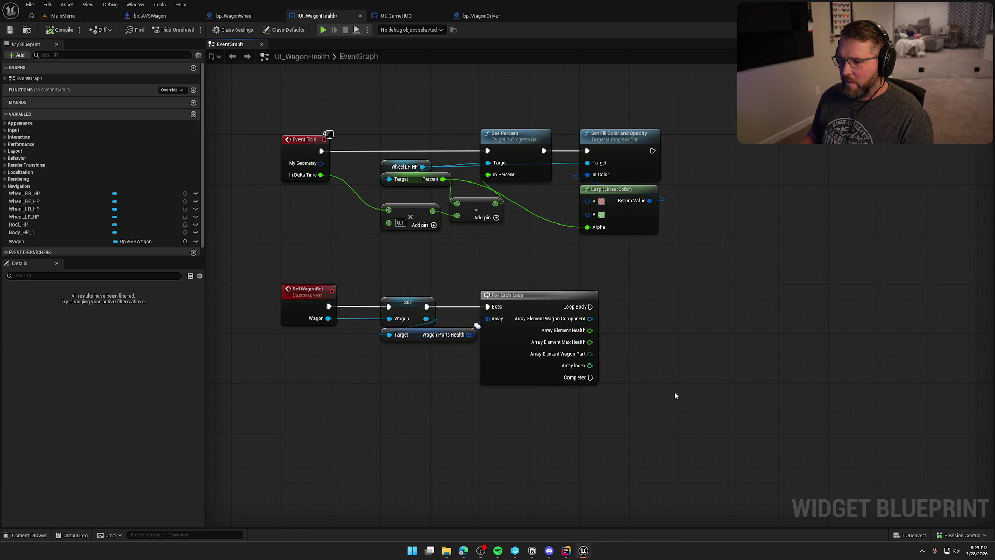
{"action": "left_click", "coordinate": [407, 16]}
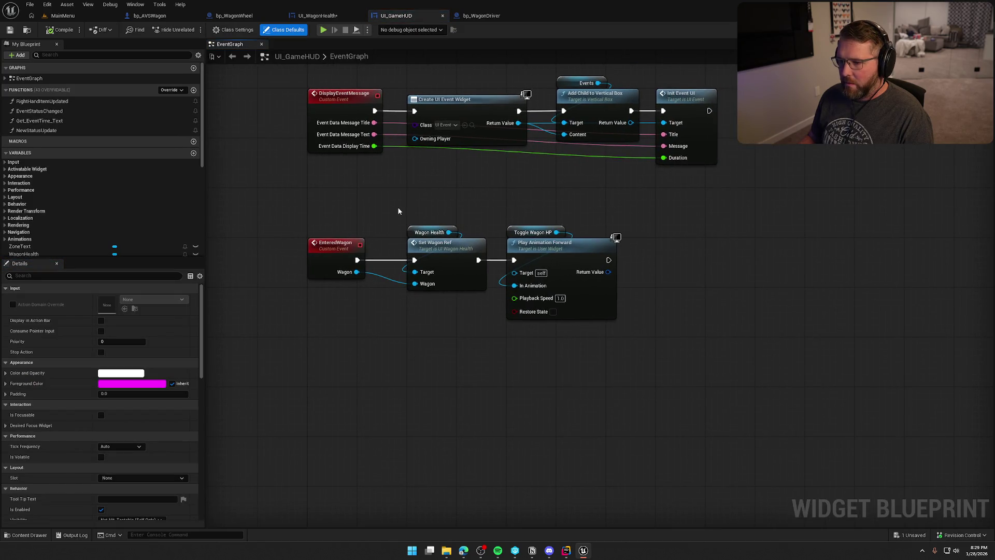
Add a SET Wagon node off Wagon Health, wired between EnteredWagon and Play Animation Forward.
{"action": "left_click", "coordinate": [478, 323]}
{"action": "left_click_drag", "start_coordinate": [357, 271], "coordinate": [387, 302]}
{"action": "key", "text": "Escape"}
{"action": "left_click_drag", "start_coordinate": [449, 232], "coordinate": [444, 311]}
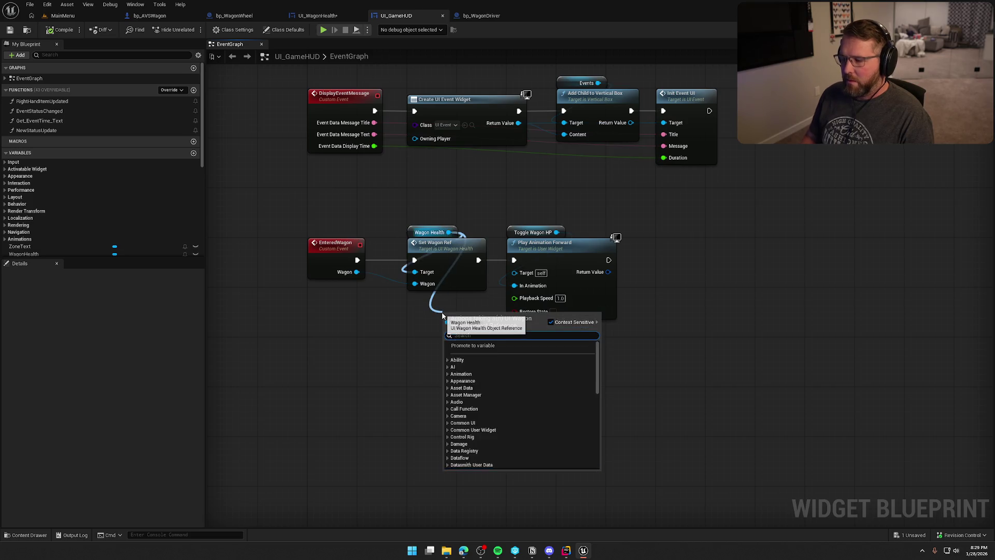
{"action": "type", "text": "set wagon"}
{"action": "left_click", "coordinate": [493, 377]}
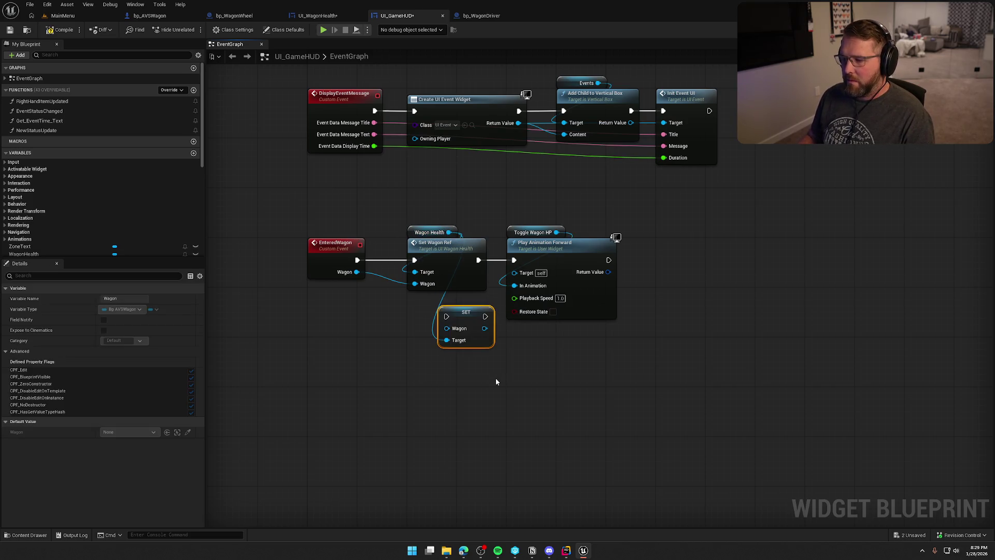
{"action": "left_click_drag", "start_coordinate": [446, 316], "coordinate": [357, 259]}
{"action": "left_click_drag", "start_coordinate": [485, 316], "coordinate": [516, 260]}
Delete the old Set Wagon Ref call, feed EnteredWagon's Wagon into SET, and compile UI_GameHUD.
{"action": "left_click", "coordinate": [446, 244]}
{"action": "key", "text": "Delete"}
{"action": "mouse_move", "coordinate": [462, 325]}
{"action": "left_mouse_down"}
{"action": "mouse_move", "coordinate": [432, 263]}
{"action": "mouse_move", "coordinate": [366, 282]}
{"action": "mouse_move", "coordinate": [357, 271]}
{"action": "left_mouse_up"}
{"action": "left_click", "coordinate": [398, 364]}
{"action": "left_click_drag", "start_coordinate": [395, 227], "coordinate": [395, 240]}
{"action": "left_click", "coordinate": [481, 204]}
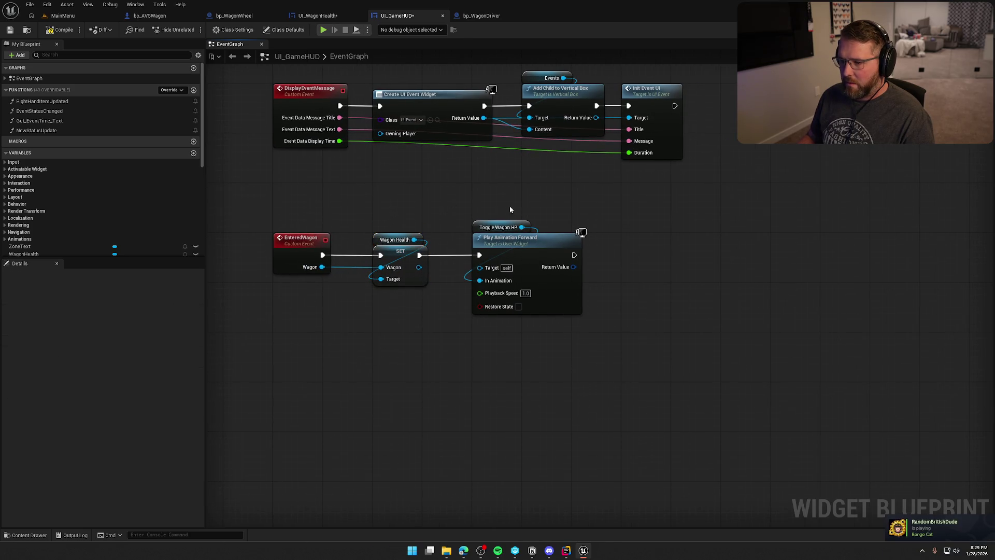
{"action": "left_click", "coordinate": [59, 29]}
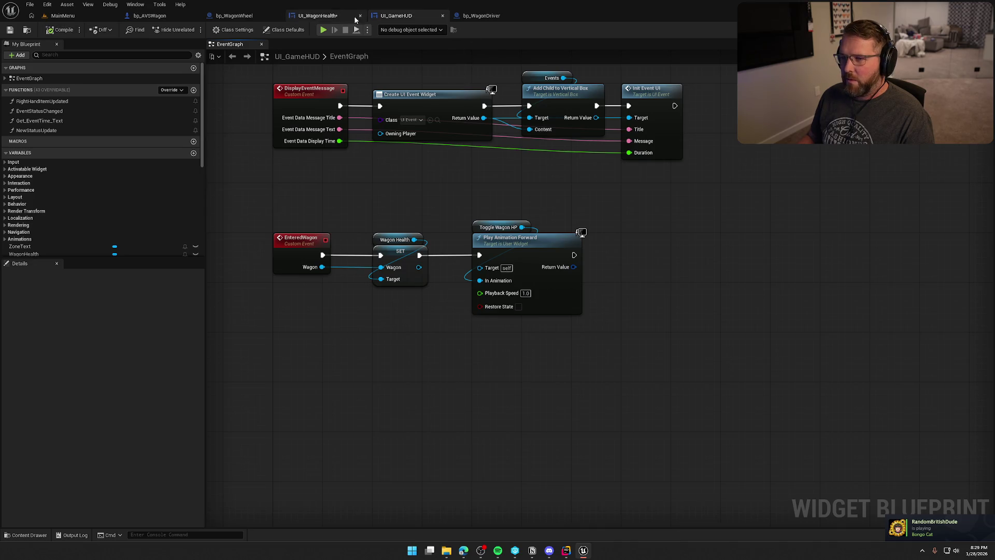
{"action": "left_click", "coordinate": [317, 16]}
Delete SetWagonRef and its SET, move the progress-bar nodes aside, and run For Each Loop from Event Tick.
{"action": "mouse_move", "coordinate": [268, 265]}
{"action": "left_mouse_down"}
{"action": "mouse_move", "coordinate": [449, 327]}
{"action": "mouse_move", "coordinate": [445, 294]}
{"action": "left_mouse_up"}
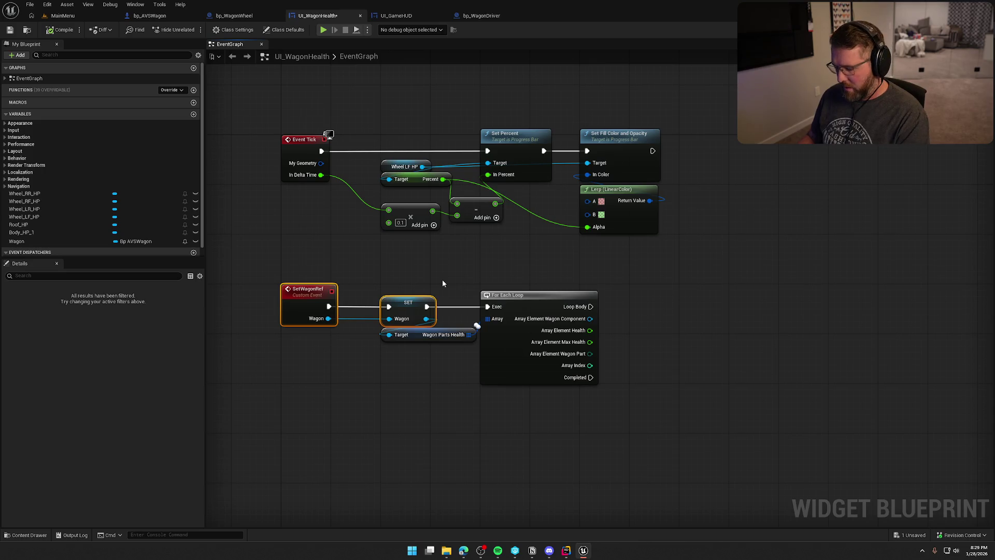
{"action": "key", "text": "Delete"}
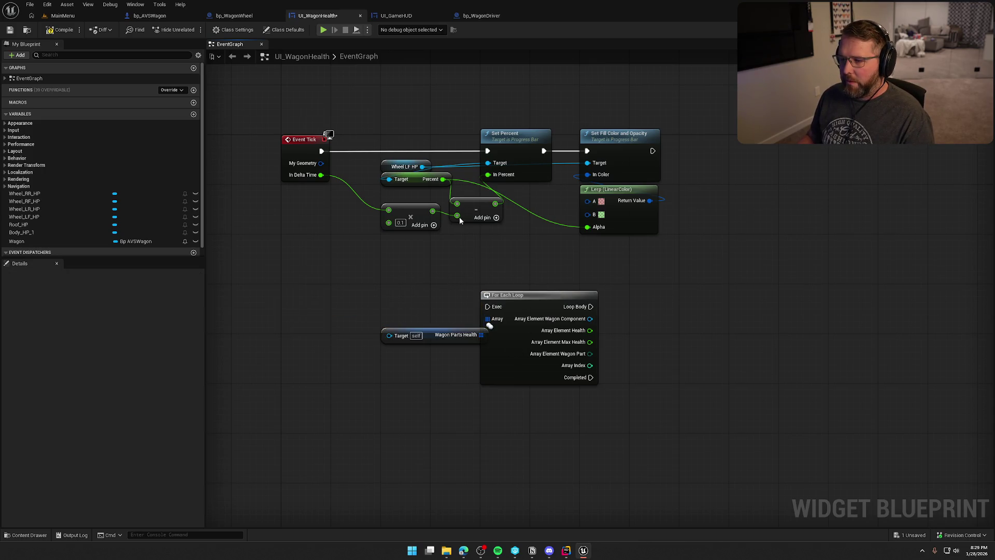
{"action": "left_click_drag", "start_coordinate": [377, 132], "coordinate": [665, 236]}
{"action": "left_click", "coordinate": [487, 150], "text": "alt"}
{"action": "left_click", "coordinate": [389, 210], "text": "alt"}
{"action": "left_click_drag", "start_coordinate": [410, 207], "coordinate": [685, 232]}
{"action": "left_click", "coordinate": [467, 278]}
{"action": "mouse_move", "coordinate": [321, 150]}
{"action": "left_mouse_down"}
{"action": "mouse_move", "coordinate": [487, 306]}
{"action": "mouse_move", "coordinate": [499, 155]}
{"action": "mouse_move", "coordinate": [565, 151]}
{"action": "mouse_move", "coordinate": [532, 151]}
{"action": "left_mouse_up"}
Route Event Tick through a validated Wagon get into the loop, with Wagon targeting Wagon Parts Health.
{"action": "left_click_drag", "start_coordinate": [121, 241], "coordinate": [320, 243]}
{"action": "left_click", "coordinate": [320, 240]}
{"action": "right_click", "coordinate": [328, 247]}
{"action": "left_click", "coordinate": [357, 439]}
{"action": "mouse_move", "coordinate": [383, 190]}
{"action": "left_mouse_down"}
{"action": "mouse_move", "coordinate": [407, 211]}
{"action": "mouse_move", "coordinate": [325, 259]}
{"action": "mouse_move", "coordinate": [468, 231]}
{"action": "mouse_move", "coordinate": [472, 219]}
{"action": "mouse_move", "coordinate": [343, 225]}
{"action": "mouse_move", "coordinate": [419, 198]}
{"action": "left_mouse_up"}
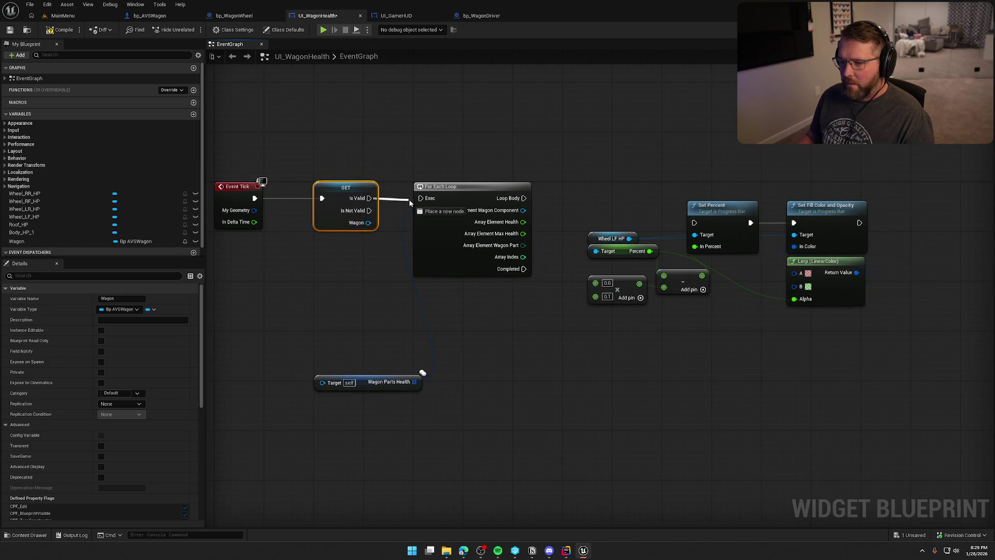
{"action": "left_click_drag", "start_coordinate": [322, 377], "coordinate": [348, 391]}
{"action": "left_click_drag", "start_coordinate": [351, 359], "coordinate": [394, 234]}
{"action": "left_click_drag", "start_coordinate": [386, 398], "coordinate": [378, 256]}
{"action": "left_click", "coordinate": [383, 306]}
Move the right-hand progress-bar nodes up and right to tidy the graph.
{"action": "left_click_drag", "start_coordinate": [440, 350], "coordinate": [390, 346]}
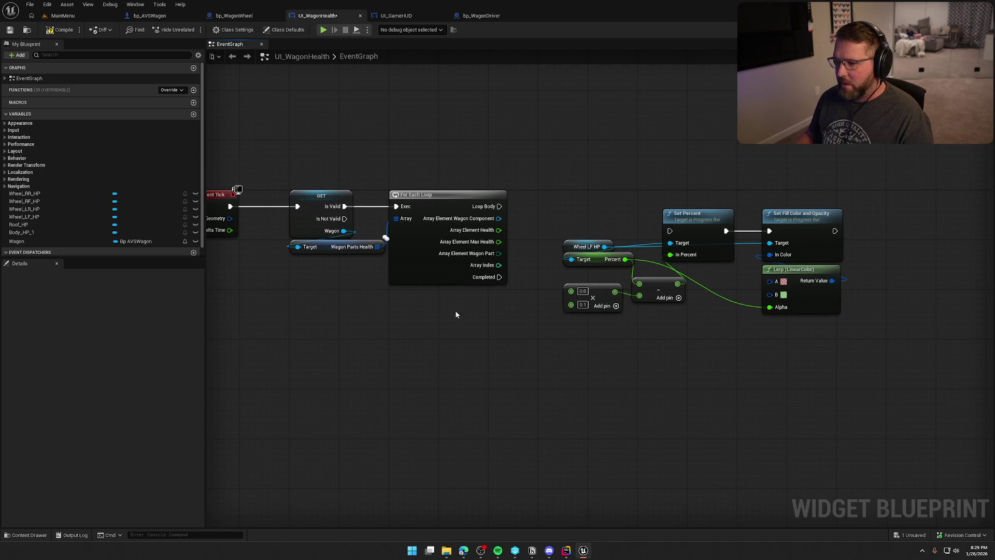
{"action": "left_click_drag", "start_coordinate": [502, 169], "coordinate": [778, 338]}
{"action": "left_click_drag", "start_coordinate": [646, 212], "coordinate": [720, 200]}
{"action": "left_click", "coordinate": [440, 298]}
{"action": "left_click_drag", "start_coordinate": [441, 297], "coordinate": [492, 323]}
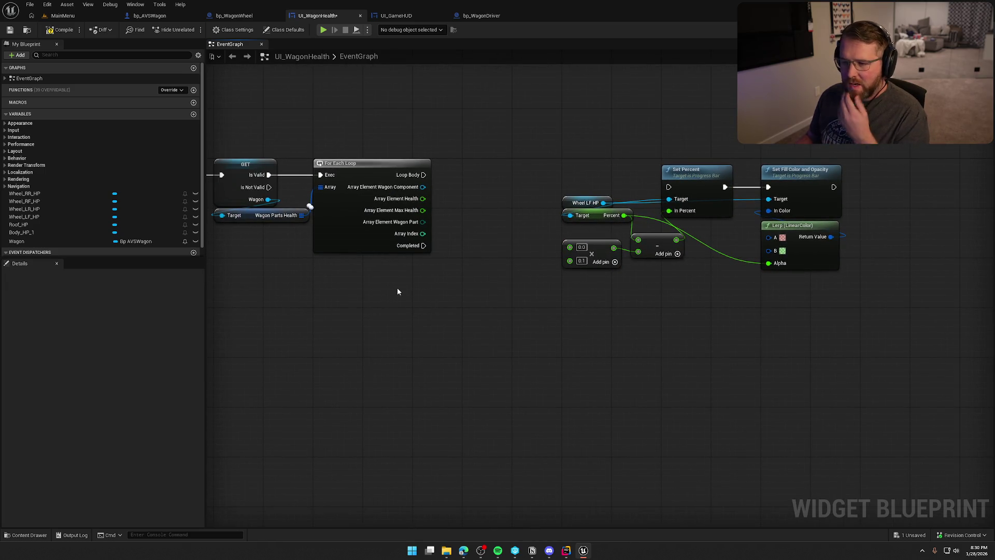
{"action": "mouse_move", "coordinate": [397, 292]}
{"action": "left_mouse_down"}
{"action": "mouse_move", "coordinate": [465, 271]}
{"action": "mouse_move", "coordinate": [486, 284]}
{"action": "mouse_move", "coordinate": [504, 276]}
{"action": "left_mouse_up"}
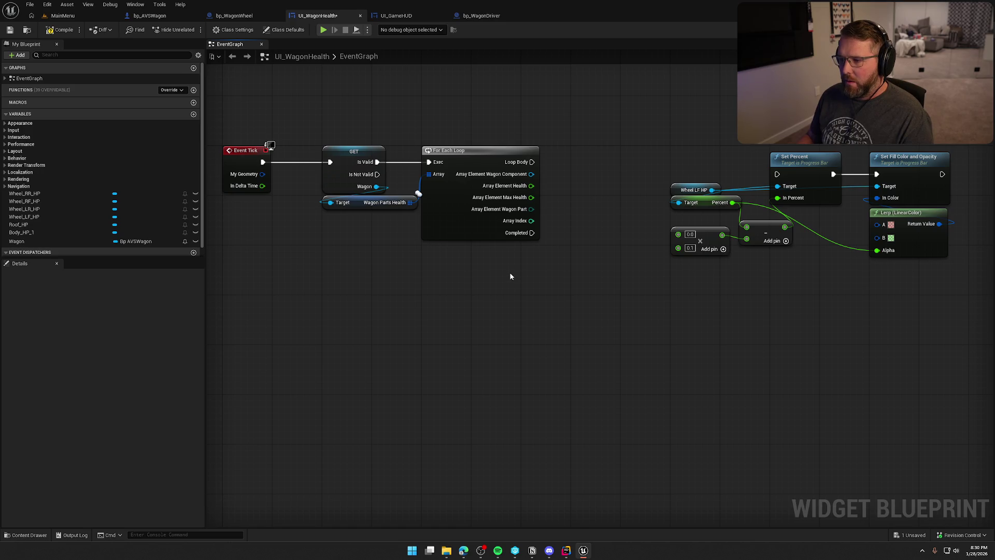
{"action": "left_click_drag", "start_coordinate": [531, 209], "coordinate": [577, 225]}
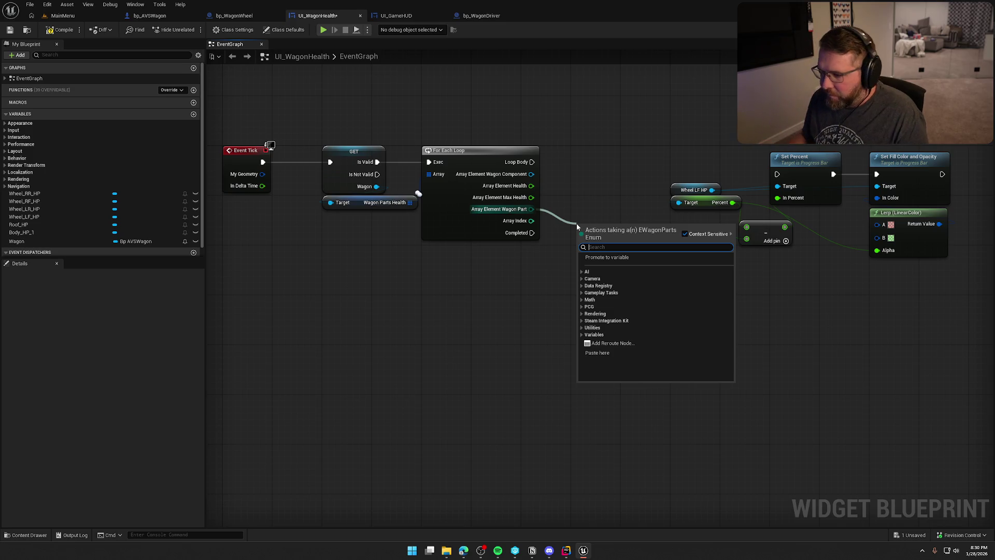
Move the Wheel LF HP getter lower and the Percent getter below the math nodes.
{"action": "mouse_move", "coordinate": [583, 195]}
{"action": "left_mouse_down"}
{"action": "mouse_move", "coordinate": [535, 207]}
{"action": "mouse_move", "coordinate": [469, 205]}
{"action": "left_mouse_up"}
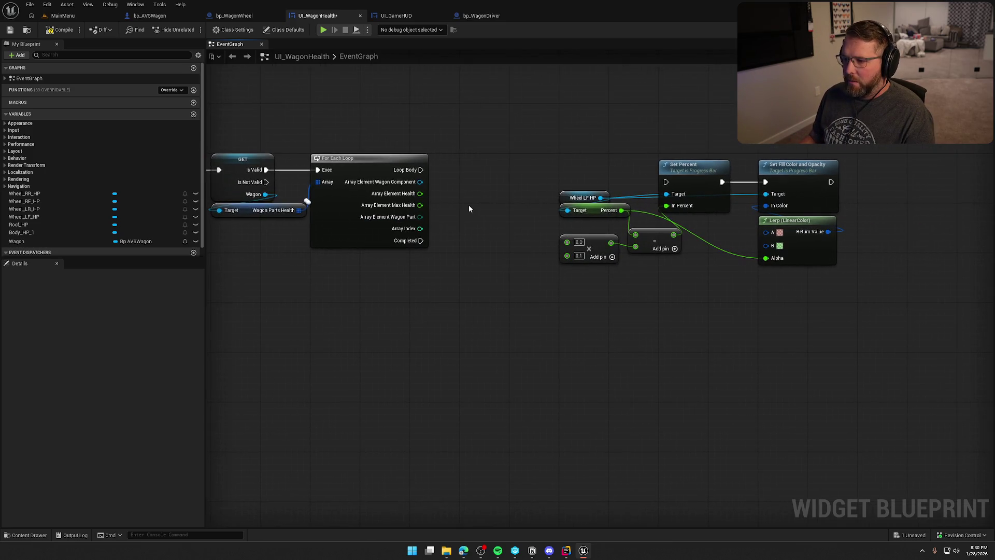
{"action": "mouse_move", "coordinate": [567, 197]}
{"action": "left_mouse_down"}
{"action": "mouse_move", "coordinate": [500, 244]}
{"action": "mouse_move", "coordinate": [523, 355]}
{"action": "mouse_move", "coordinate": [541, 346]}
{"action": "left_mouse_up"}
{"action": "left_click_drag", "start_coordinate": [645, 305], "coordinate": [583, 313]}
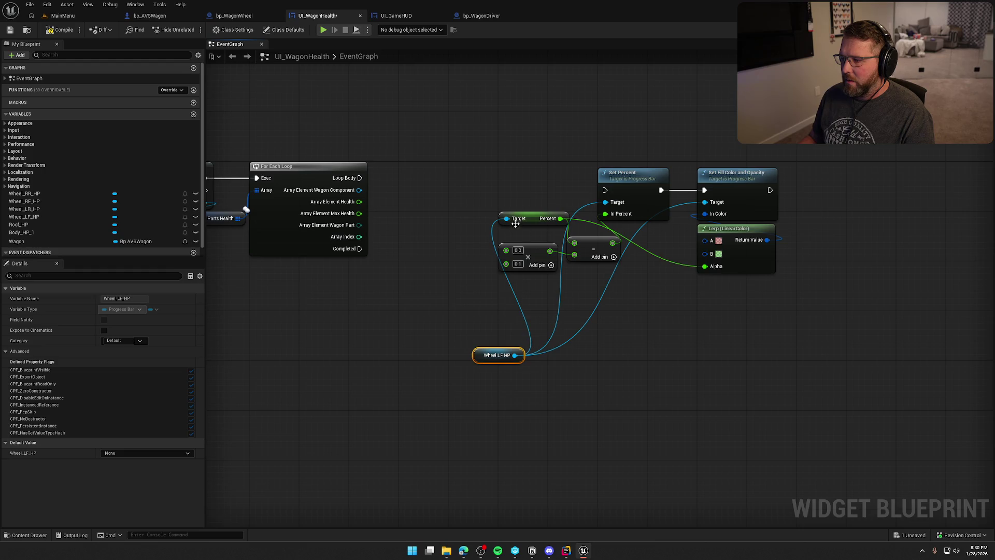
{"action": "mouse_move", "coordinate": [533, 218]}
{"action": "left_mouse_down"}
{"action": "mouse_move", "coordinate": [695, 316]}
{"action": "mouse_move", "coordinate": [644, 295]}
{"action": "mouse_move", "coordinate": [621, 299]}
{"action": "left_mouse_up"}
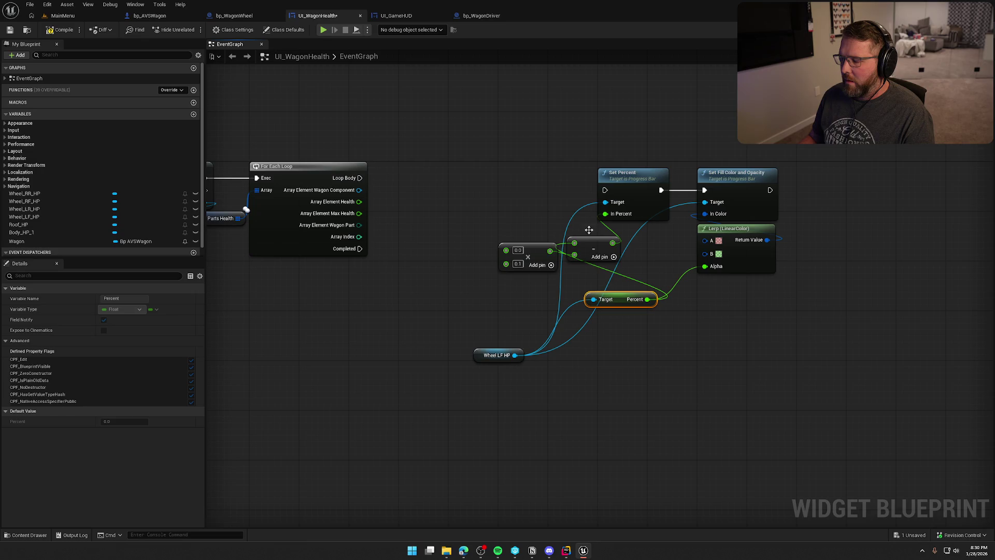
{"action": "left_click_drag", "start_coordinate": [801, 284], "coordinate": [596, 130]}
{"action": "mouse_move", "coordinate": [520, 134]}
{"action": "left_mouse_down"}
{"action": "mouse_move", "coordinate": [509, 150]}
{"action": "mouse_move", "coordinate": [529, 152]}
{"action": "left_mouse_up"}
{"action": "mouse_move", "coordinate": [403, 205]}
{"action": "left_mouse_down"}
{"action": "mouse_move", "coordinate": [454, 210]}
{"action": "mouse_move", "coordinate": [469, 236]}
{"action": "left_mouse_up"}
{"action": "left_click", "coordinate": [495, 198]}
{"action": "left_click", "coordinate": [483, 181]}
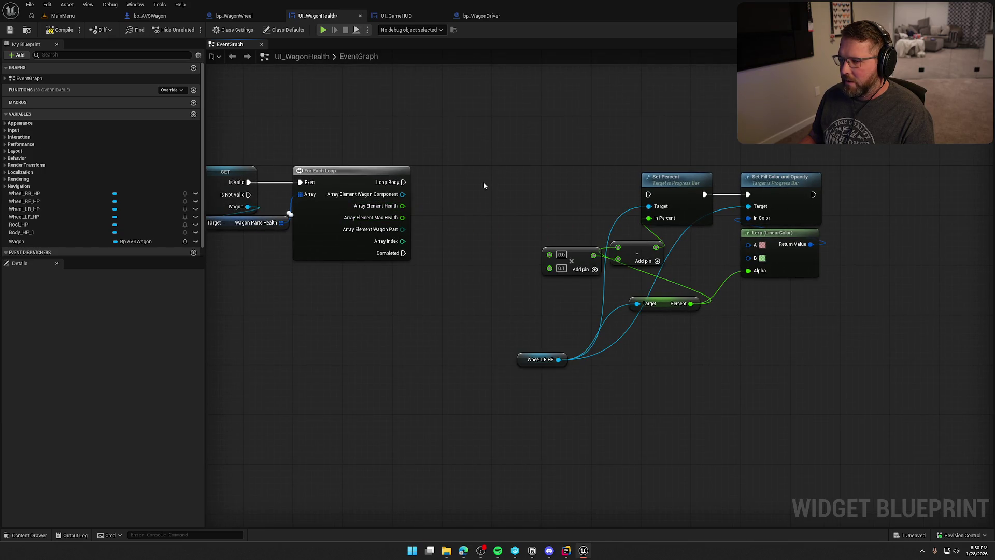
{"action": "mouse_move", "coordinate": [493, 182]}
{"action": "left_mouse_down"}
{"action": "mouse_move", "coordinate": [638, 185]}
{"action": "mouse_move", "coordinate": [557, 180]}
{"action": "mouse_move", "coordinate": [568, 180]}
{"action": "mouse_move", "coordinate": [559, 203]}
{"action": "mouse_move", "coordinate": [534, 198]}
{"action": "left_mouse_up"}
Add a Float Lerp node and feed the current Percent into its A input.
{"action": "right_click", "coordinate": [534, 198]}
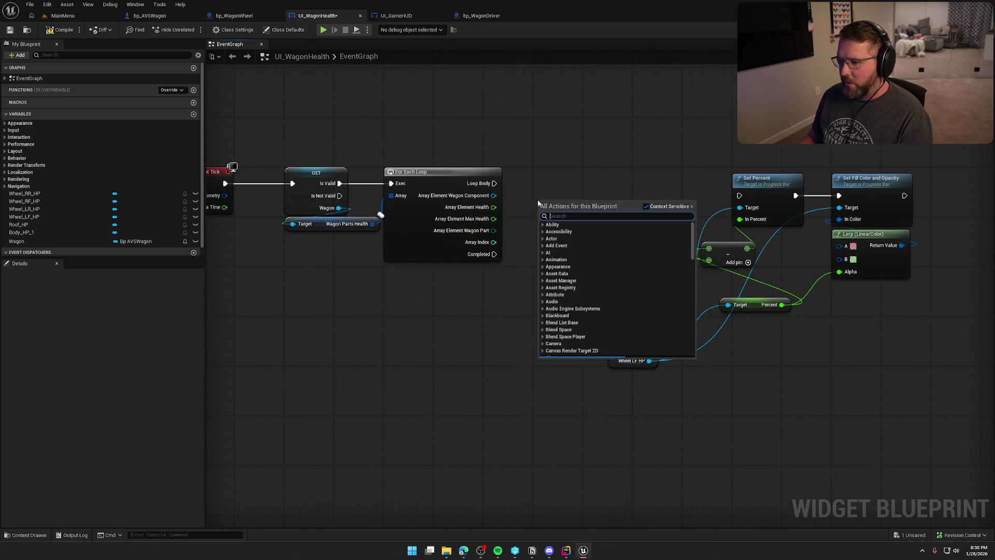
{"action": "left_click", "coordinate": [532, 189]}
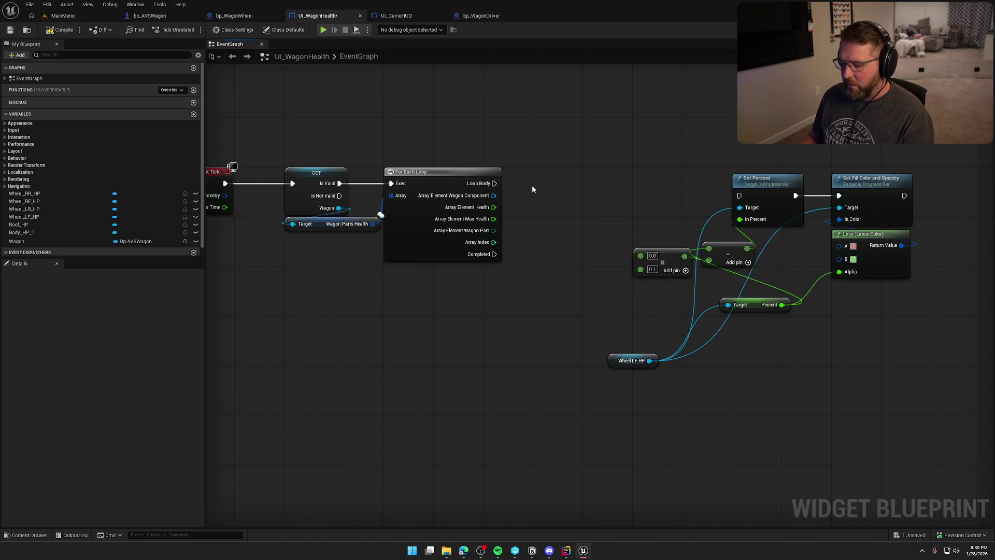
{"action": "right_click", "coordinate": [546, 216]}
{"action": "type", "text": "lerp"}
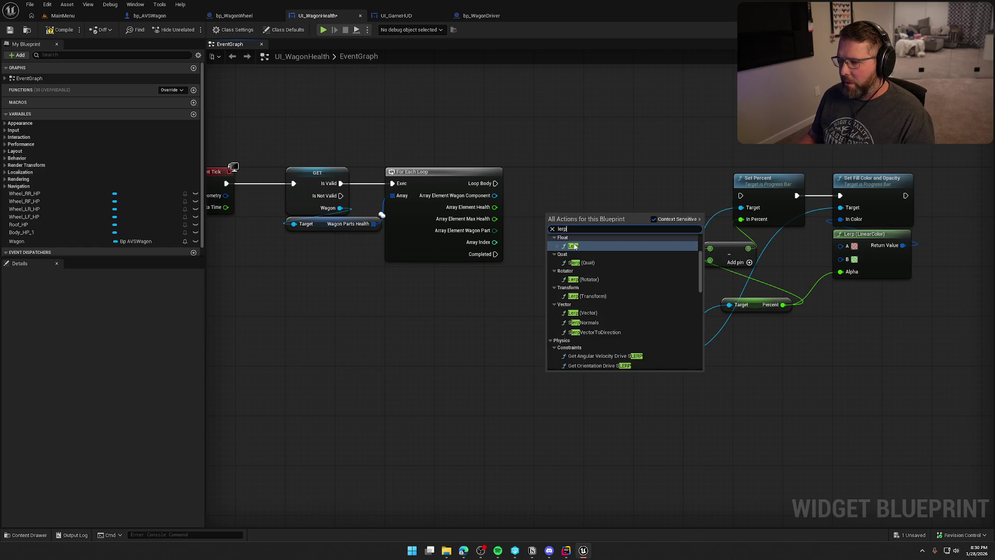
{"action": "left_click", "coordinate": [574, 247]}
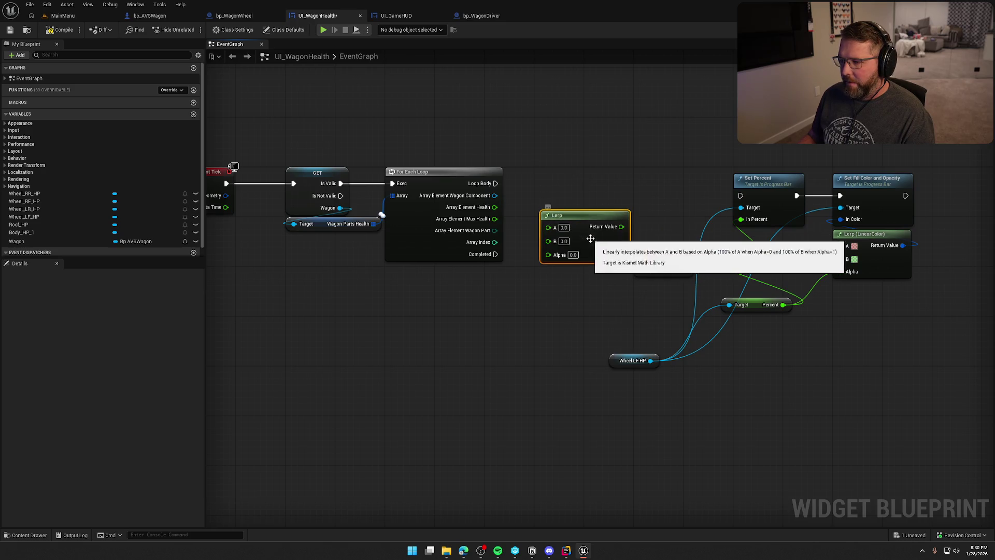
{"action": "mouse_move", "coordinate": [783, 305]}
{"action": "left_mouse_down"}
{"action": "mouse_move", "coordinate": [551, 259]}
{"action": "mouse_move", "coordinate": [547, 226]}
{"action": "mouse_move", "coordinate": [495, 207]}
{"action": "left_mouse_up"}
Drive the Lerp's Alpha with In Delta Time and send its Return Value into Set Percent.
{"action": "mouse_move", "coordinate": [544, 257]}
{"action": "left_mouse_down"}
{"action": "mouse_move", "coordinate": [509, 284]}
{"action": "mouse_move", "coordinate": [560, 283]}
{"action": "left_mouse_up"}
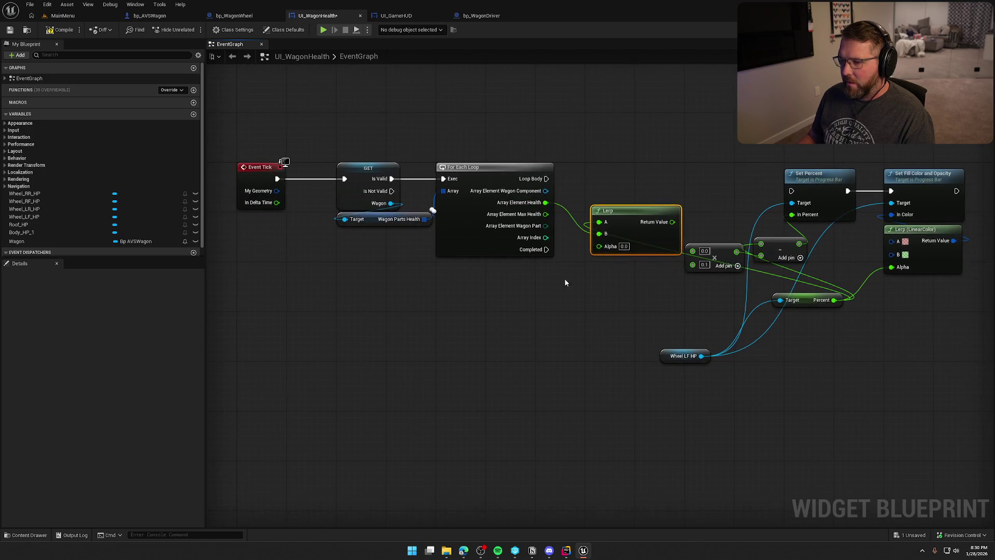
{"action": "mouse_move", "coordinate": [599, 247]}
{"action": "left_mouse_down"}
{"action": "mouse_move", "coordinate": [273, 198]}
{"action": "mouse_move", "coordinate": [297, 211]}
{"action": "mouse_move", "coordinate": [599, 246]}
{"action": "left_mouse_up"}
{"action": "key", "text": "Escape"}
{"action": "left_click_drag", "start_coordinate": [577, 286], "coordinate": [510, 285]}
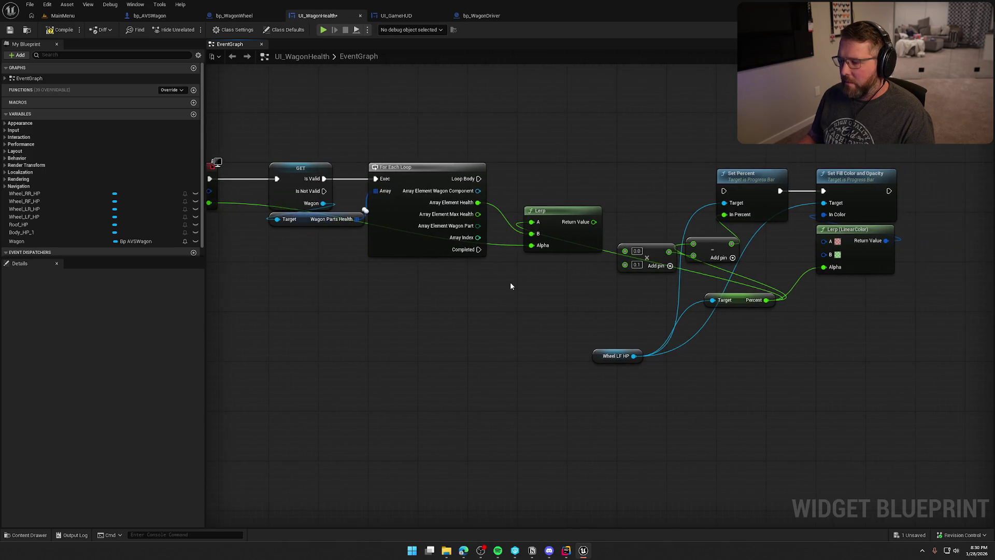
{"action": "mouse_move", "coordinate": [594, 221]}
{"action": "left_mouse_down"}
{"action": "mouse_move", "coordinate": [711, 213]}
{"action": "mouse_move", "coordinate": [711, 224]}
{"action": "left_mouse_up"}
{"action": "left_click_drag", "start_coordinate": [594, 222], "coordinate": [724, 214]}
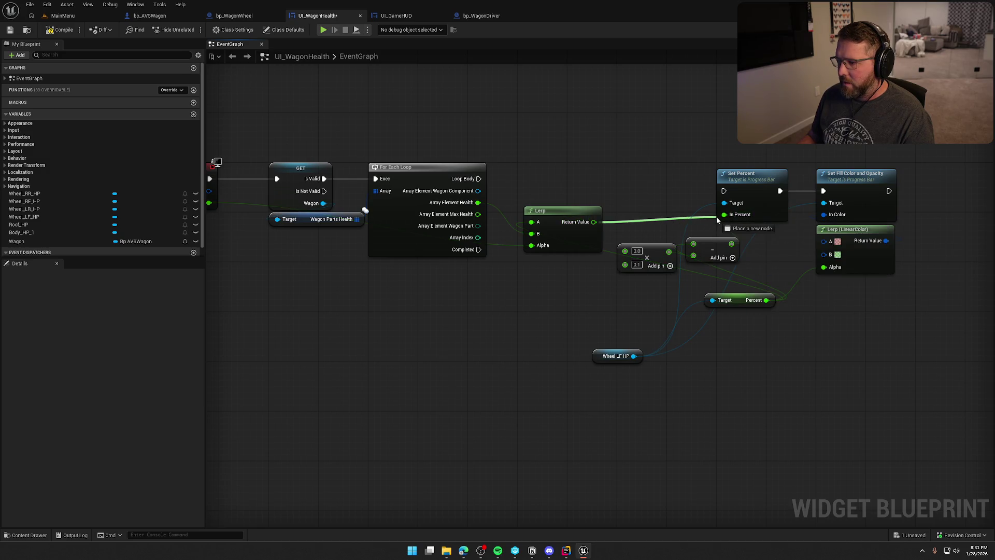
Delete the old multiply and subtract nodes and regroup the Lerp, Percent and Wheel LF HP nodes.
{"action": "left_click_drag", "start_coordinate": [715, 275], "coordinate": [646, 239]}
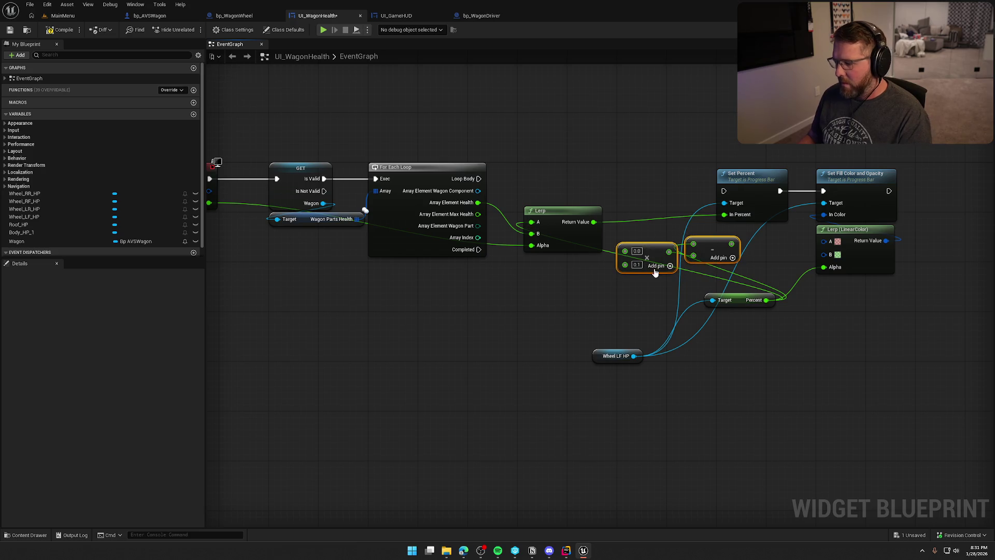
{"action": "key", "text": "Delete"}
{"action": "mouse_move", "coordinate": [741, 302]}
{"action": "left_mouse_down"}
{"action": "mouse_move", "coordinate": [561, 271]}
{"action": "mouse_move", "coordinate": [562, 262]}
{"action": "mouse_move", "coordinate": [598, 273]}
{"action": "left_mouse_up"}
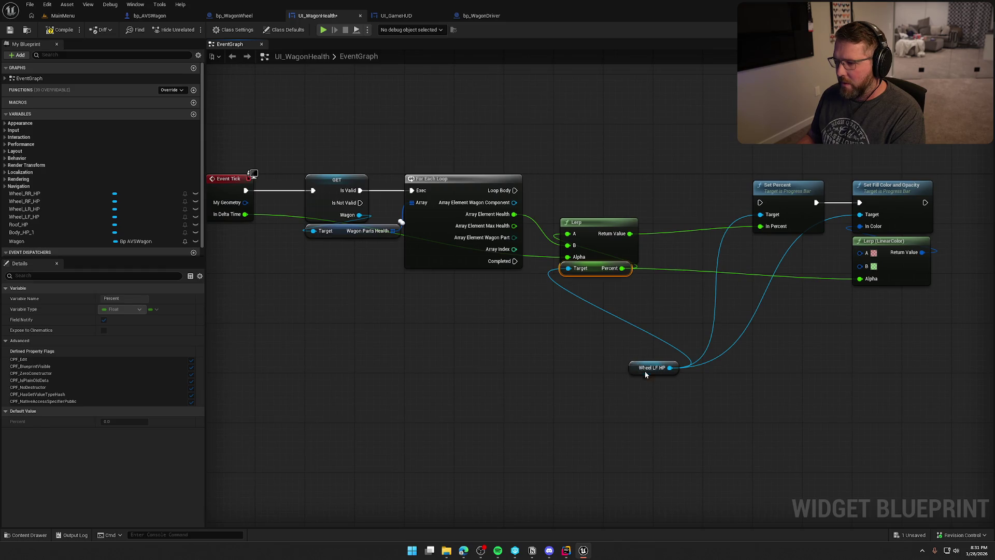
{"action": "left_click_drag", "start_coordinate": [645, 371], "coordinate": [503, 314]}
{"action": "left_click_drag", "start_coordinate": [581, 160], "coordinate": [900, 328]}
{"action": "left_click_drag", "start_coordinate": [607, 222], "coordinate": [682, 229]}
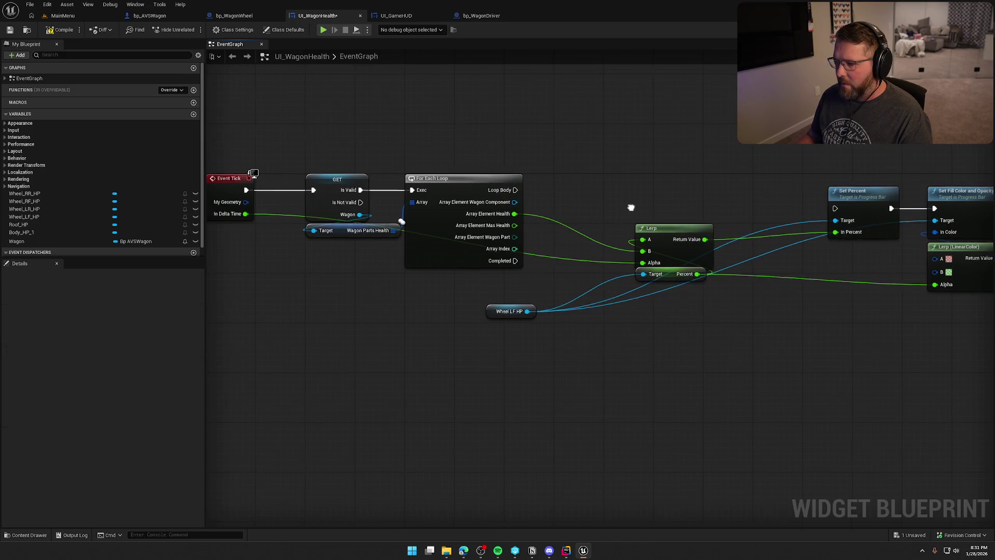
{"action": "left_click_drag", "start_coordinate": [631, 211], "coordinate": [567, 211]}
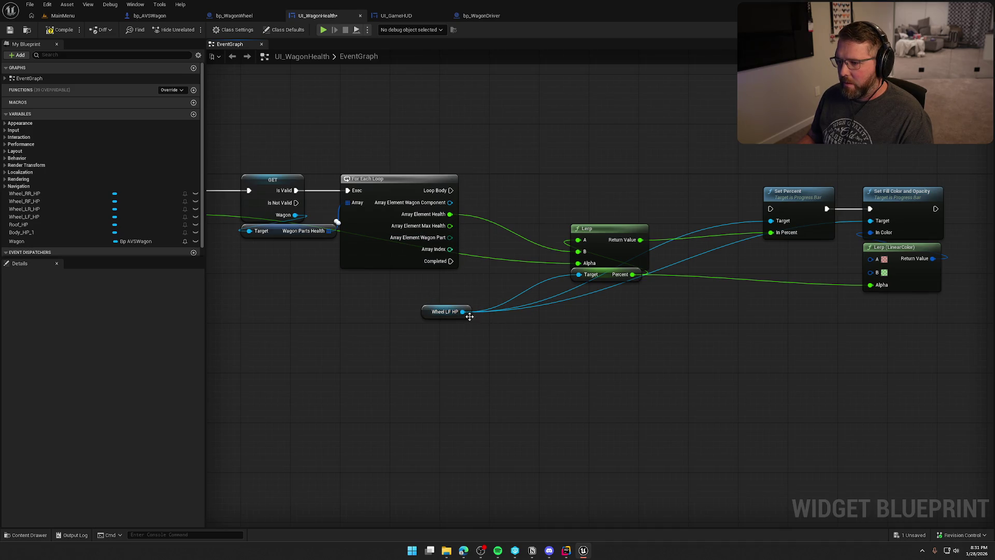
{"action": "left_click_drag", "start_coordinate": [771, 221], "coordinate": [659, 300]}
Add a Select node whose index comes from the loop's Wagon Part.
{"action": "type", "text": "sle"}
{"action": "key", "text": "BackSpace"}
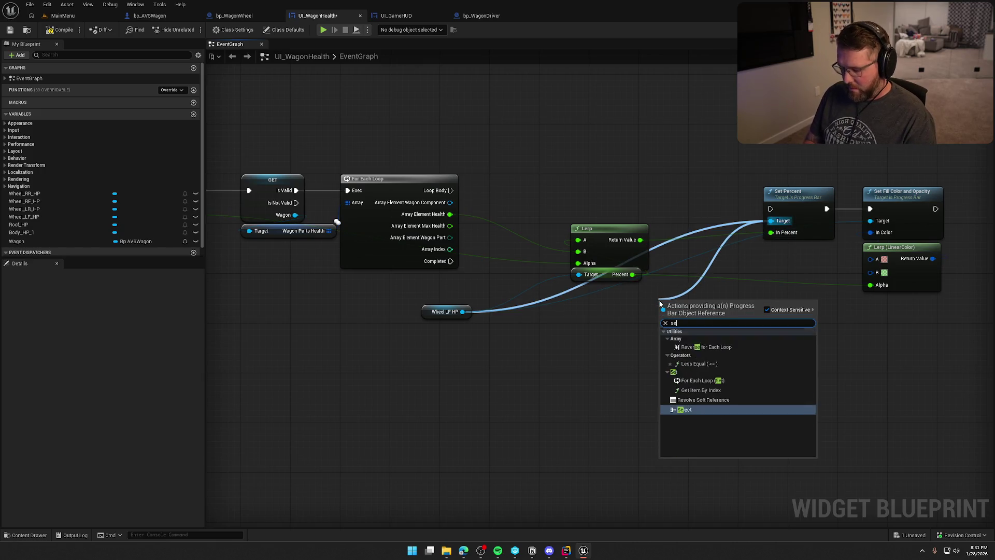
{"action": "type", "text": "elec"}
{"action": "left_click", "coordinate": [684, 340]}
{"action": "mouse_move", "coordinate": [664, 360]}
{"action": "left_mouse_down"}
{"action": "mouse_move", "coordinate": [422, 248]}
{"action": "mouse_move", "coordinate": [458, 252]}
{"action": "mouse_move", "coordinate": [449, 238]}
{"action": "left_mouse_up"}
{"action": "left_click_drag", "start_coordinate": [710, 314], "coordinate": [610, 314]}
Add Wheel RR, RF and LR HP getters and route Select's result to the Lerp and Set Percent targets.
{"action": "left_click_drag", "start_coordinate": [445, 396], "coordinate": [448, 340]}
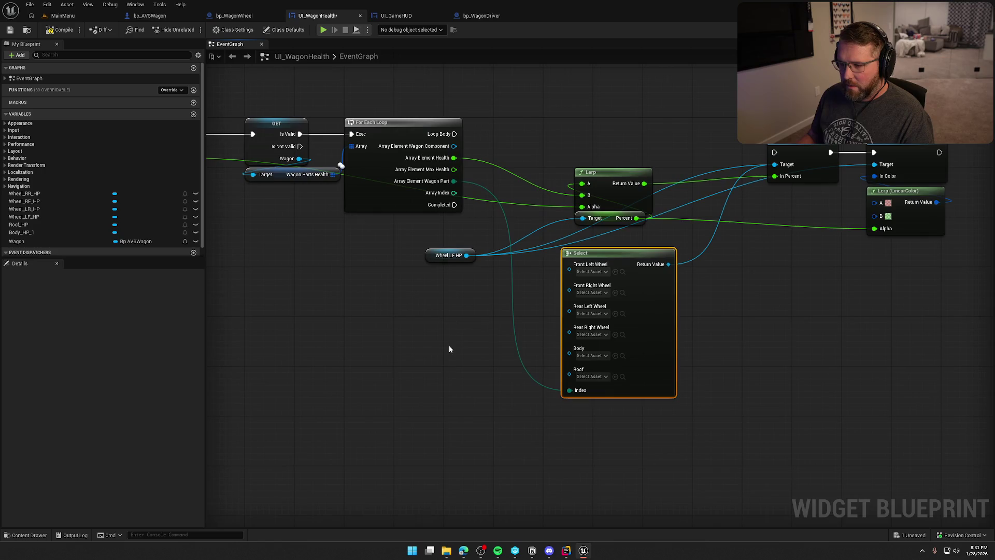
{"action": "mouse_move", "coordinate": [24, 193]}
{"action": "left_mouse_down"}
{"action": "mouse_move", "coordinate": [363, 298]}
{"action": "mouse_move", "coordinate": [384, 317]}
{"action": "mouse_move", "coordinate": [374, 331]}
{"action": "left_mouse_up"}
{"action": "left_click_drag", "start_coordinate": [25, 209], "coordinate": [394, 365]}
{"action": "left_click_drag", "start_coordinate": [450, 315], "coordinate": [402, 279]}
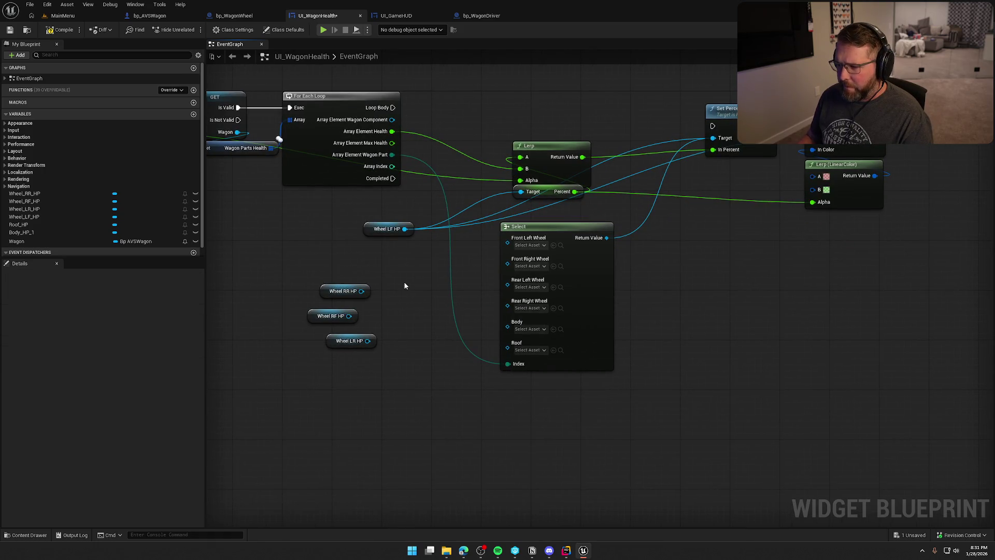
{"action": "mouse_move", "coordinate": [405, 228]}
{"action": "left_mouse_down"}
{"action": "mouse_move", "coordinate": [418, 239]}
{"action": "mouse_move", "coordinate": [606, 238]}
{"action": "mouse_move", "coordinate": [554, 225]}
{"action": "mouse_move", "coordinate": [536, 208]}
{"action": "left_mouse_up"}
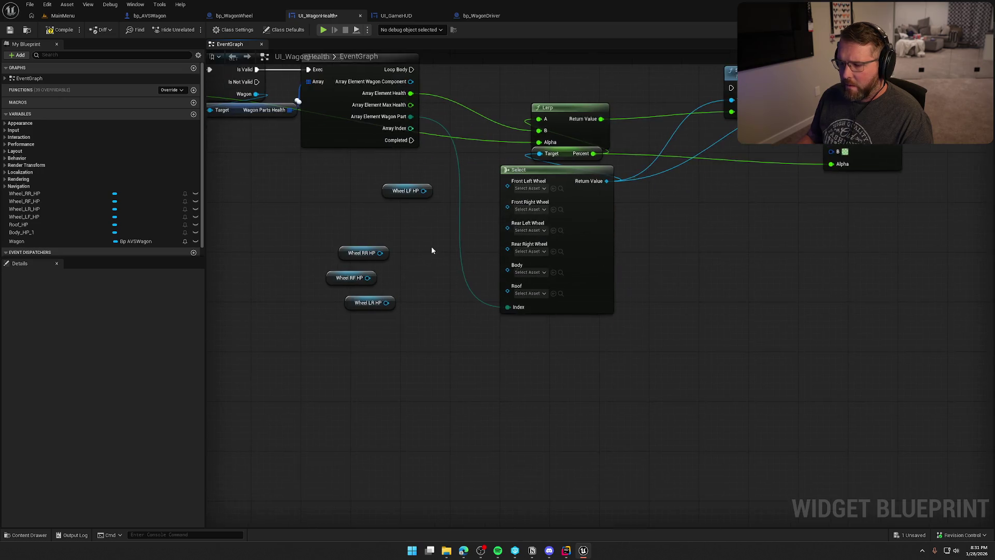
Wire the Wheel LF, LR and RR HP getters into Select's matching wheel inputs.
{"action": "left_click_drag", "start_coordinate": [431, 250], "coordinate": [438, 269]}
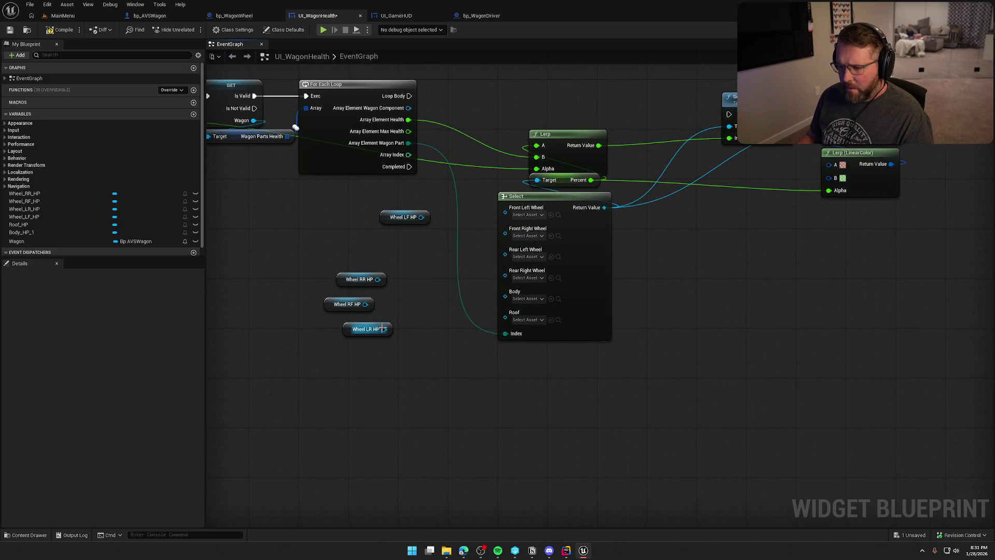
{"action": "left_click_drag", "start_coordinate": [421, 218], "coordinate": [503, 208]}
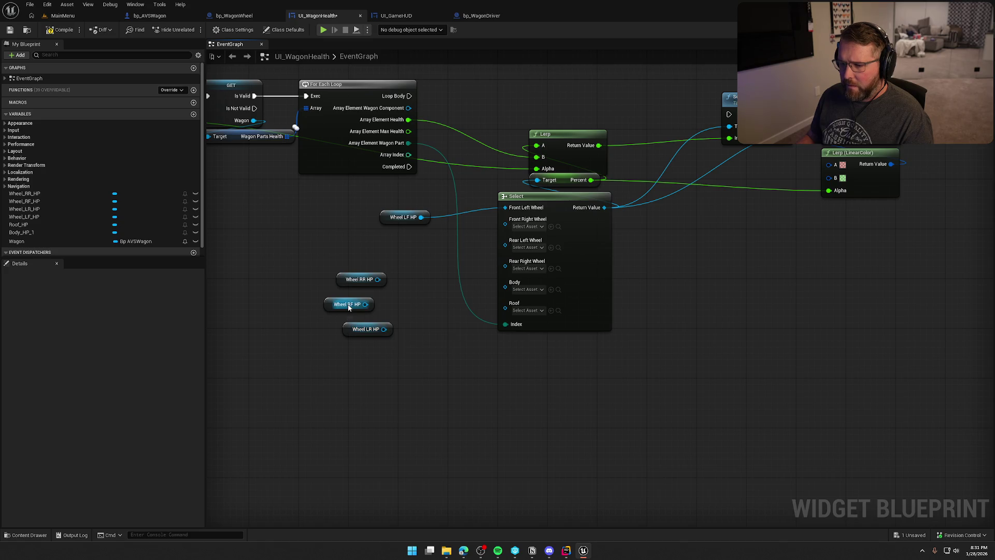
{"action": "mouse_move", "coordinate": [339, 307]}
{"action": "left_mouse_down"}
{"action": "mouse_move", "coordinate": [394, 232]}
{"action": "mouse_move", "coordinate": [505, 219]}
{"action": "left_mouse_up"}
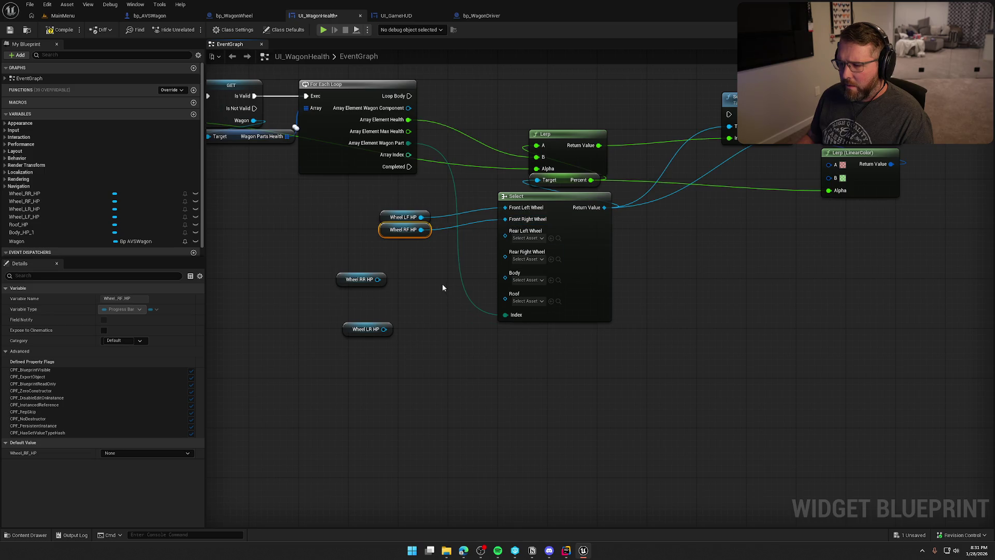
{"action": "left_click_drag", "start_coordinate": [384, 329], "coordinate": [505, 230]}
{"action": "mouse_move", "coordinate": [377, 279]}
{"action": "left_mouse_down"}
{"action": "mouse_move", "coordinate": [406, 283]}
{"action": "mouse_move", "coordinate": [505, 242]}
{"action": "mouse_move", "coordinate": [363, 352]}
{"action": "mouse_move", "coordinate": [385, 244]}
{"action": "left_mouse_up"}
{"action": "left_click", "coordinate": [348, 331], "text": "shift"}
Stack the wheel HP getters evenly beside the Select node.
{"action": "left_click", "coordinate": [404, 279]}
{"action": "left_click_drag", "start_coordinate": [404, 280], "coordinate": [383, 210]}
{"action": "left_click_drag", "start_coordinate": [402, 242], "coordinate": [403, 226]}
{"action": "left_click", "coordinate": [426, 295]}
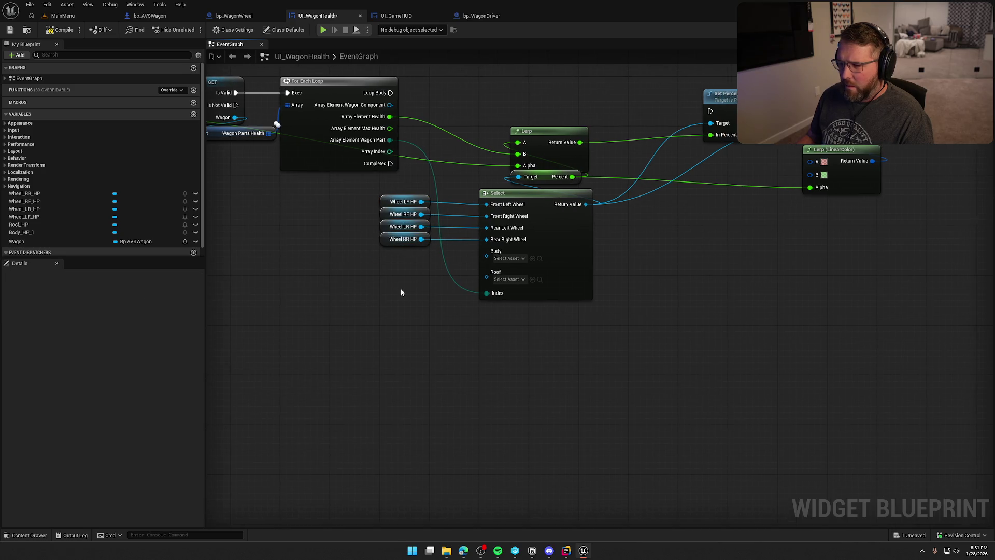
Check the body health bar in the Designer and rename the Body_HP_1 variable to Body_HP.
{"action": "left_click", "coordinate": [34, 233]}
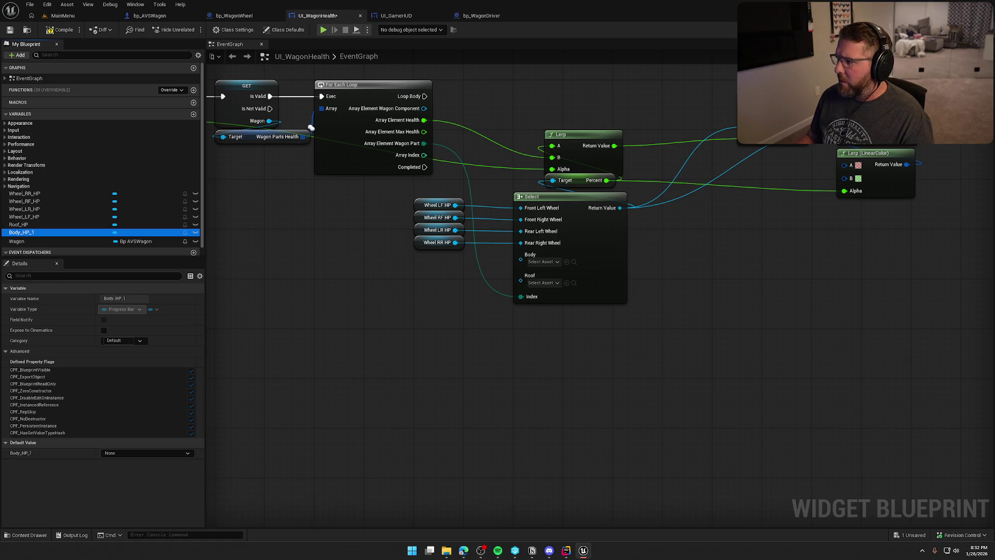
{"action": "left_click", "coordinate": [968, 30]}
{"action": "left_click", "coordinate": [66, 453]}
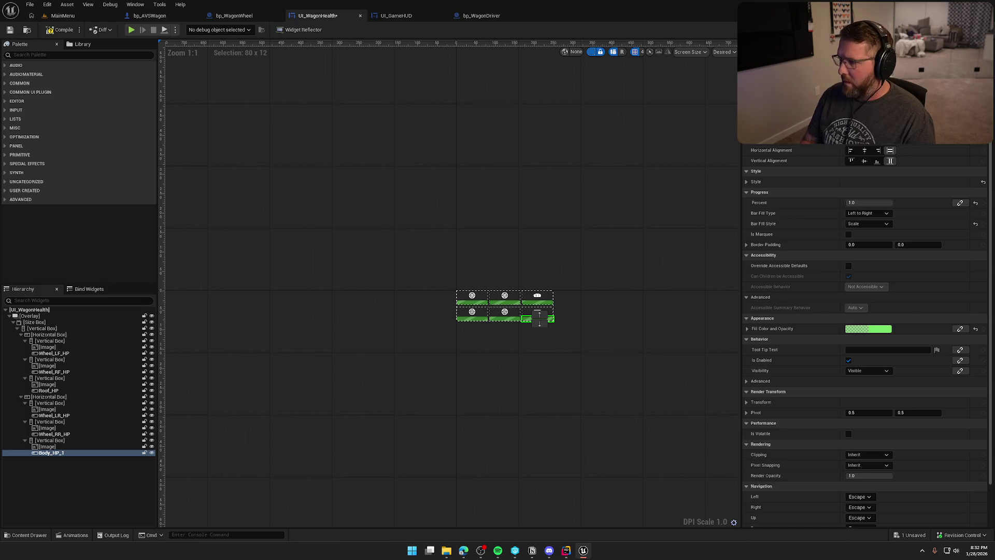
{"action": "left_click", "coordinate": [982, 30]}
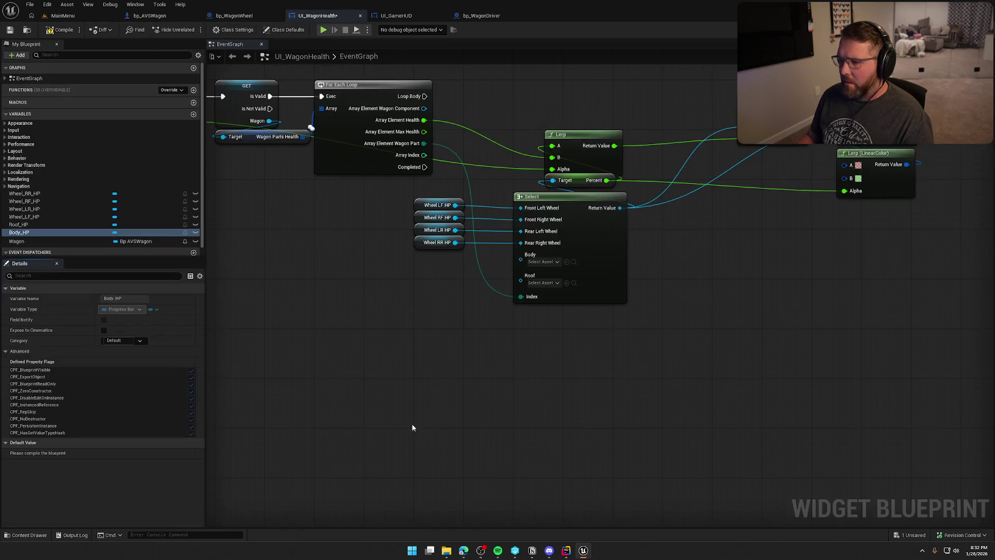
{"action": "left_click", "coordinate": [19, 233]}
Add Body HP and Roof HP getters under the wheels and connect them to Select.
{"action": "left_click_drag", "start_coordinate": [416, 260], "coordinate": [416, 260]}
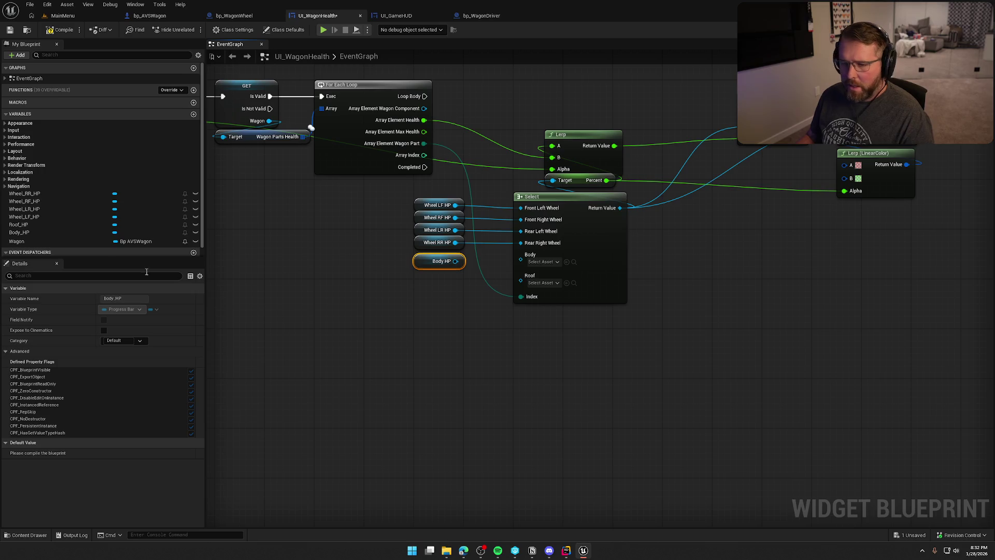
{"action": "mouse_move", "coordinate": [19, 224]}
{"action": "left_mouse_down"}
{"action": "mouse_move", "coordinate": [444, 300]}
{"action": "mouse_move", "coordinate": [428, 275]}
{"action": "mouse_move", "coordinate": [520, 256]}
{"action": "left_mouse_up"}
{"action": "mouse_move", "coordinate": [468, 280]}
{"action": "left_mouse_down"}
{"action": "mouse_move", "coordinate": [521, 266]}
{"action": "mouse_move", "coordinate": [440, 274]}
{"action": "mouse_move", "coordinate": [467, 251]}
{"action": "mouse_move", "coordinate": [440, 261]}
{"action": "left_mouse_up"}
{"action": "left_click", "coordinate": [442, 331]}
{"action": "left_click_drag", "start_coordinate": [442, 331], "coordinate": [545, 395]}
Run Set Percent from the Loop Body and place the color Lerp below the setters.
{"action": "mouse_move", "coordinate": [411, 138]}
{"action": "left_mouse_down"}
{"action": "mouse_move", "coordinate": [433, 149]}
{"action": "mouse_move", "coordinate": [751, 154]}
{"action": "mouse_move", "coordinate": [731, 157]}
{"action": "left_mouse_up"}
{"action": "left_click_drag", "start_coordinate": [791, 299], "coordinate": [739, 292]}
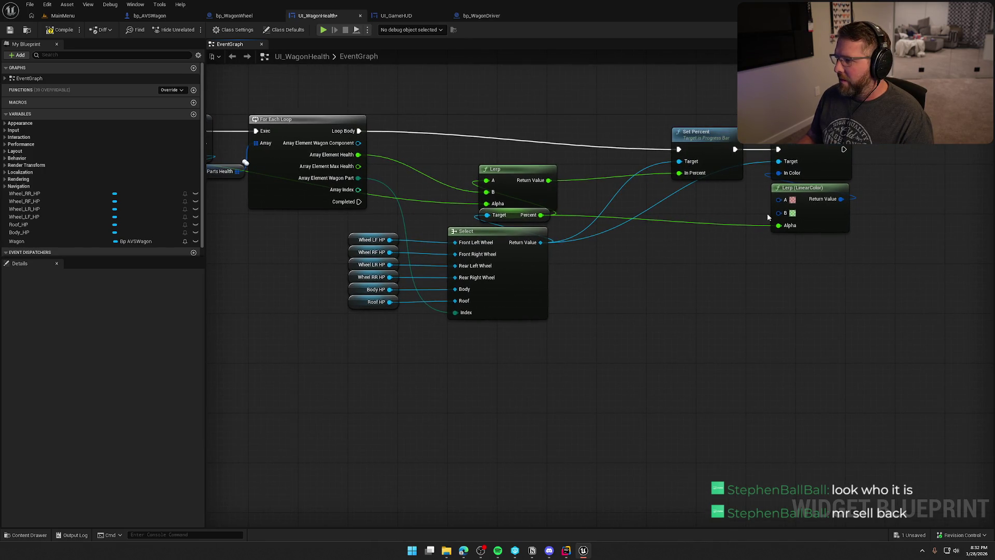
{"action": "left_click_drag", "start_coordinate": [816, 194], "coordinate": [647, 206]}
{"action": "mouse_move", "coordinate": [672, 113]}
{"action": "left_mouse_down"}
{"action": "mouse_move", "coordinate": [723, 146]}
{"action": "mouse_move", "coordinate": [876, 175]}
{"action": "mouse_move", "coordinate": [851, 157]}
{"action": "left_mouse_up"}
{"action": "left_click", "coordinate": [645, 188]}
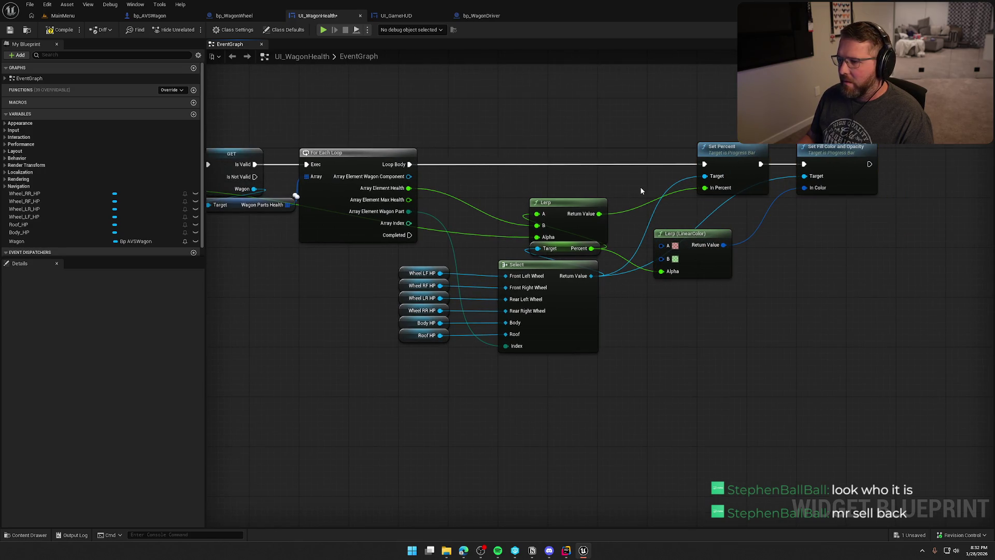
Move the six HP getters and the Select node left into alignment.
{"action": "left_click_drag", "start_coordinate": [558, 383], "coordinate": [399, 263]}
{"action": "left_click_drag", "start_coordinate": [557, 270], "coordinate": [407, 264]}
{"action": "left_click", "coordinate": [431, 412]}
{"action": "key", "text": "Home"}
{"action": "key", "text": "ctrl+z"}
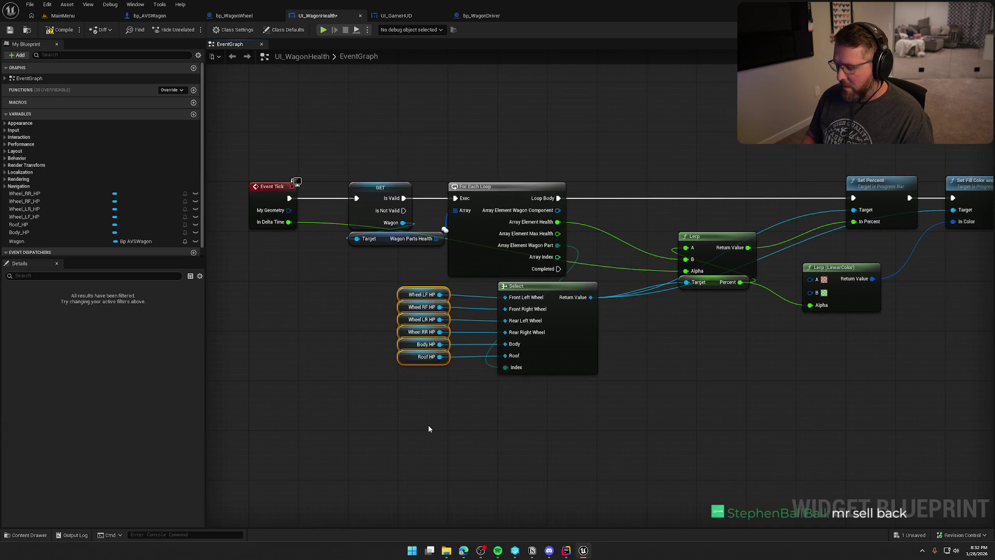
{"action": "key", "text": "f"}
{"action": "left_click", "coordinate": [428, 424]}
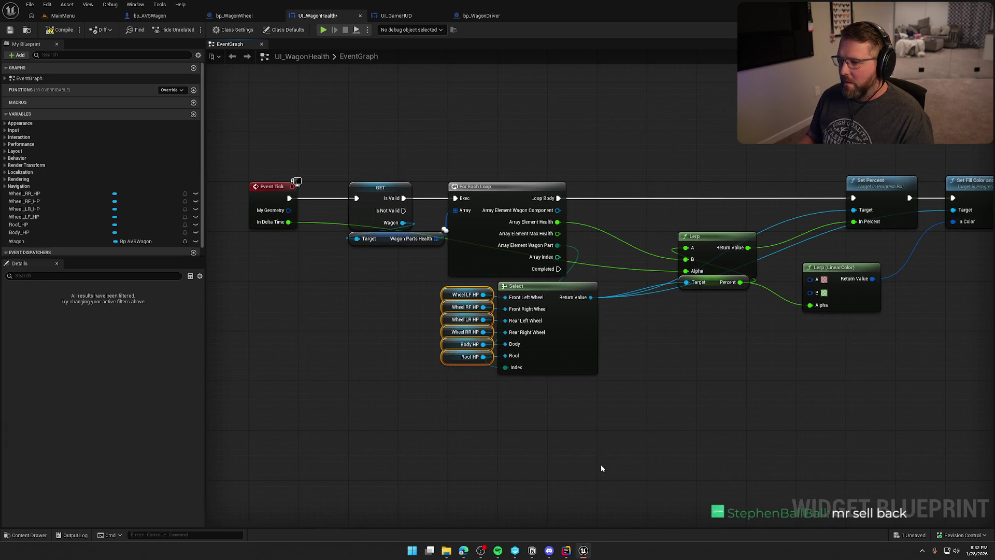
Arrange the float Lerp, Percent getter and color Lerp side by side.
{"action": "left_click_drag", "start_coordinate": [601, 465], "coordinate": [404, 424]}
{"action": "left_click_drag", "start_coordinate": [513, 197], "coordinate": [456, 172]}
{"action": "mouse_move", "coordinate": [517, 240]}
{"action": "left_mouse_down"}
{"action": "mouse_move", "coordinate": [461, 221]}
{"action": "mouse_move", "coordinate": [443, 229]}
{"action": "left_mouse_up"}
{"action": "left_click_drag", "start_coordinate": [461, 176], "coordinate": [540, 176]}
{"action": "left_click_drag", "start_coordinate": [441, 228], "coordinate": [437, 179]}
{"action": "mouse_move", "coordinate": [634, 237]}
{"action": "left_mouse_down"}
{"action": "mouse_move", "coordinate": [579, 250]}
{"action": "mouse_move", "coordinate": [518, 230]}
{"action": "mouse_move", "coordinate": [529, 232]}
{"action": "left_mouse_up"}
Shift the Set Percent and Set Fill Color nodes left next to the Lerps.
{"action": "left_click_drag", "start_coordinate": [516, 327], "coordinate": [563, 344]}
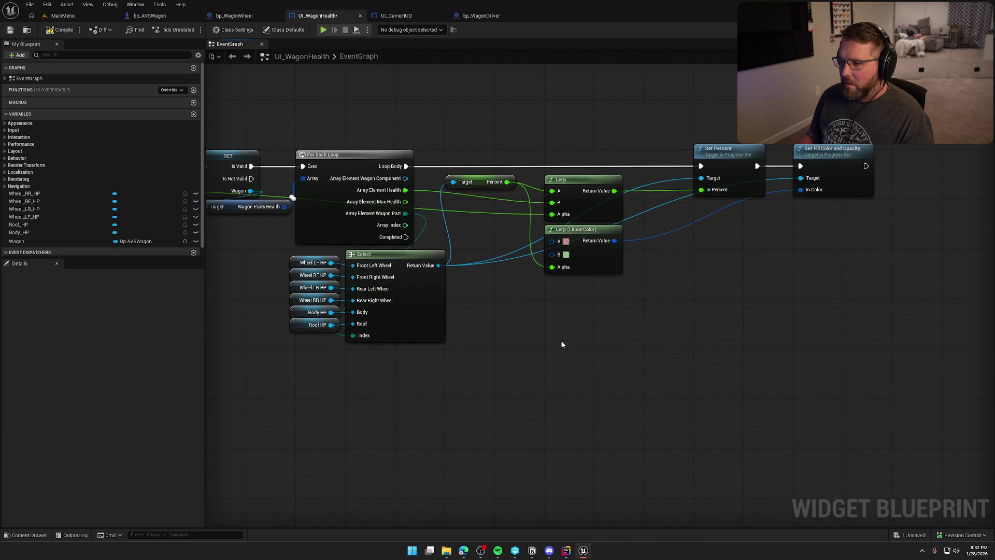
{"action": "left_click_drag", "start_coordinate": [653, 327], "coordinate": [586, 325]}
{"action": "mouse_move", "coordinate": [800, 235]}
{"action": "left_mouse_down"}
{"action": "mouse_move", "coordinate": [622, 140]}
{"action": "mouse_move", "coordinate": [607, 155]}
{"action": "left_mouse_up"}
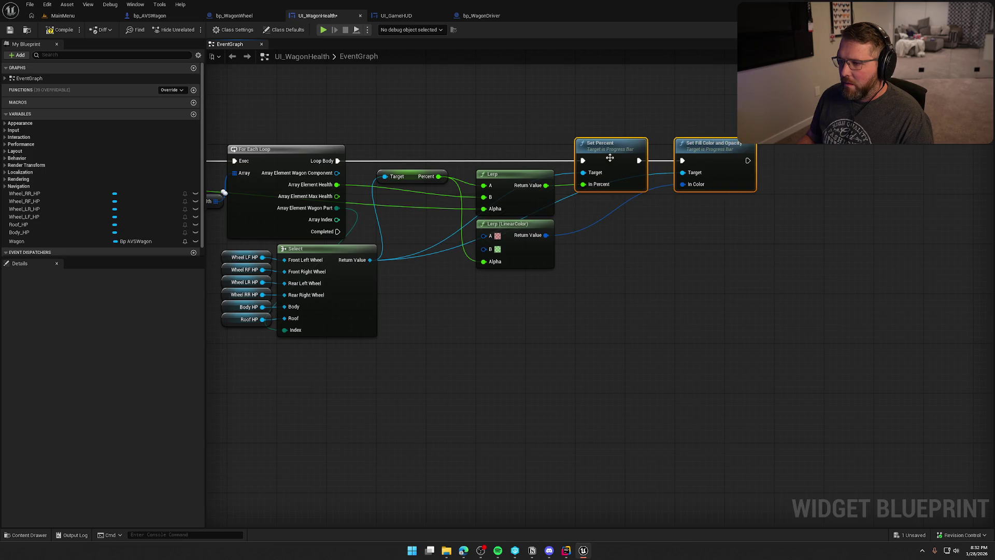
{"action": "left_click_drag", "start_coordinate": [609, 291], "coordinate": [711, 292]}
{"action": "scroll", "coordinate": [584, 360], "scroll_direction": "down", "scroll_amount": 1}
{"action": "left_click_drag", "start_coordinate": [585, 360], "coordinate": [640, 349]}
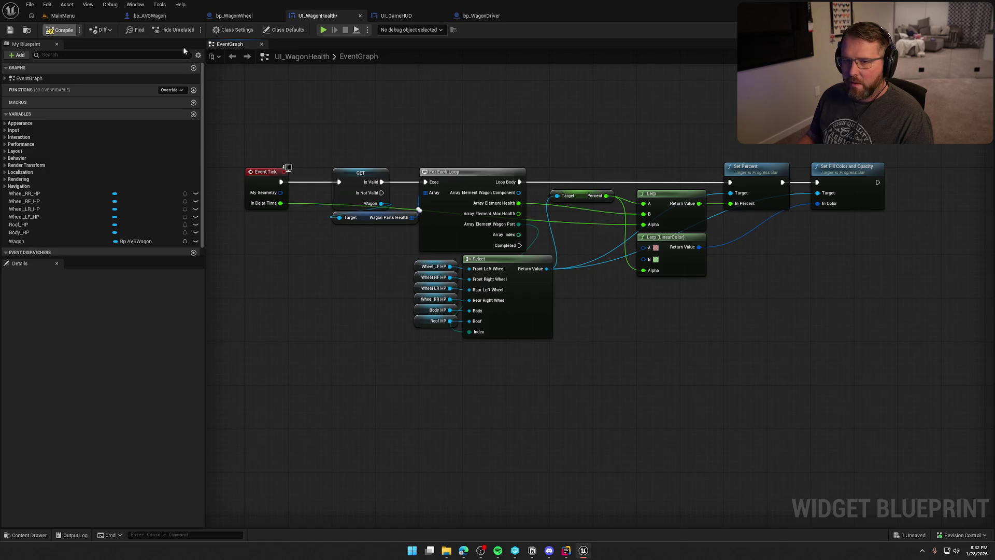
Open the GameWorld level from the Maps folder.
{"action": "left_click", "coordinate": [61, 16]}
{"action": "left_click", "coordinate": [26, 535]}
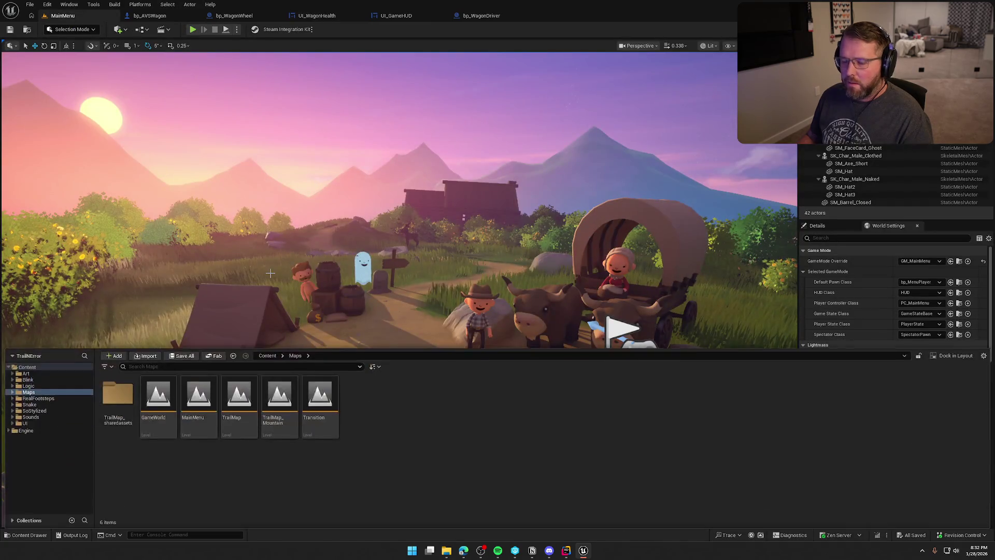
{"action": "double_click", "coordinate": [158, 399]}
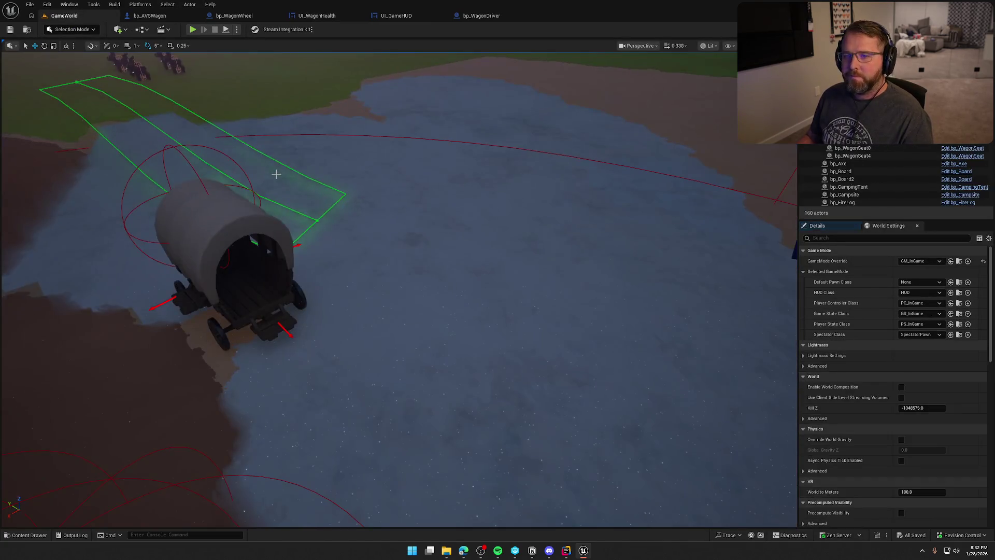
Play-test, entering and leaving the wagon to view the health HUD, then return to bp_AVSWagon.
{"action": "key", "text": "alt+p"}
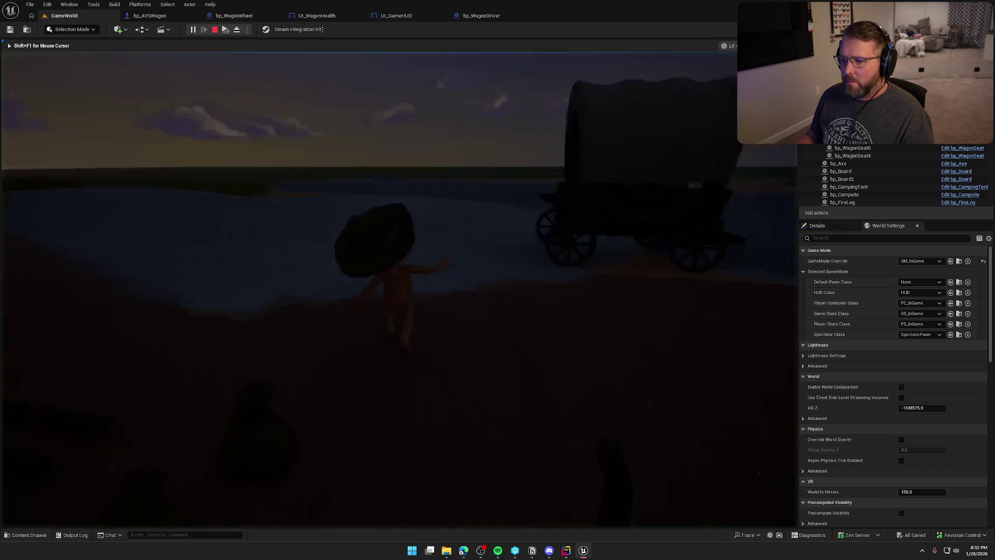
{"action": "key", "text": "e"}
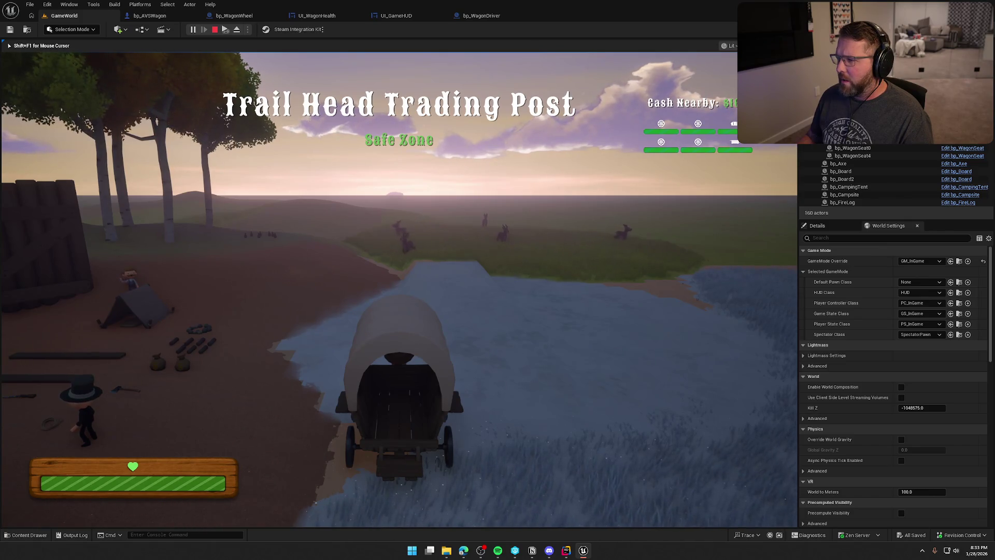
{"action": "key", "text": "e"}
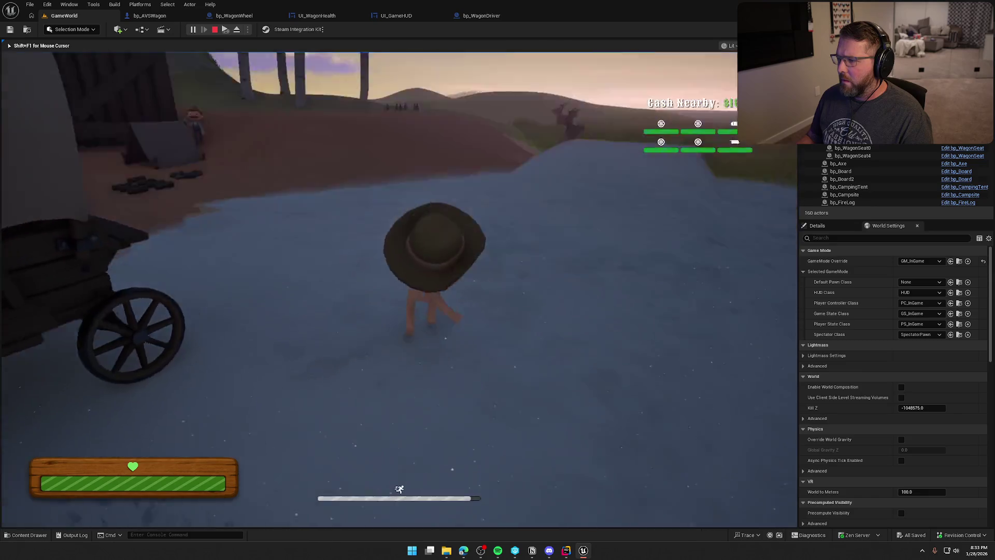
{"action": "key", "text": "Escape"}
{"action": "left_click", "coordinate": [150, 15]}
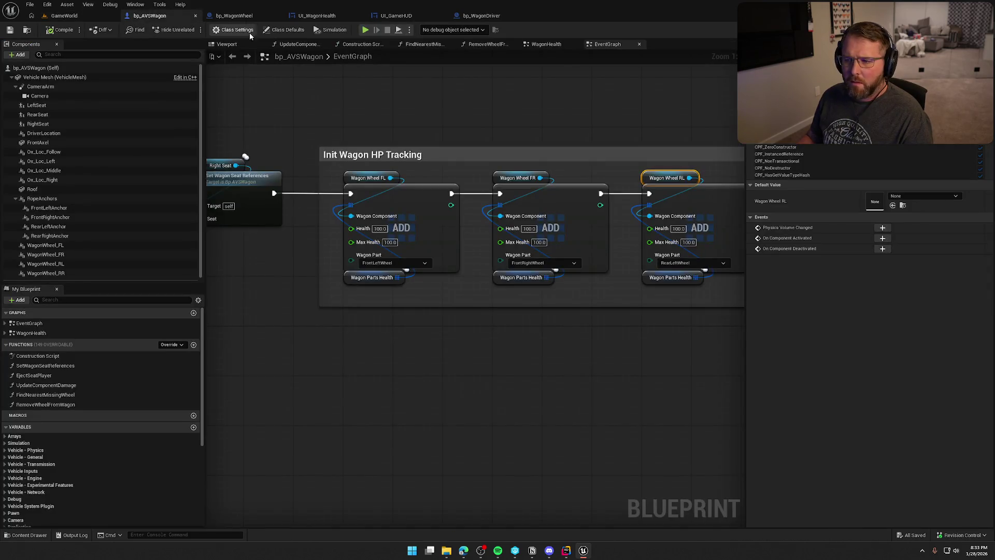
Review the bp_WagonWheel, UI_GameHUD and UI_WagonHealth tabs, including the six-bar health layout.
{"action": "left_click", "coordinate": [235, 16]}
{"action": "left_click", "coordinate": [324, 16]}
{"action": "left_click", "coordinate": [396, 15]}
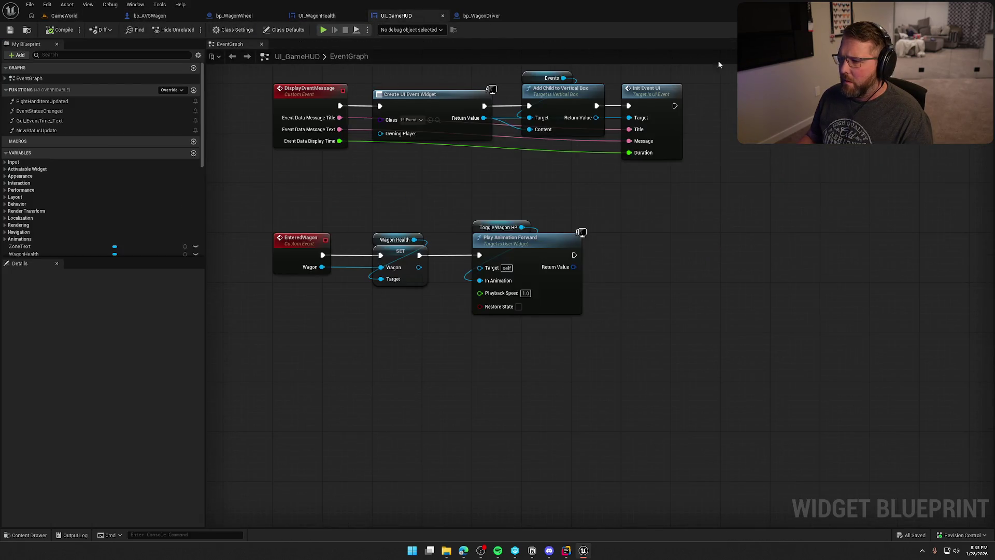
{"action": "left_click", "coordinate": [315, 16]}
{"action": "left_click", "coordinate": [959, 29]}
{"action": "scroll", "coordinate": [530, 385], "scroll_direction": "up", "scroll_amount": 5}
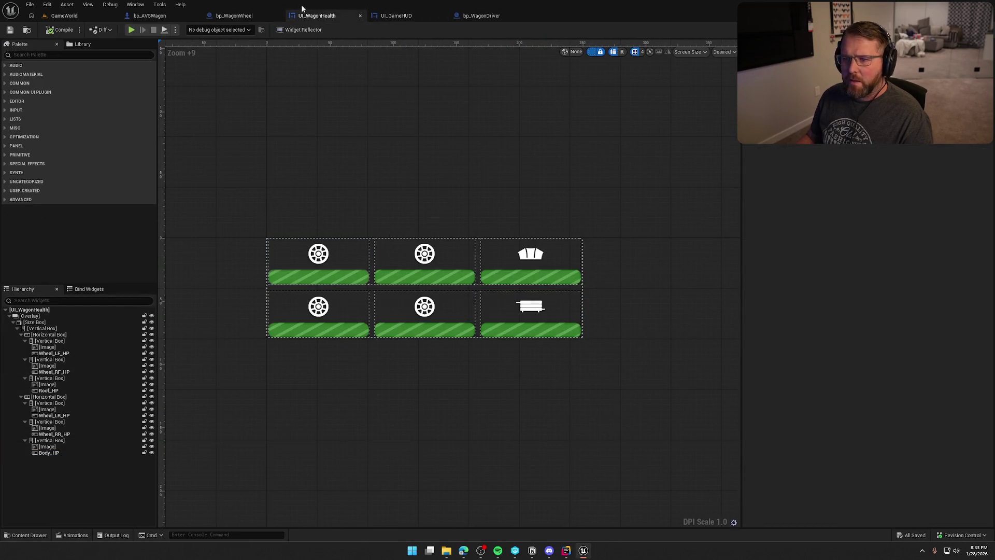
{"action": "left_click", "coordinate": [396, 16]}
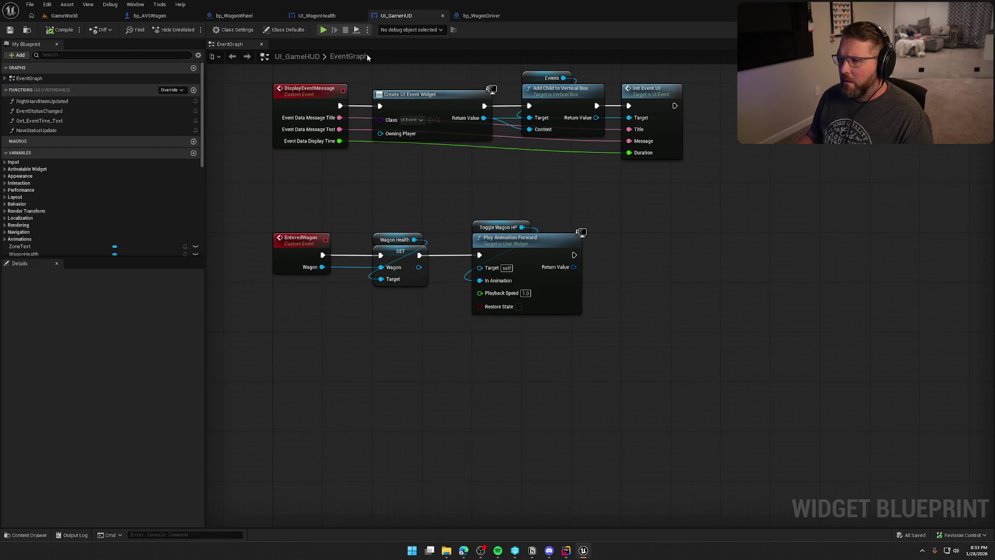
{"action": "left_click", "coordinate": [317, 15]}
{"action": "left_click", "coordinate": [974, 30]}
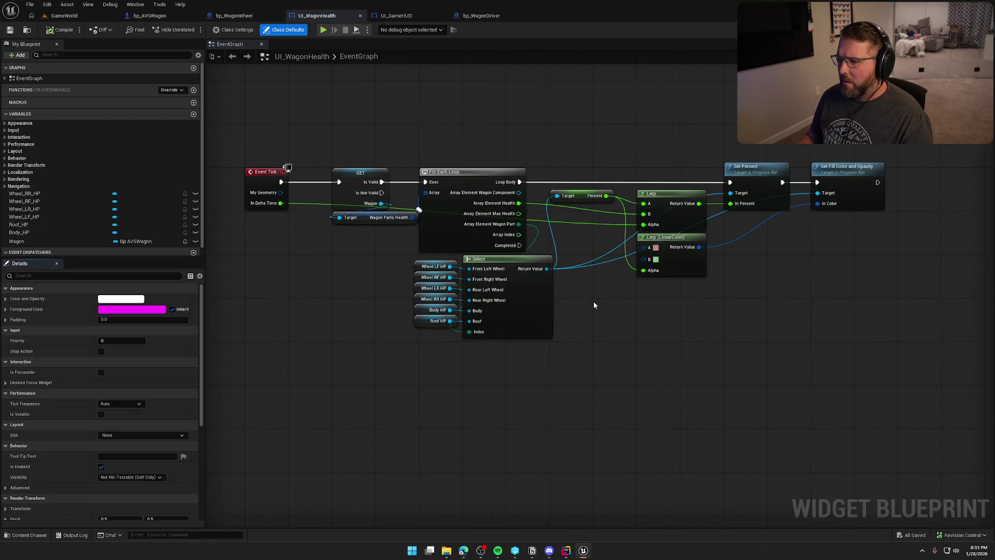
{"action": "scroll", "coordinate": [639, 306], "scroll_direction": "up", "scroll_amount": 3}
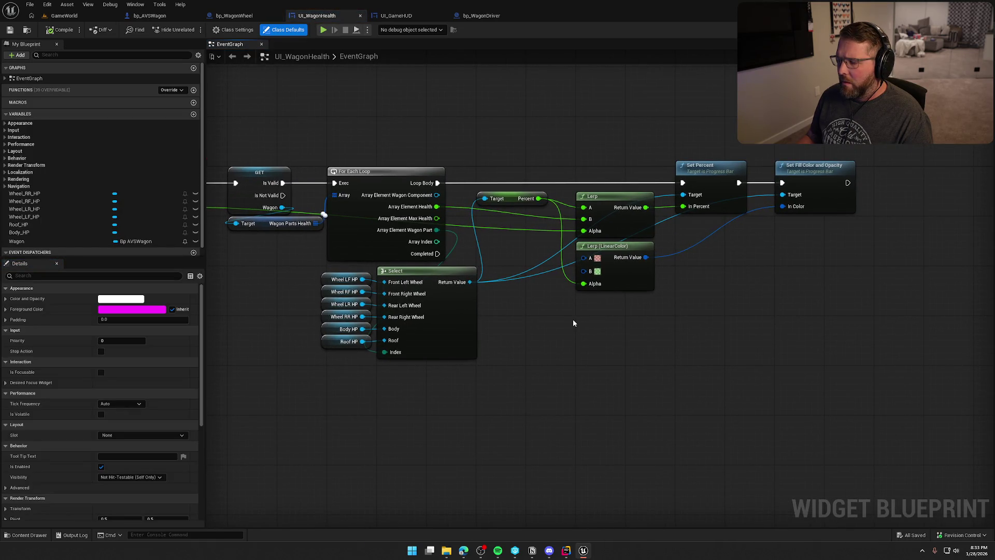
Nudge the Select node and its six HP getters slightly right in UI_WagonHealth.
{"action": "left_click_drag", "start_coordinate": [515, 290], "coordinate": [574, 280]}
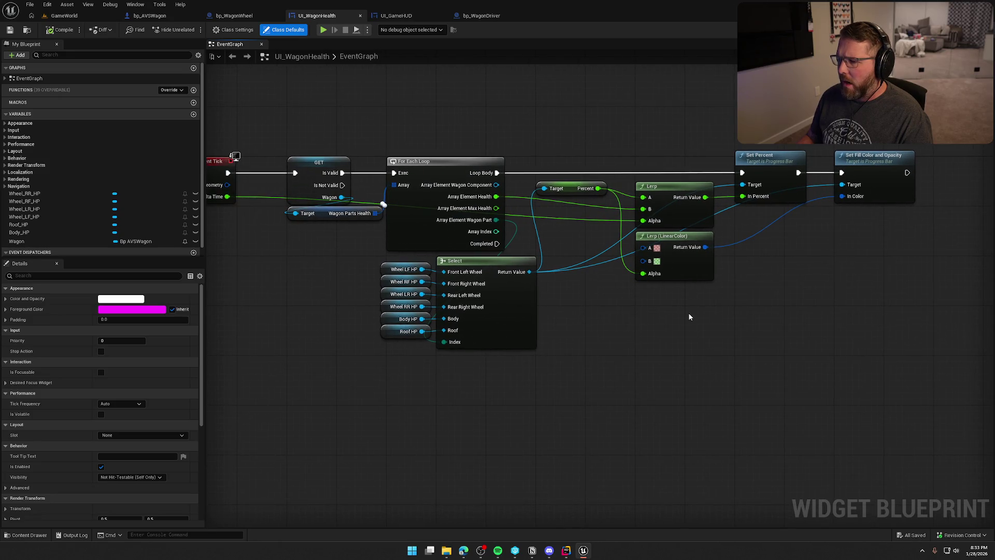
{"action": "mouse_move", "coordinate": [675, 321]}
{"action": "left_mouse_down"}
{"action": "mouse_move", "coordinate": [819, 317]}
{"action": "mouse_move", "coordinate": [759, 313]}
{"action": "left_mouse_up"}
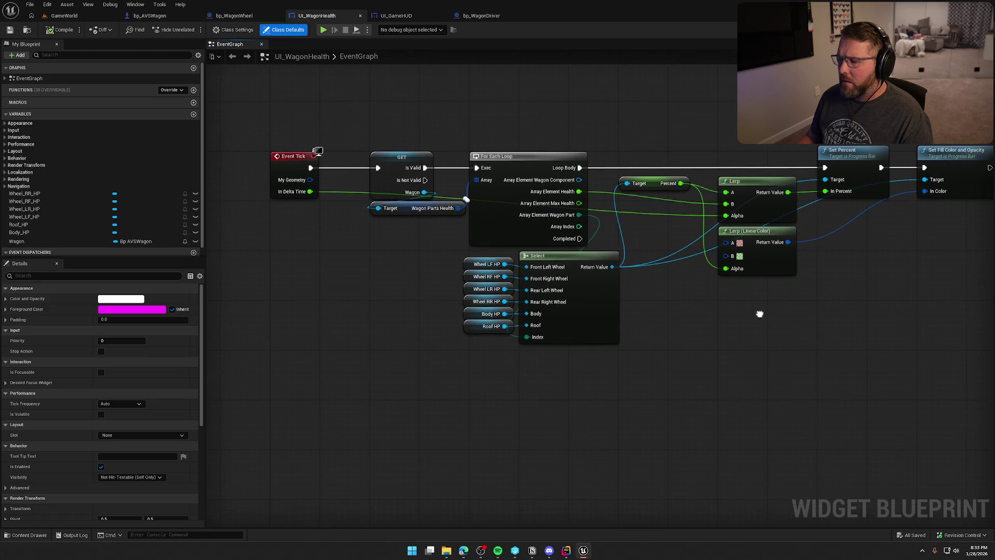
{"action": "left_click_drag", "start_coordinate": [670, 290], "coordinate": [626, 295]}
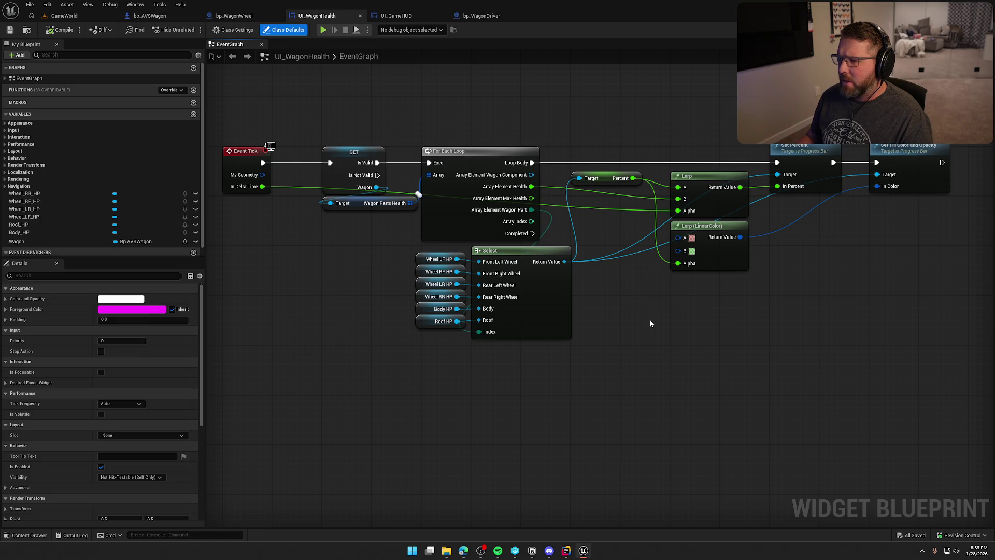
{"action": "left_click_drag", "start_coordinate": [658, 319], "coordinate": [626, 318]}
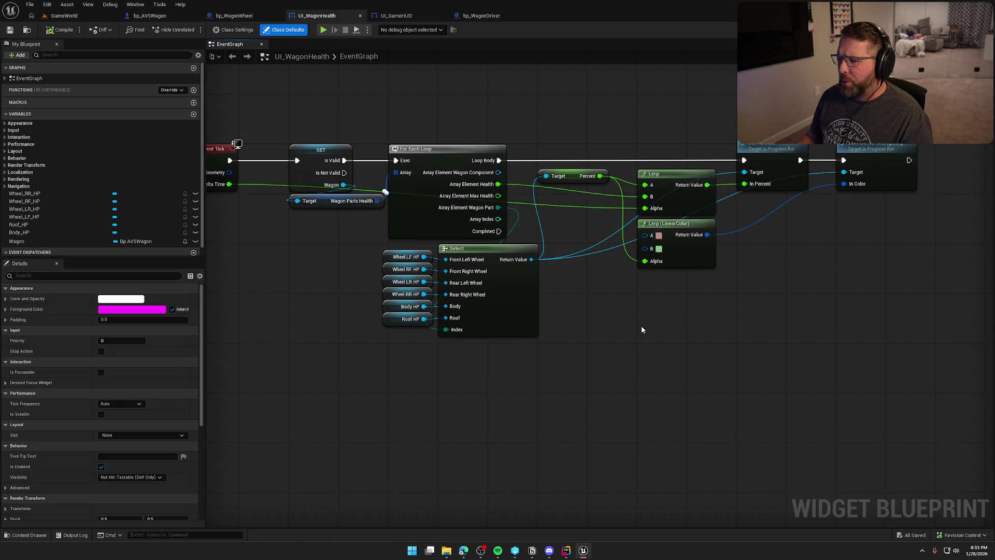
{"action": "left_click", "coordinate": [551, 351]}
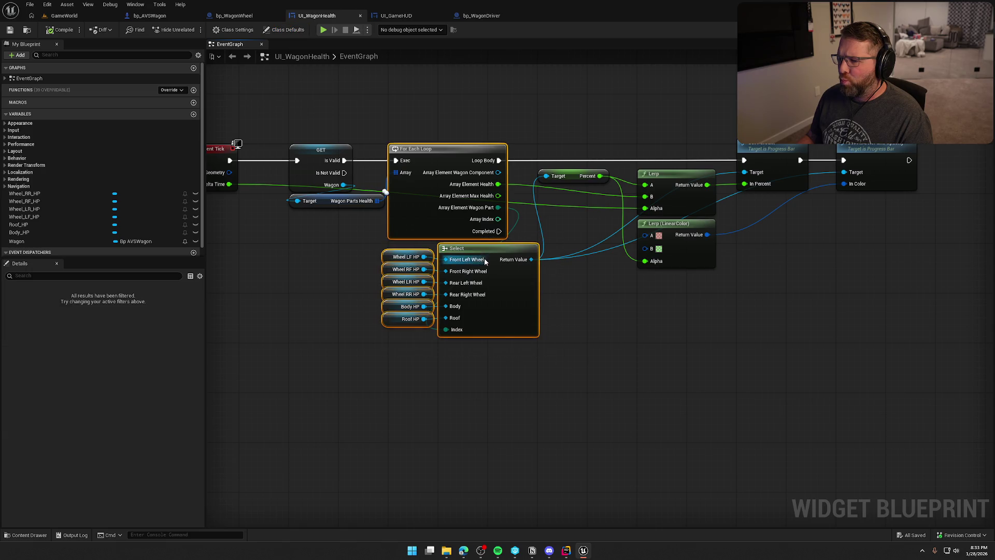
{"action": "left_click_drag", "start_coordinate": [572, 348], "coordinate": [381, 244]}
{"action": "key", "text": "q"}
{"action": "left_click", "coordinate": [556, 409]}
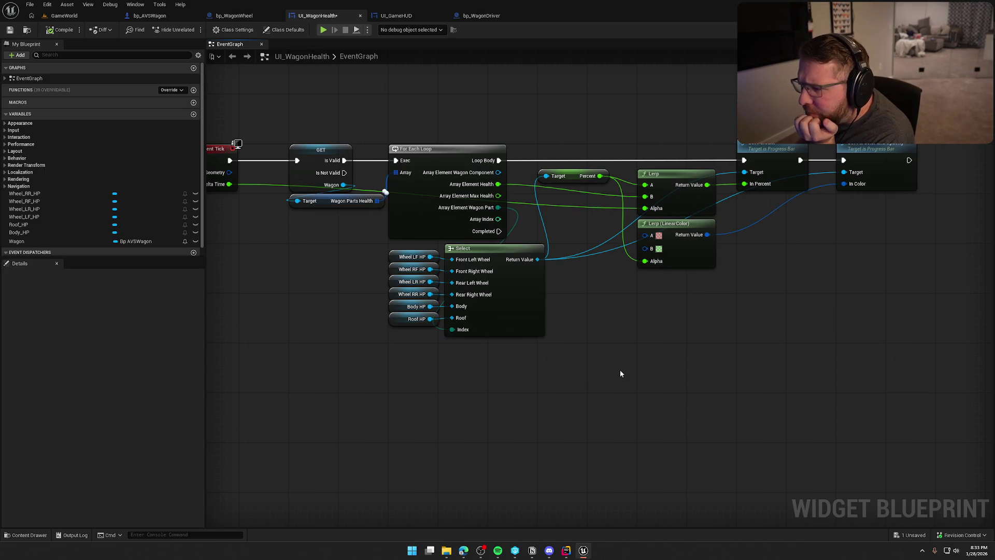
Go back to bp_AVSWagon's event graph and zoom to the Roof node.
{"action": "left_click", "coordinate": [64, 16]}
{"action": "left_click", "coordinate": [150, 16]}
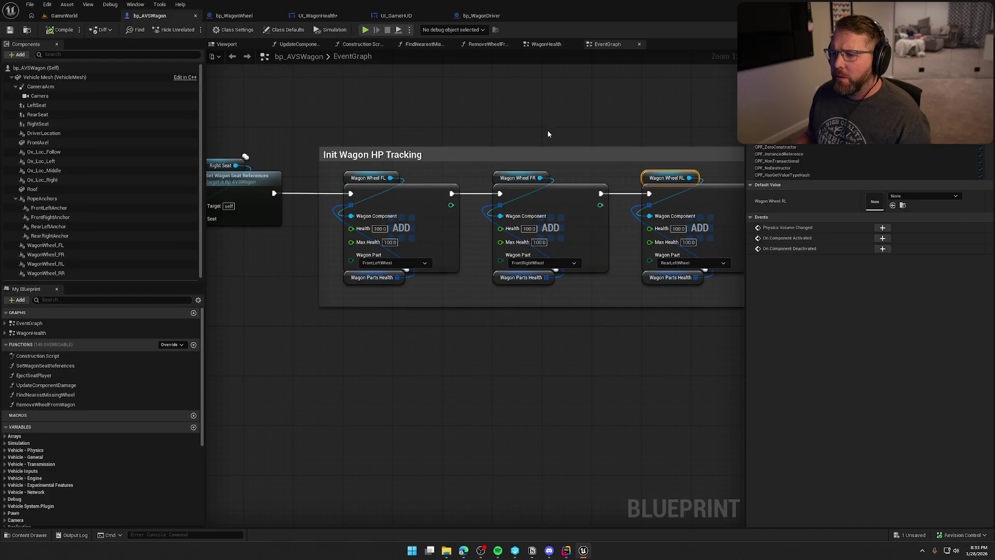
{"action": "scroll", "coordinate": [478, 149], "scroll_direction": "down", "scroll_amount": 3}
{"action": "scroll", "coordinate": [567, 184], "scroll_direction": "up", "scroll_amount": 3}
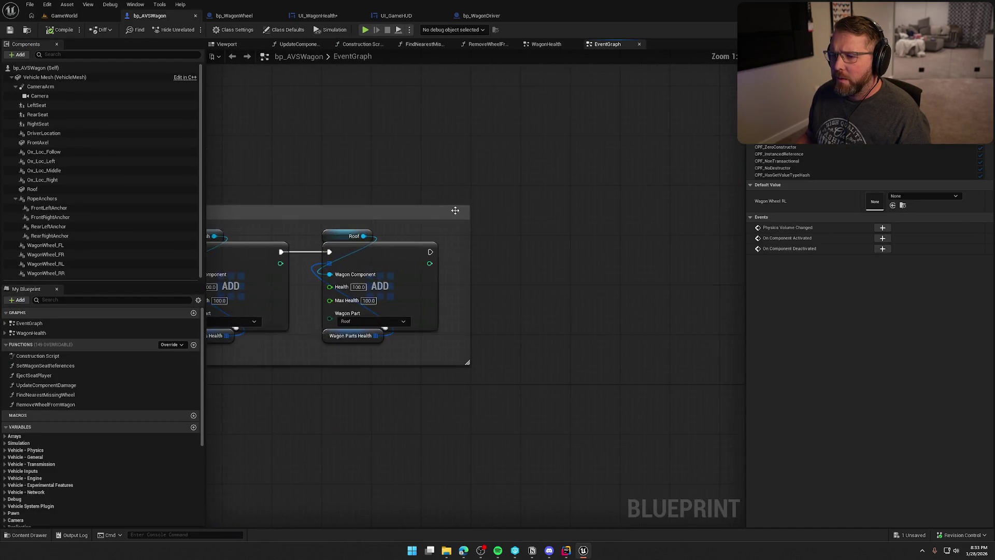
Add an Update Component Damage call to the right of the Roof node.
{"action": "left_click_drag", "start_coordinate": [448, 209], "coordinate": [398, 133]}
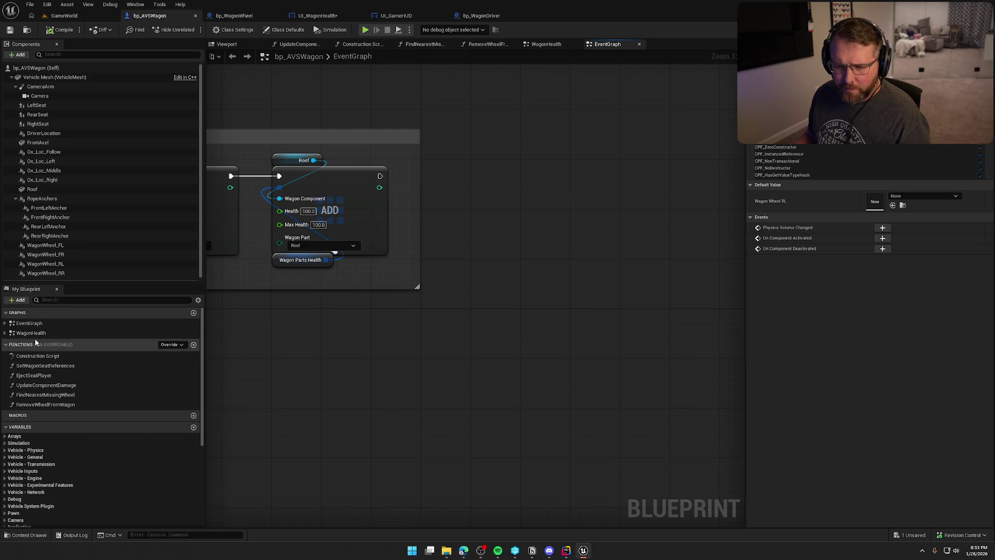
{"action": "left_click", "coordinate": [5, 333]}
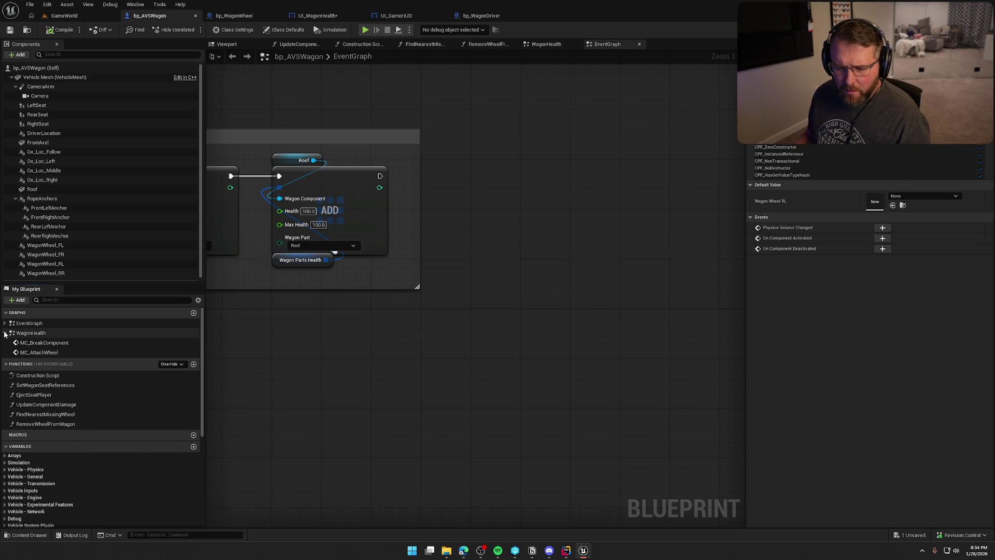
{"action": "left_click", "coordinate": [4, 333]}
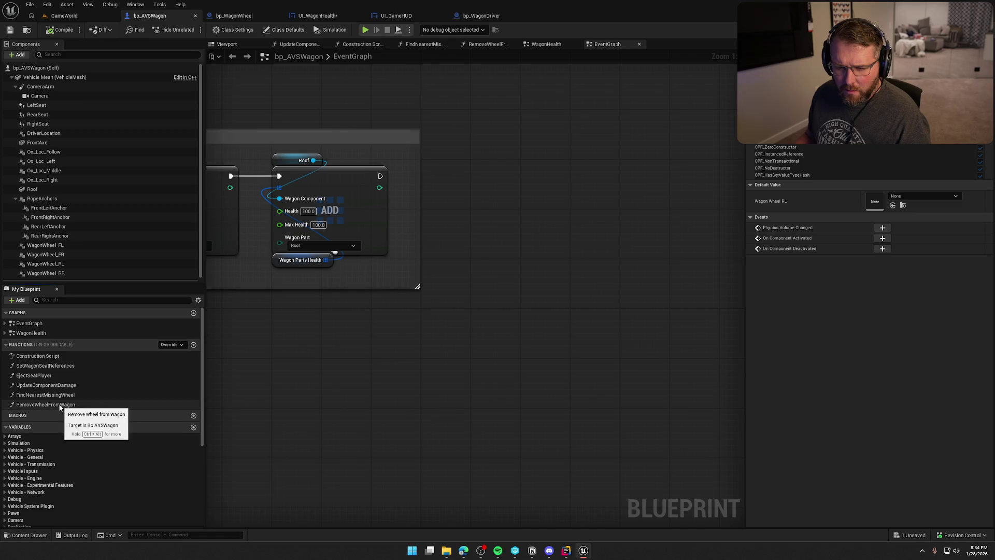
{"action": "mouse_move", "coordinate": [47, 385]}
{"action": "left_mouse_down"}
{"action": "mouse_move", "coordinate": [456, 173]}
{"action": "mouse_move", "coordinate": [493, 193]}
{"action": "mouse_move", "coordinate": [374, 187]}
{"action": "mouse_move", "coordinate": [431, 211]}
{"action": "mouse_move", "coordinate": [432, 247]}
{"action": "left_mouse_up"}
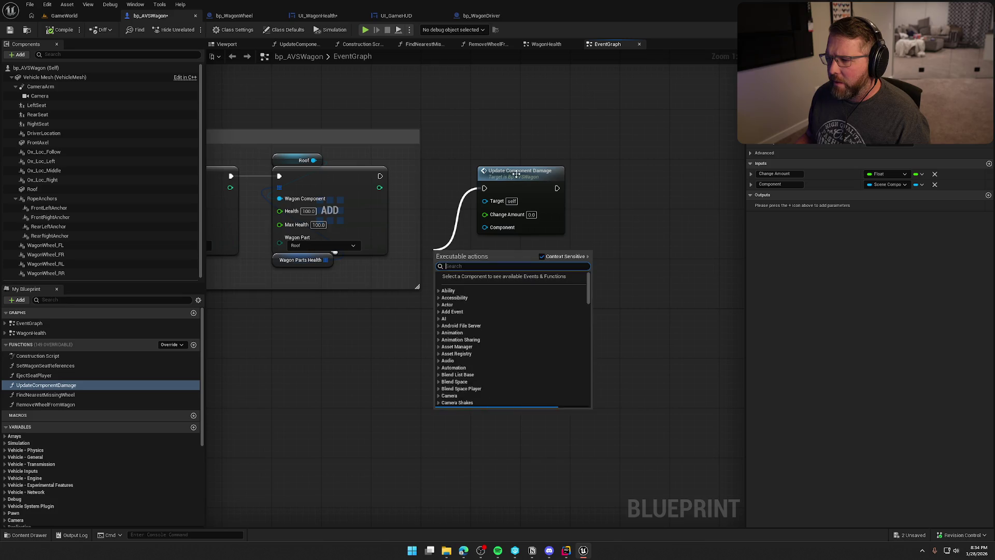
{"action": "left_click_drag", "start_coordinate": [519, 191], "coordinate": [625, 185]}
{"action": "left_click", "coordinate": [485, 185]}
Add a 6-second Delay after Roof and wire its Completed into Update Component Damage.
{"action": "left_click", "coordinate": [486, 183]}
{"action": "mouse_move", "coordinate": [381, 175]}
{"action": "left_mouse_down"}
{"action": "mouse_move", "coordinate": [506, 172]}
{"action": "mouse_move", "coordinate": [414, 142]}
{"action": "left_mouse_up"}
{"action": "left_click", "coordinate": [411, 188]}
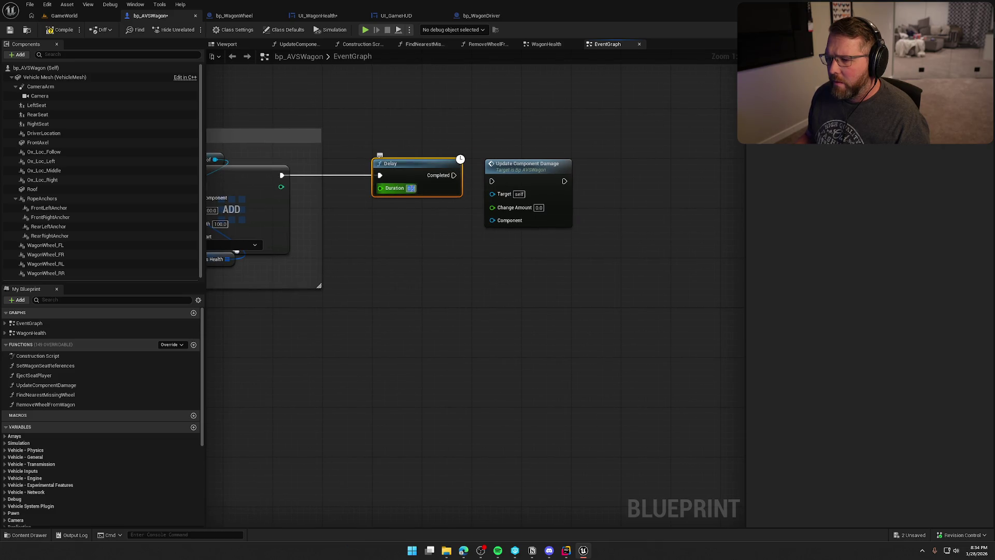
{"action": "type", "text": "6"}
{"action": "left_click", "coordinate": [436, 238]}
{"action": "left_click_drag", "start_coordinate": [454, 175], "coordinate": [558, 172]}
Start a negative Change Amount entry and undo the execution wire into the Delay.
{"action": "left_click", "coordinate": [568, 201]}
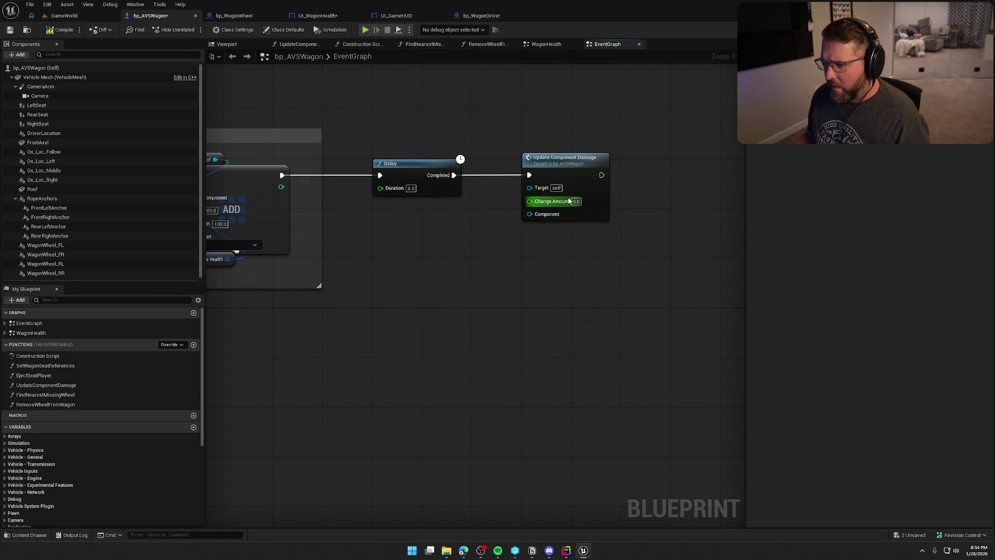
{"action": "type", "text": "-"}
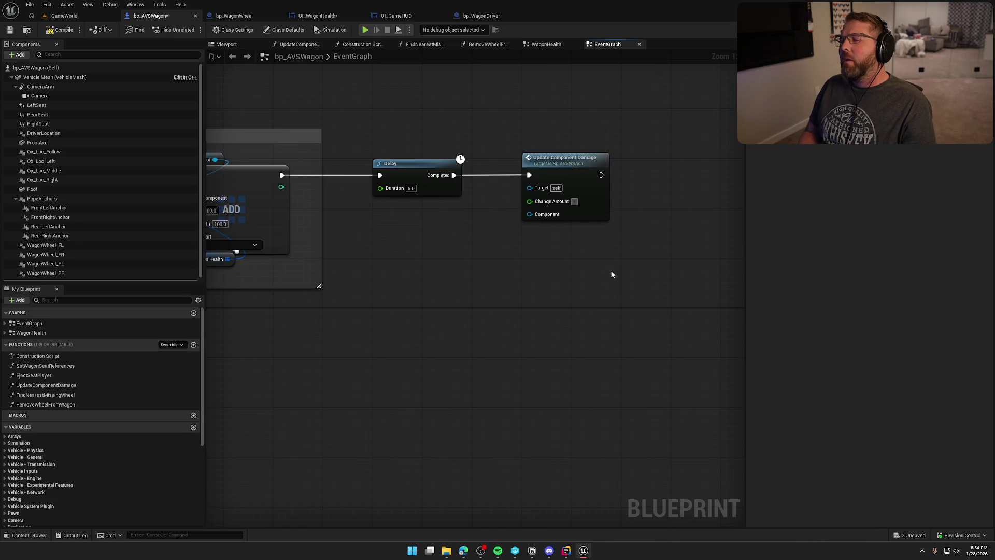
{"action": "key", "text": "Return"}
{"action": "key", "text": "ctrl+z"}
{"action": "left_click", "coordinate": [318, 15]}
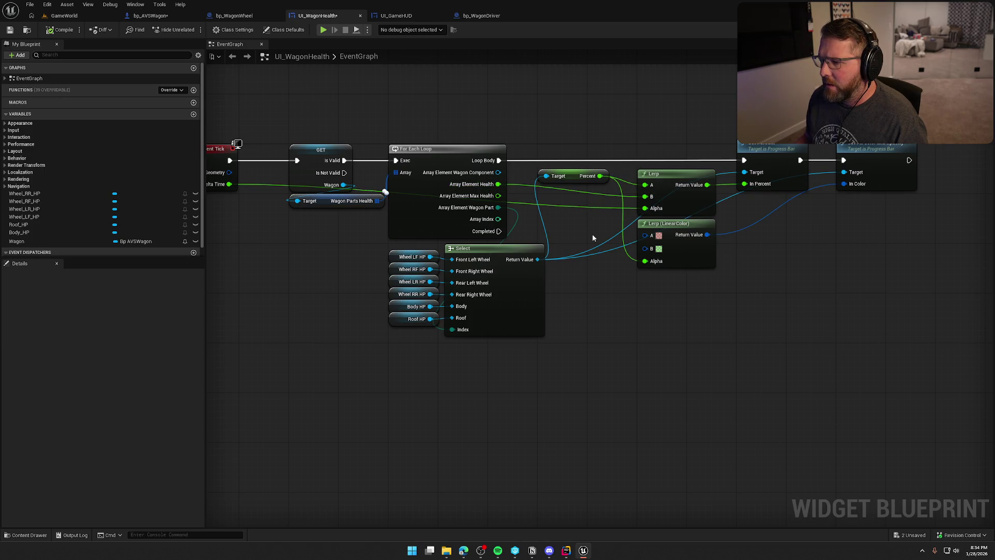
Divide Array Element Health by Max Health and feed the result into the Lerp.
{"action": "left_click_drag", "start_coordinate": [593, 238], "coordinate": [527, 236]}
{"action": "left_click_drag", "start_coordinate": [430, 182], "coordinate": [499, 208]}
{"action": "type", "text": "/"}
{"action": "key", "text": "Return"}
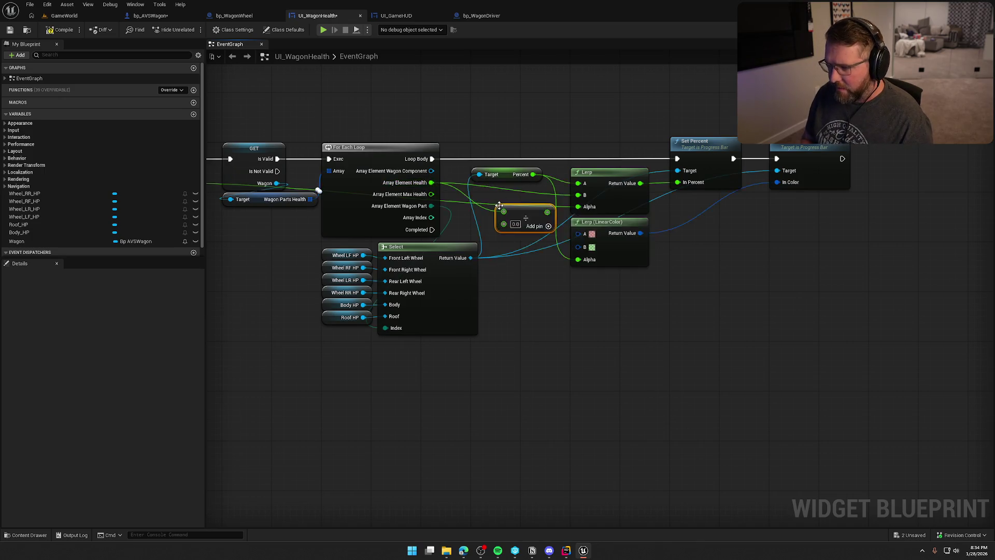
{"action": "mouse_move", "coordinate": [431, 194]}
{"action": "left_mouse_down"}
{"action": "mouse_move", "coordinate": [503, 223]}
{"action": "mouse_move", "coordinate": [574, 200]}
{"action": "mouse_move", "coordinate": [511, 194]}
{"action": "left_mouse_up"}
{"action": "left_click", "coordinate": [532, 270]}
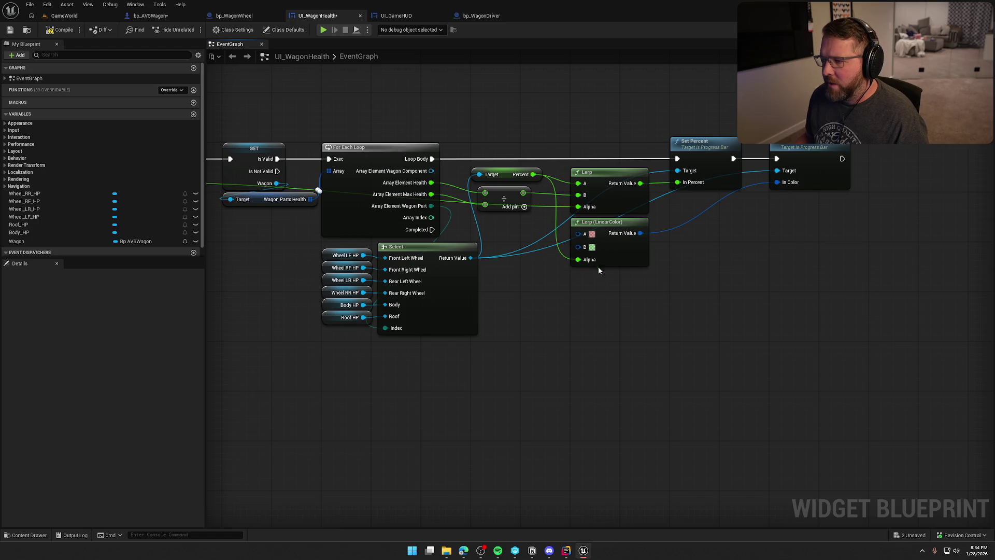
Compile and save UI_WagonHealth, then play GameWorld in the editor.
{"action": "left_click", "coordinate": [61, 29]}
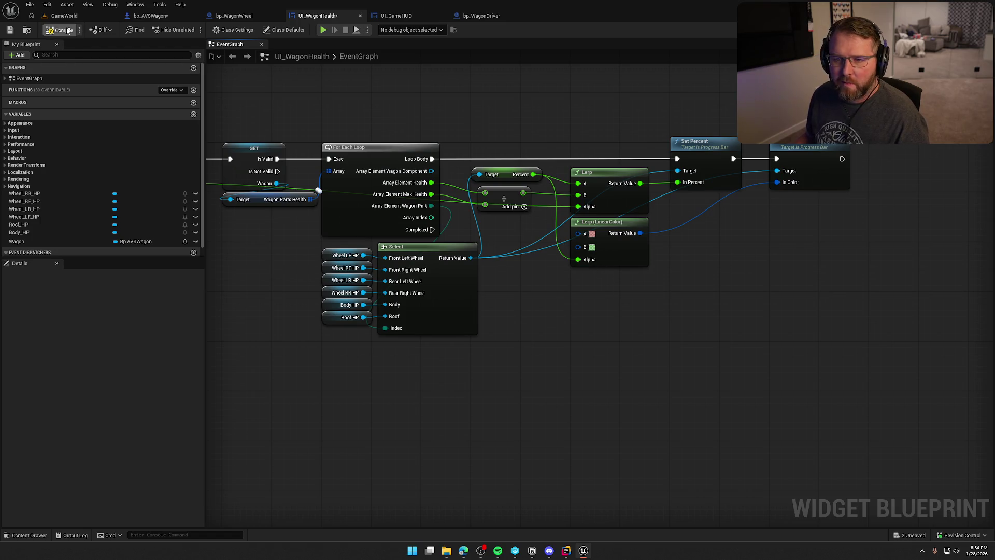
{"action": "left_click", "coordinate": [61, 17]}
{"action": "left_click", "coordinate": [193, 29]}
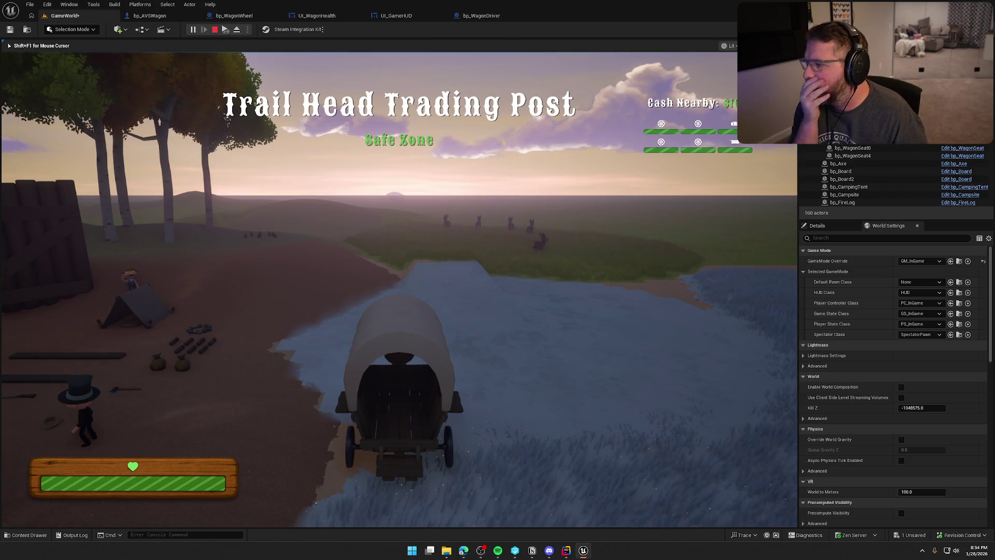
Stop play and reconnect Roof to the Delay, setting Change Amount to -30.
{"action": "key", "text": "shift+F1"}
{"action": "key", "text": "Escape"}
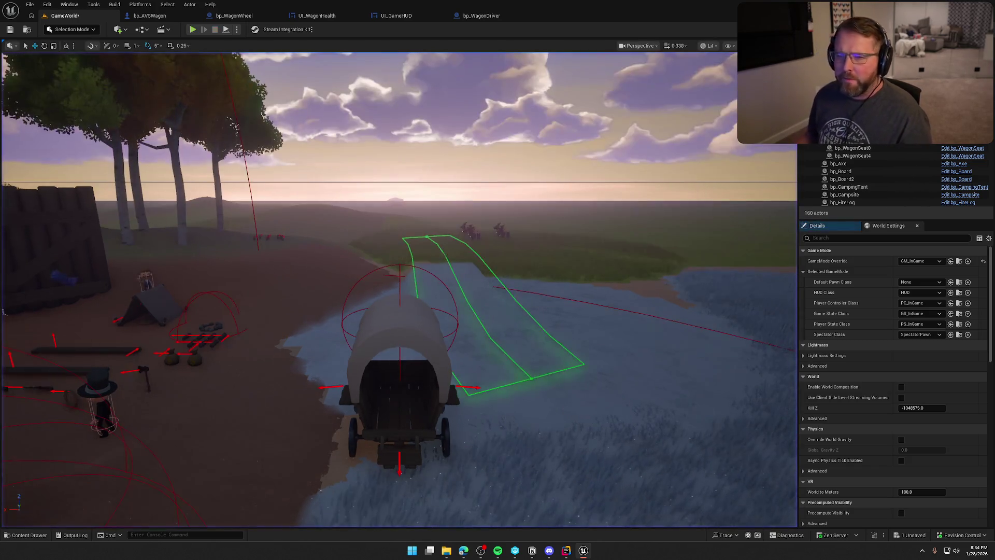
{"action": "left_click", "coordinate": [150, 16]}
{"action": "left_click_drag", "start_coordinate": [283, 174], "coordinate": [380, 175]}
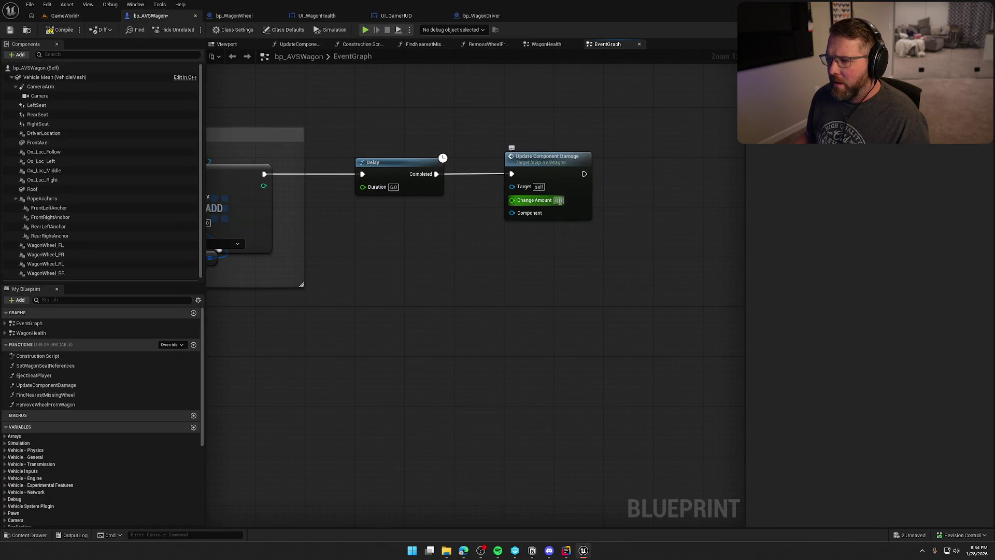
{"action": "type", "text": "-"}
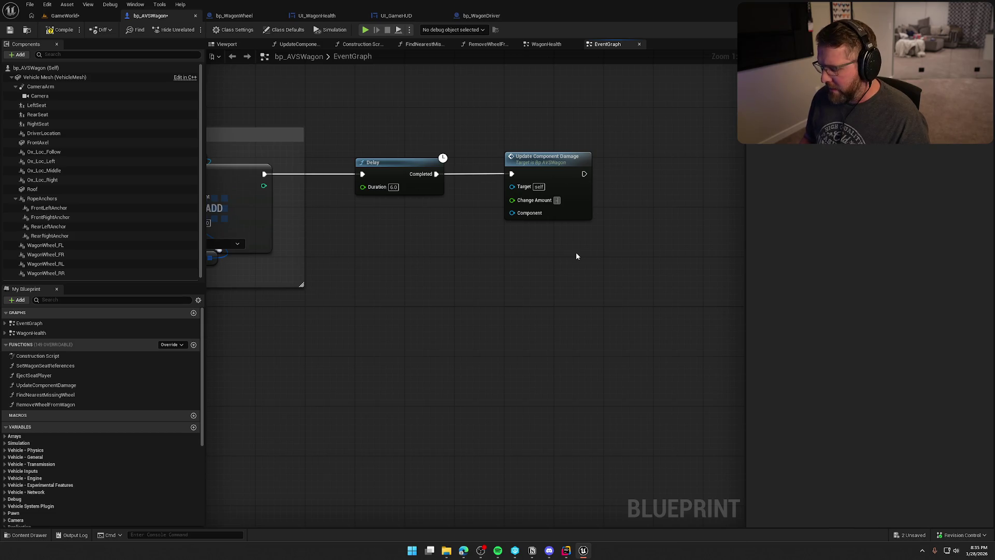
{"action": "type", "text": "30"}
{"action": "key", "text": "Return"}
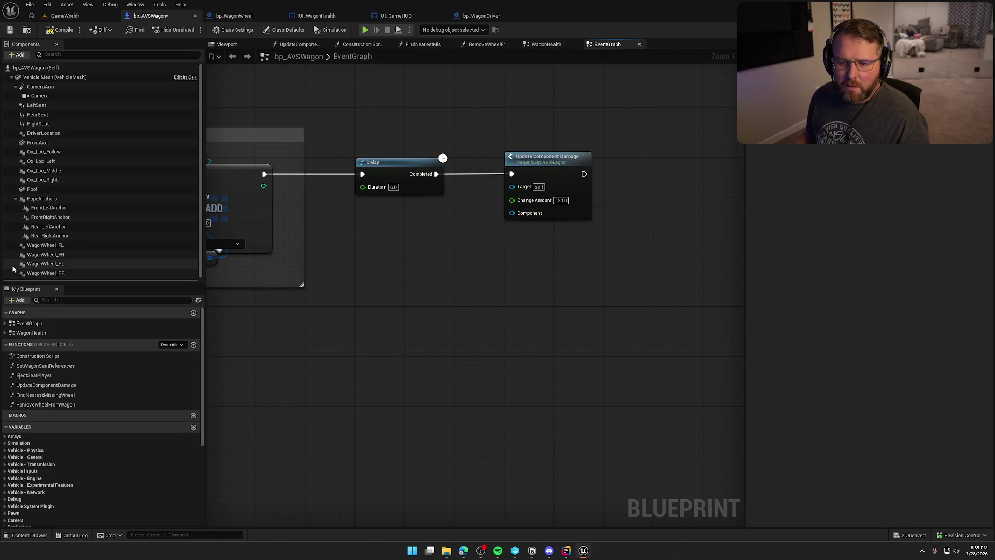
Plug Wagon Wheel FL into the Component input, play-test the damage, then return to bp_AVSWagon.
{"action": "mouse_move", "coordinate": [46, 245]}
{"action": "left_mouse_down"}
{"action": "mouse_move", "coordinate": [403, 210]}
{"action": "mouse_move", "coordinate": [511, 213]}
{"action": "left_mouse_up"}
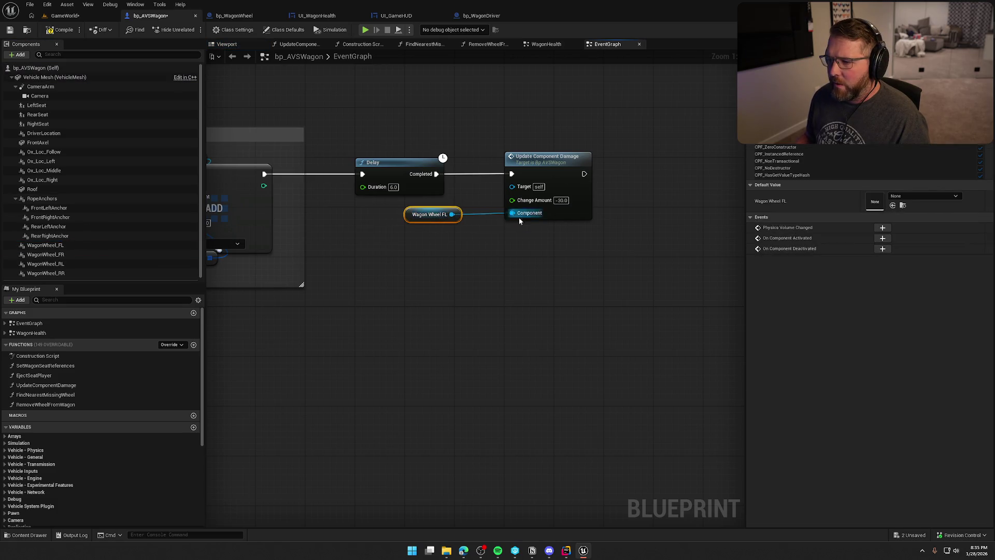
{"action": "left_click_drag", "start_coordinate": [435, 268], "coordinate": [407, 267]}
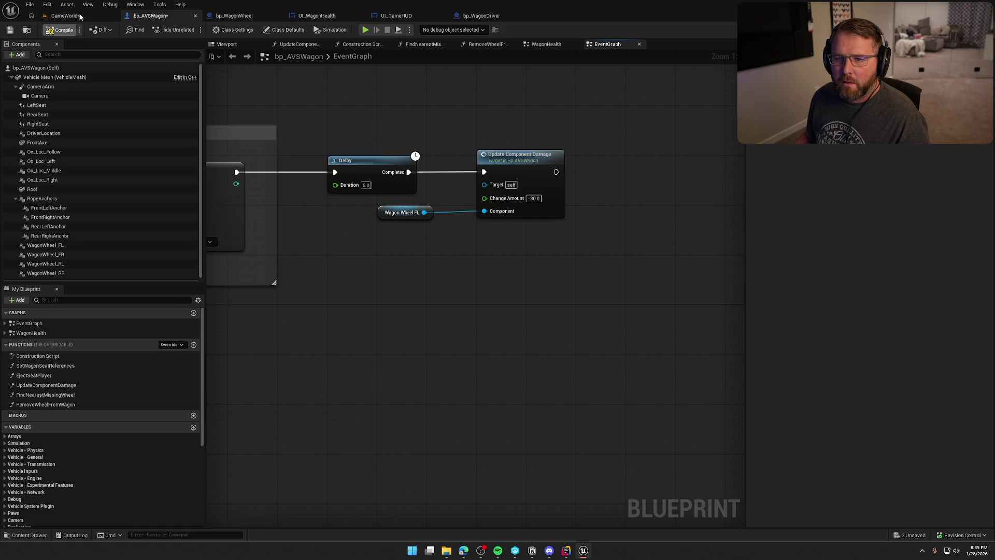
{"action": "left_click", "coordinate": [78, 16]}
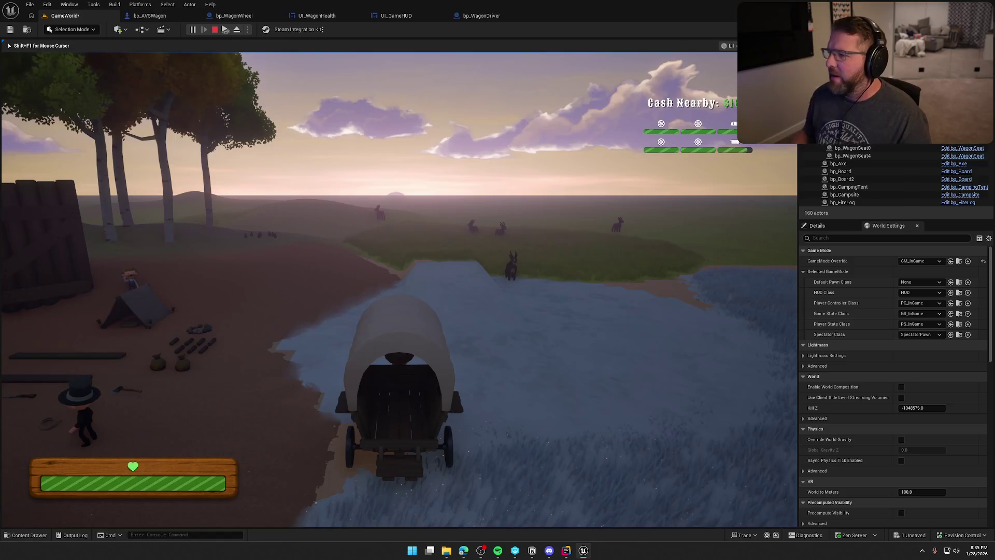
{"action": "key", "text": "Escape"}
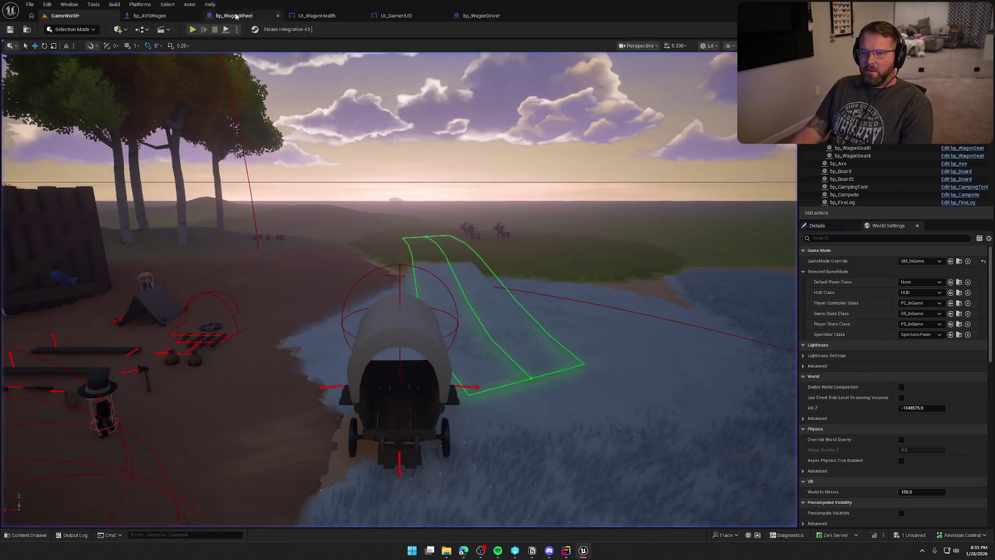
{"action": "left_click", "coordinate": [155, 15]}
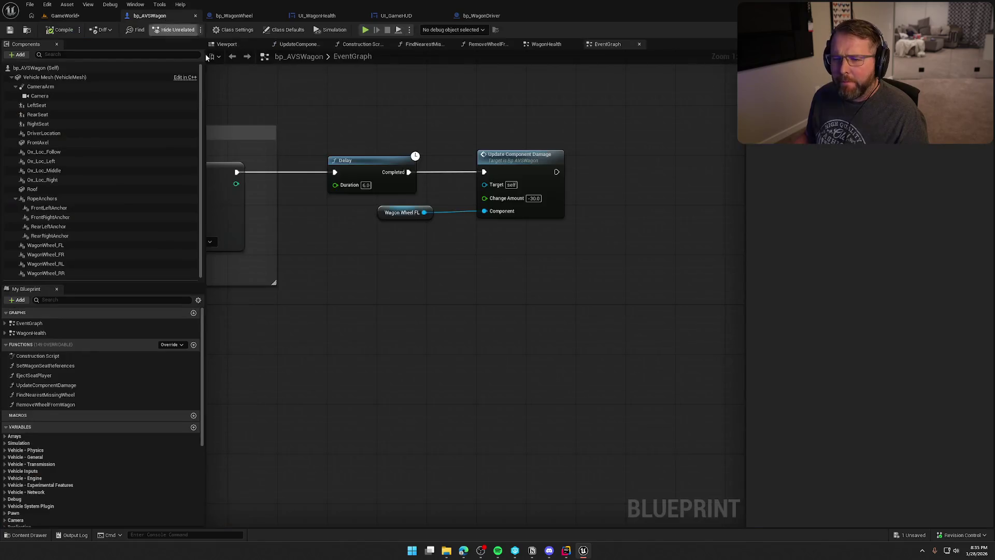
Pan along bp_AVSWagon's HP tracking chain from the Delay back to its start.
{"action": "left_click_drag", "start_coordinate": [359, 291], "coordinate": [689, 302]}
{"action": "left_click_drag", "start_coordinate": [493, 334], "coordinate": [520, 330]}
{"action": "left_click_drag", "start_coordinate": [551, 259], "coordinate": [655, 254]}
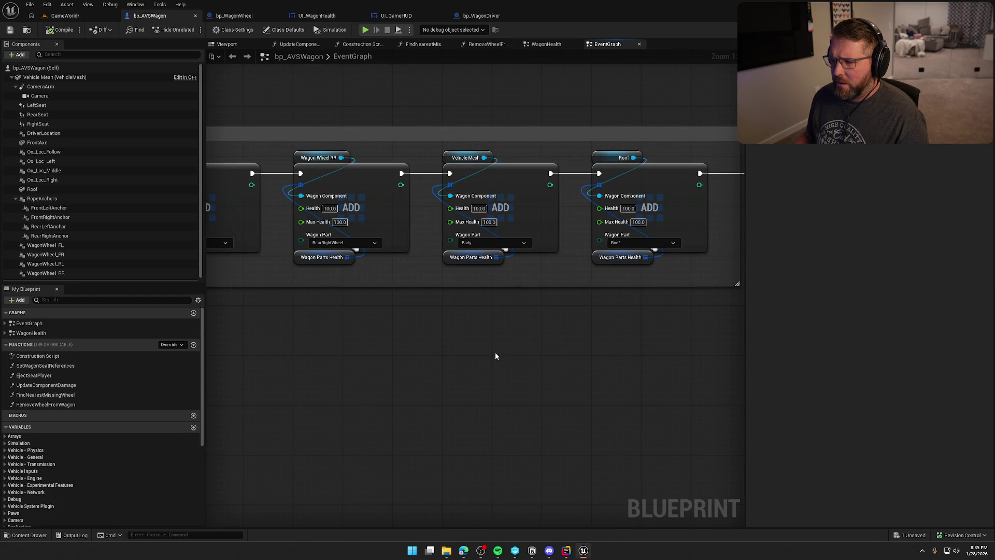
{"action": "left_click_drag", "start_coordinate": [400, 311], "coordinate": [556, 310]}
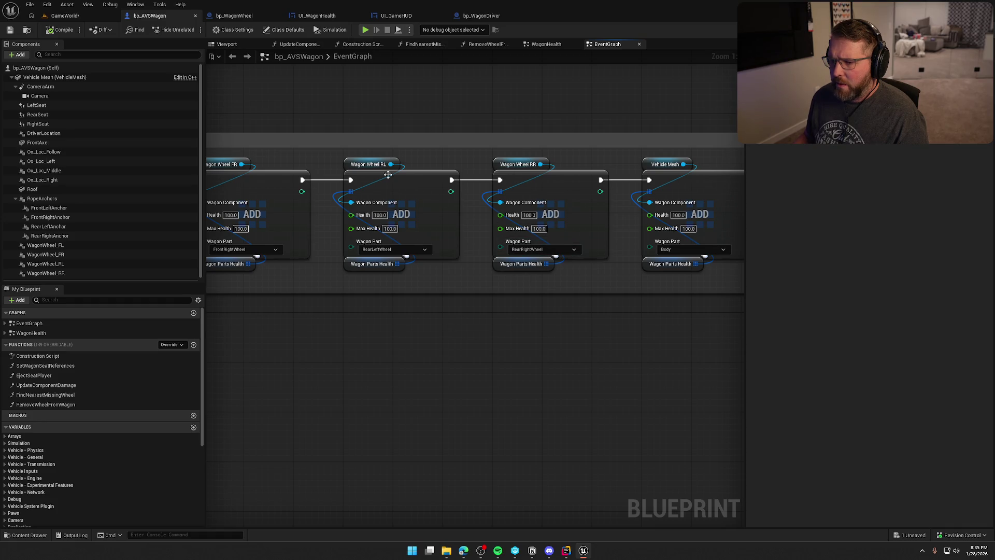
{"action": "left_click_drag", "start_coordinate": [376, 288], "coordinate": [544, 305]}
{"action": "mouse_move", "coordinate": [259, 193]}
{"action": "left_mouse_down"}
{"action": "mouse_move", "coordinate": [478, 193]}
{"action": "mouse_move", "coordinate": [458, 193]}
{"action": "left_mouse_up"}
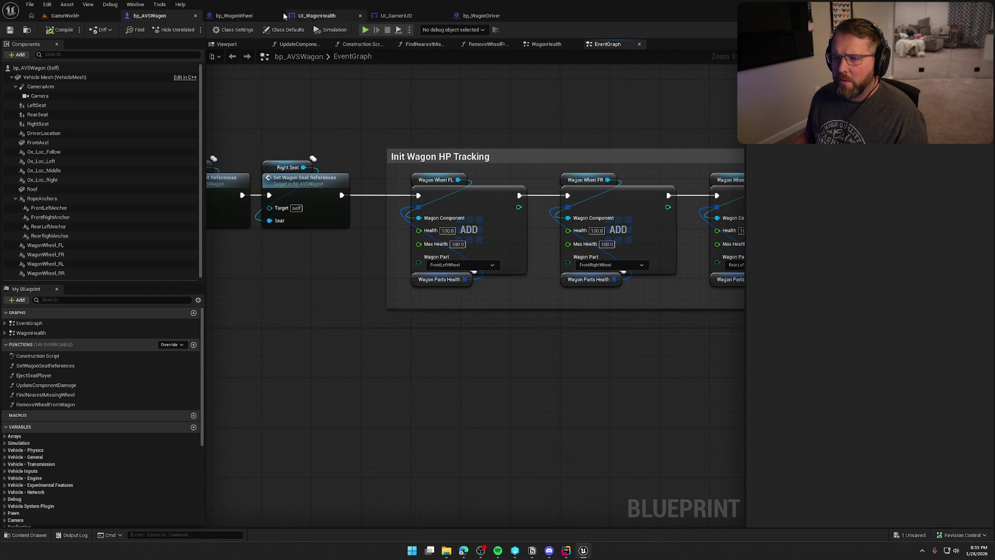
Open UI_WagonHealth and switch to its Designer layout.
{"action": "left_click", "coordinate": [313, 15]}
{"action": "mouse_move", "coordinate": [623, 207]}
{"action": "left_mouse_down"}
{"action": "mouse_move", "coordinate": [609, 302]}
{"action": "mouse_move", "coordinate": [666, 293]}
{"action": "left_mouse_up"}
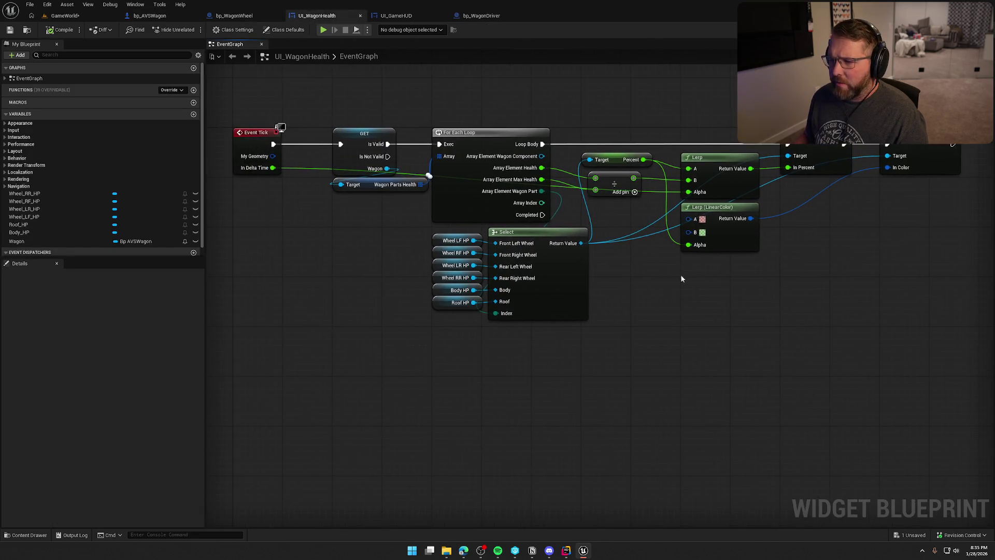
{"action": "left_click", "coordinate": [952, 30]}
{"action": "scroll", "coordinate": [503, 341], "scroll_direction": "up", "scroll_amount": 5}
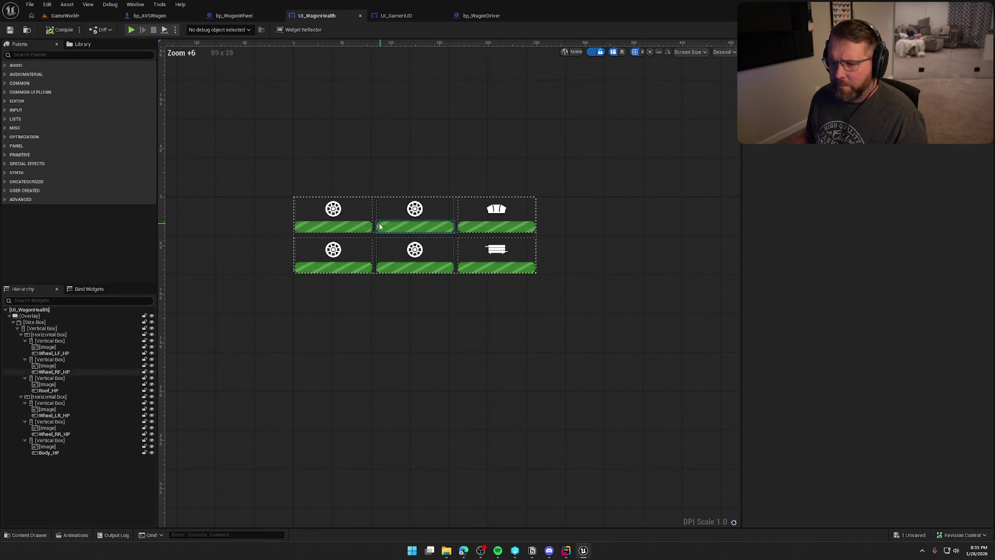
Inspect each bar from Wheel_FL_HP through Body to Roof_HP, then go back to the graph.
{"action": "left_click", "coordinate": [354, 224]}
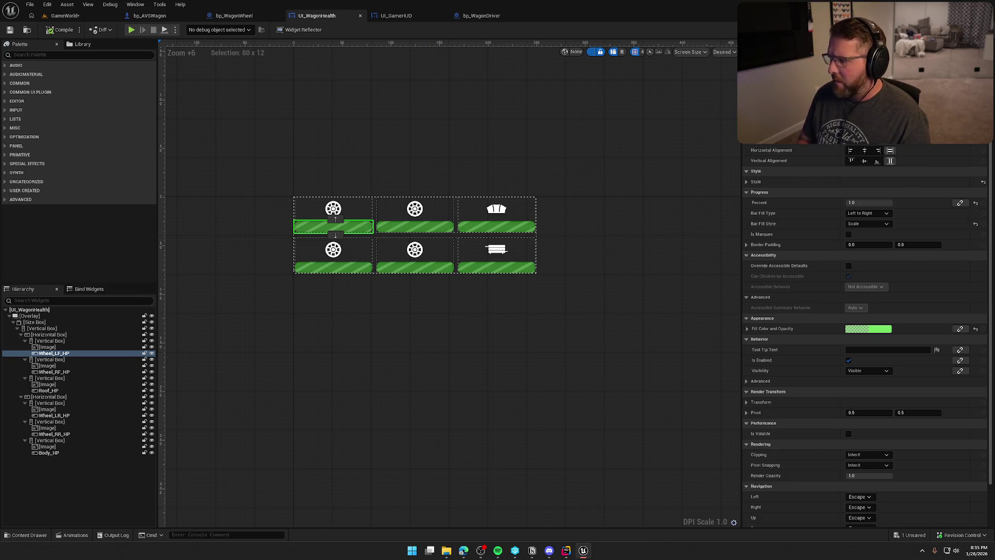
{"action": "left_click", "coordinate": [415, 226]}
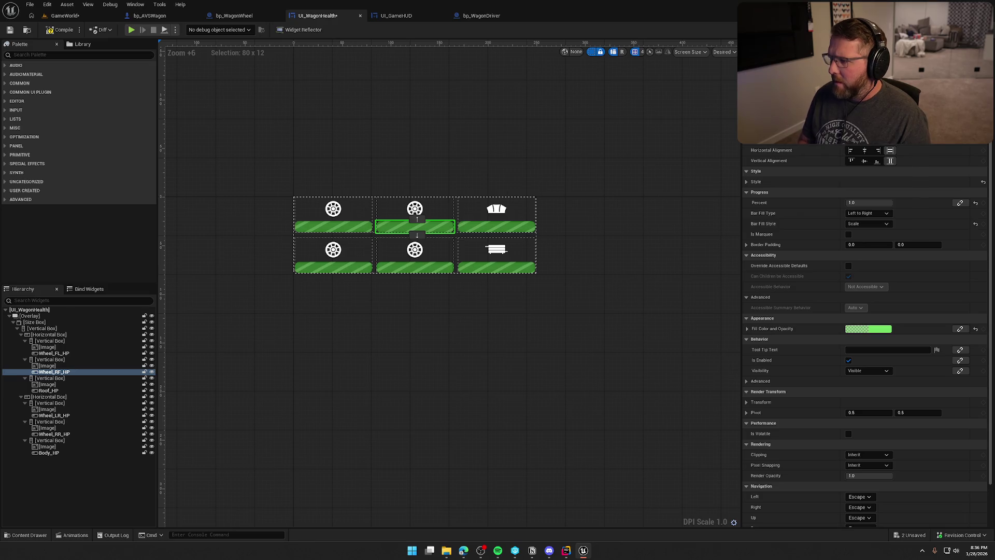
{"action": "left_click", "coordinate": [328, 267]}
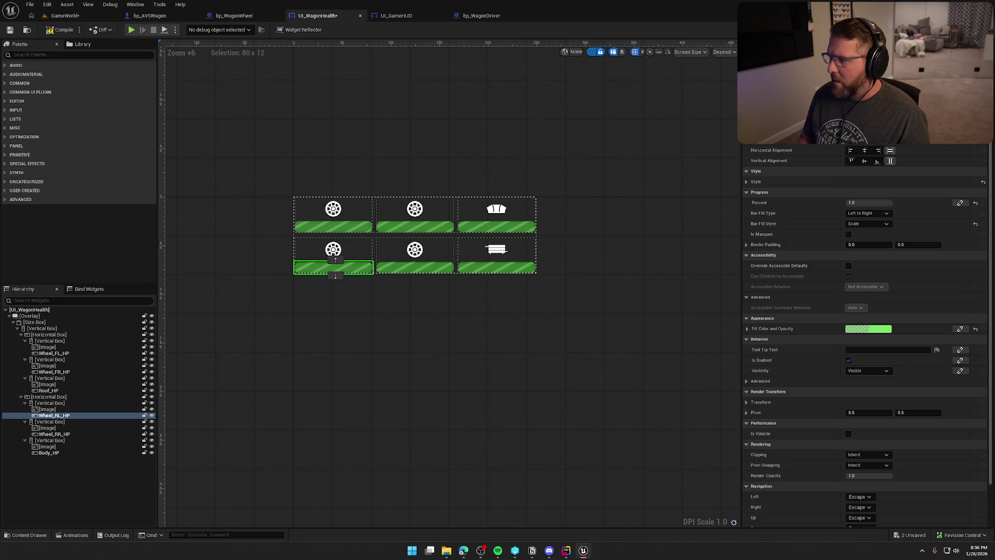
{"action": "left_click", "coordinate": [415, 267]}
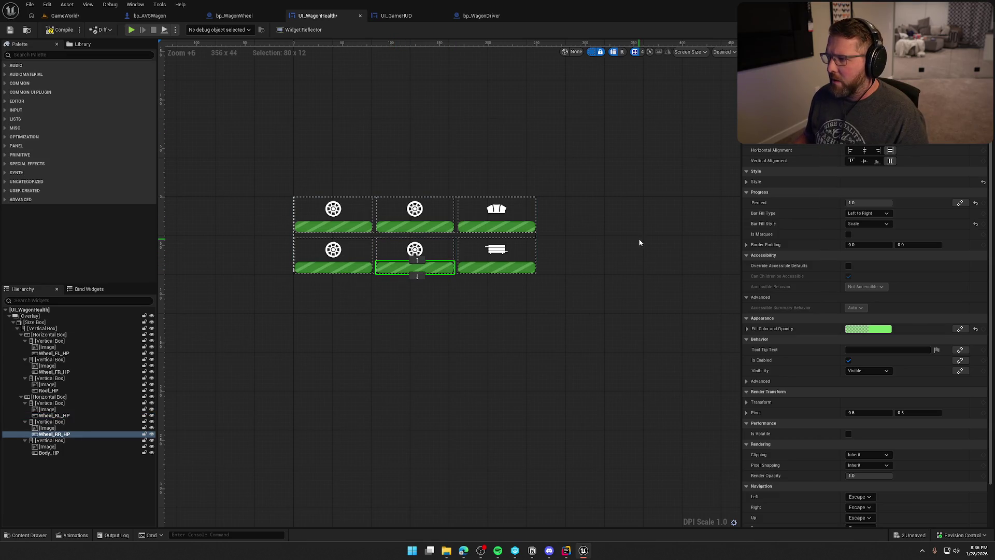
{"action": "left_click", "coordinate": [500, 268]}
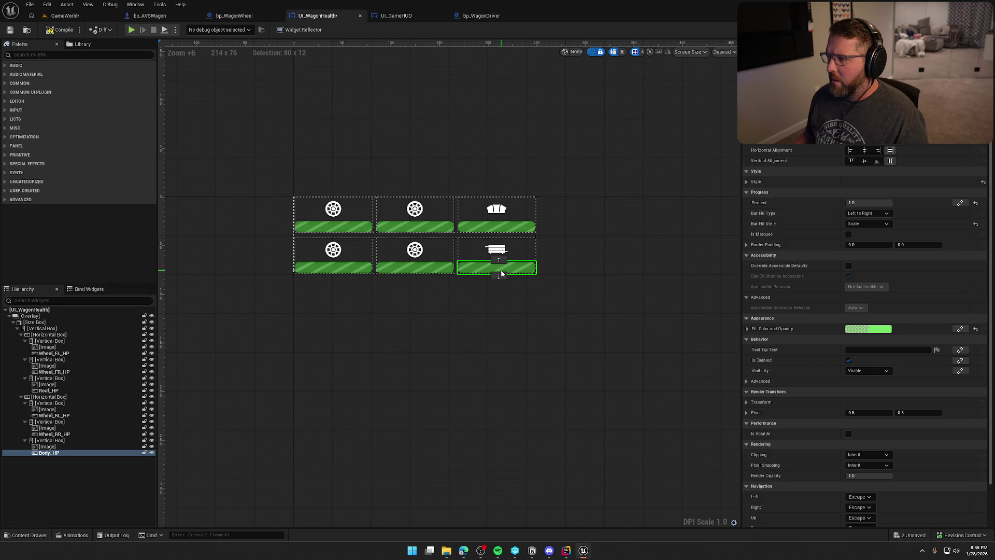
{"action": "left_click", "coordinate": [519, 227]}
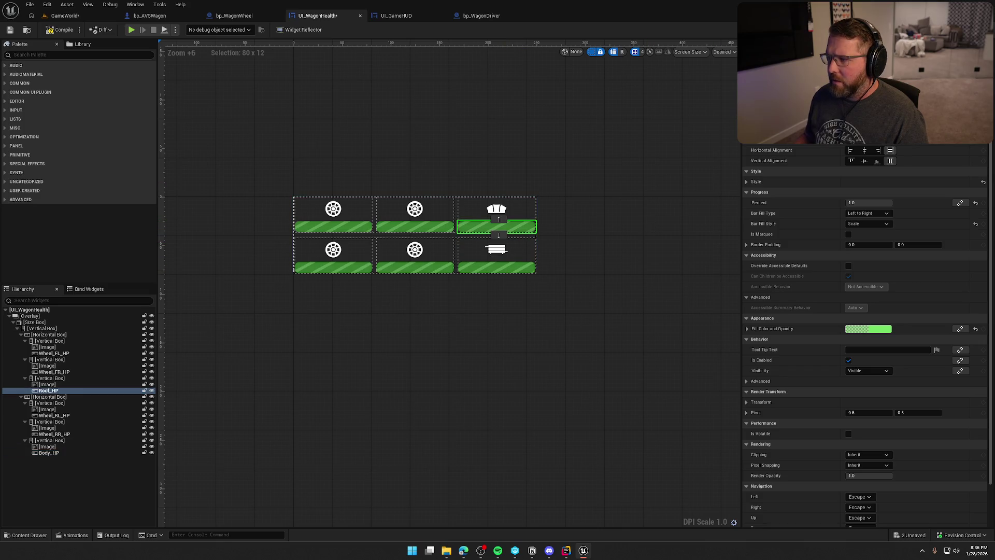
{"action": "left_click", "coordinate": [976, 30]}
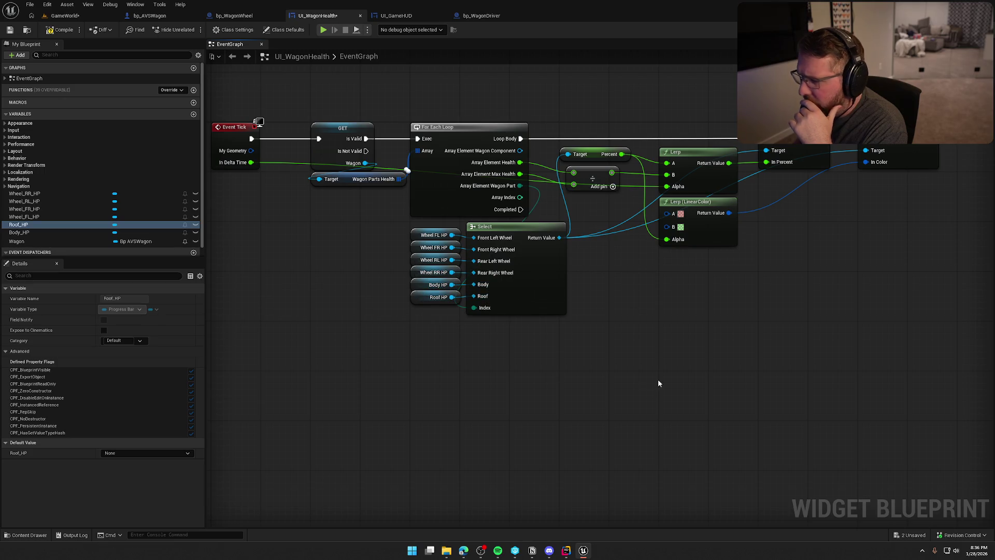
In bp_AVSWagon, move the Wagon Wheel FL getter beneath Update Component Damage and shift both left.
{"action": "left_click_drag", "start_coordinate": [658, 379], "coordinate": [608, 393]}
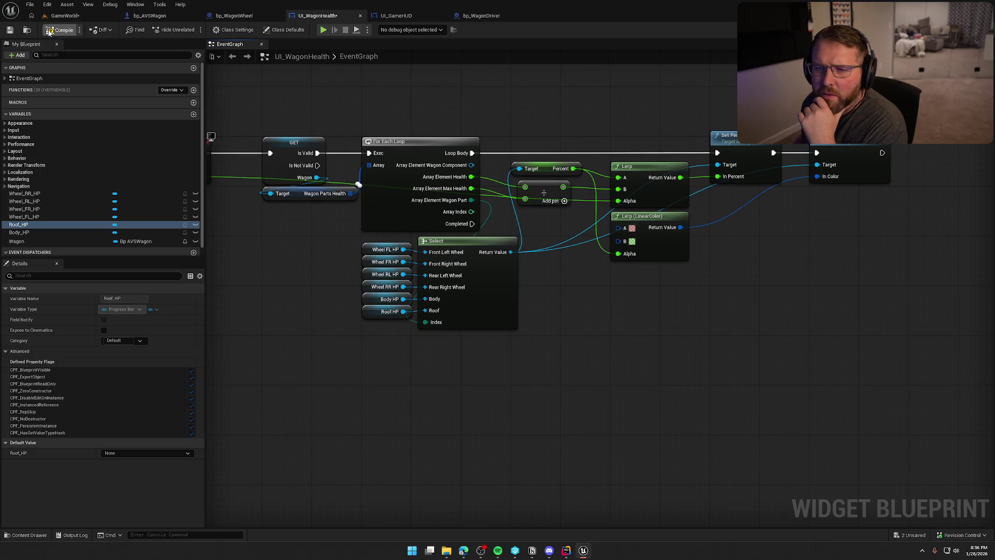
{"action": "left_click", "coordinate": [159, 17]}
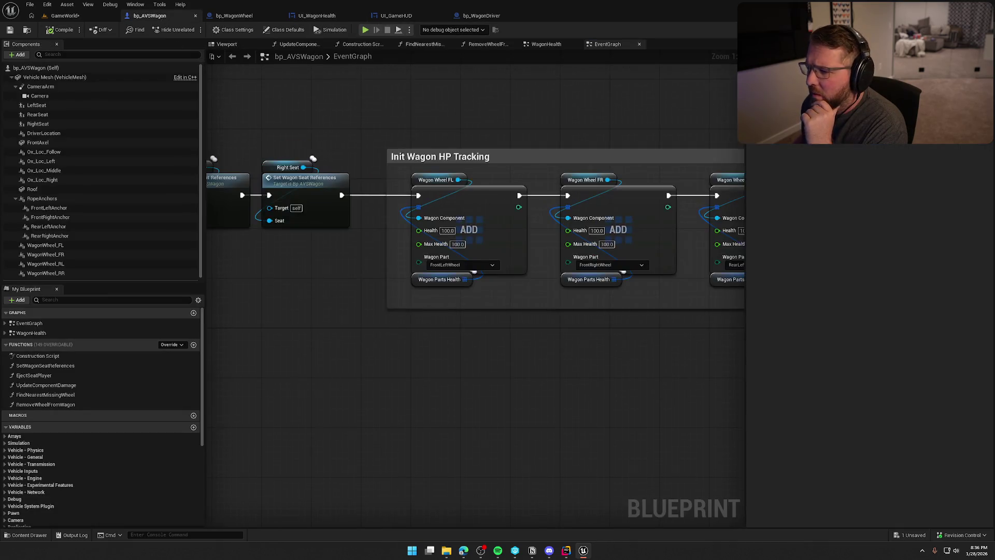
{"action": "mouse_move", "coordinate": [590, 349]}
{"action": "left_mouse_down"}
{"action": "mouse_move", "coordinate": [371, 328]}
{"action": "mouse_move", "coordinate": [424, 249]}
{"action": "mouse_move", "coordinate": [431, 289]}
{"action": "left_mouse_up"}
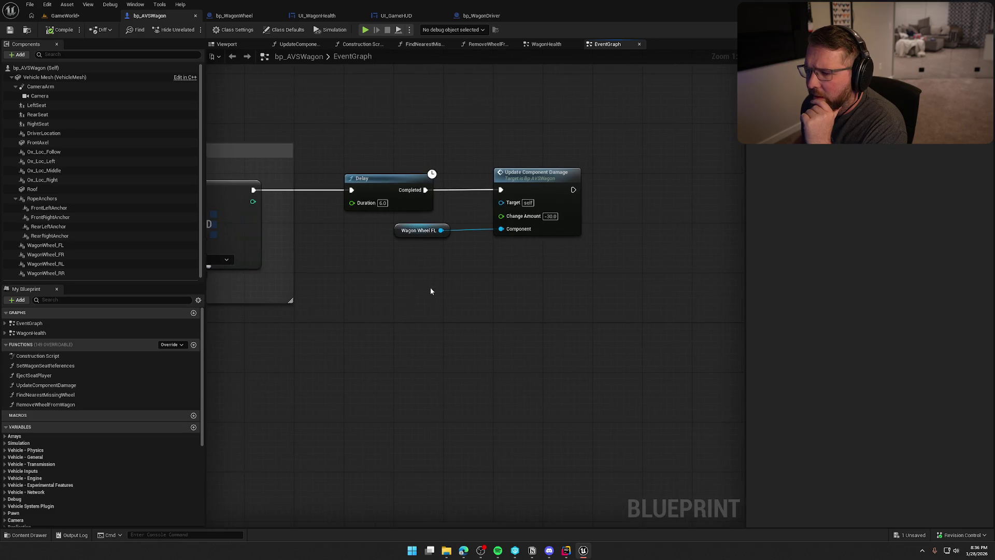
{"action": "left_click_drag", "start_coordinate": [405, 233], "coordinate": [505, 245]}
{"action": "left_click", "coordinate": [528, 177], "text": "ctrl"}
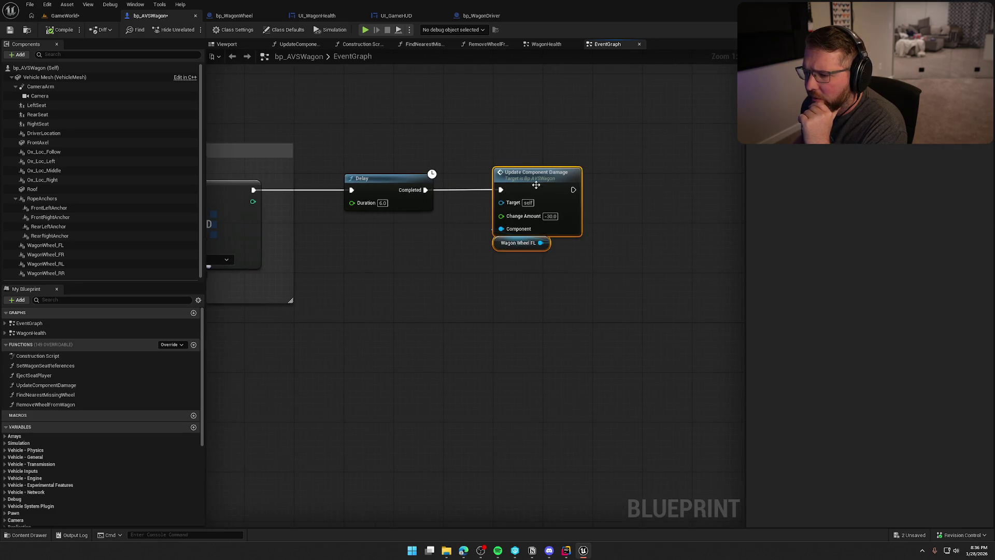
{"action": "left_click_drag", "start_coordinate": [528, 178], "coordinate": [477, 177]}
{"action": "left_click", "coordinate": [440, 137]}
Undo the last three node repositioning changes with Ctrl+Z.
{"action": "key", "text": "ctrl+z"}
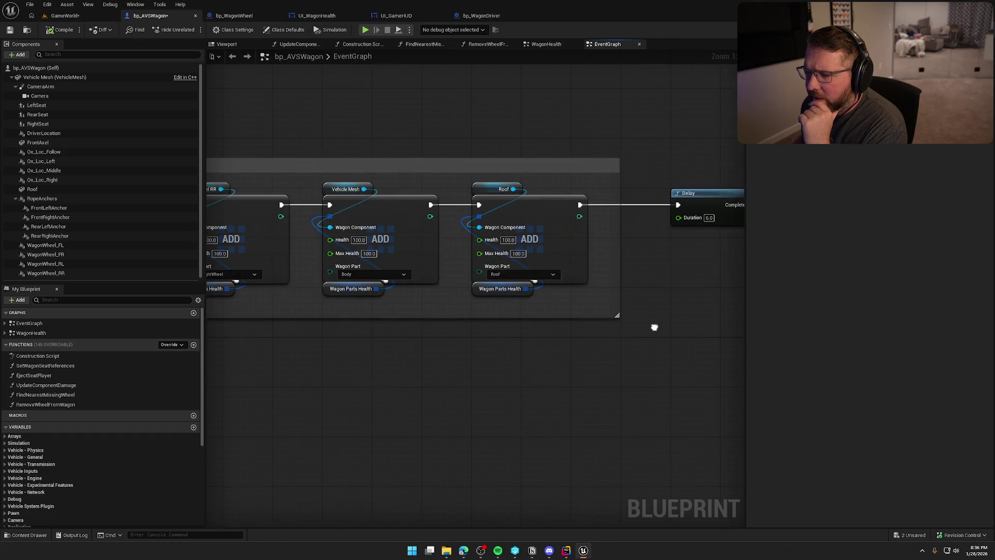
{"action": "key", "text": "ctrl+z"}
{"action": "key", "text": "ctrl+z"}
{"action": "key", "text": "ctrl+z"}
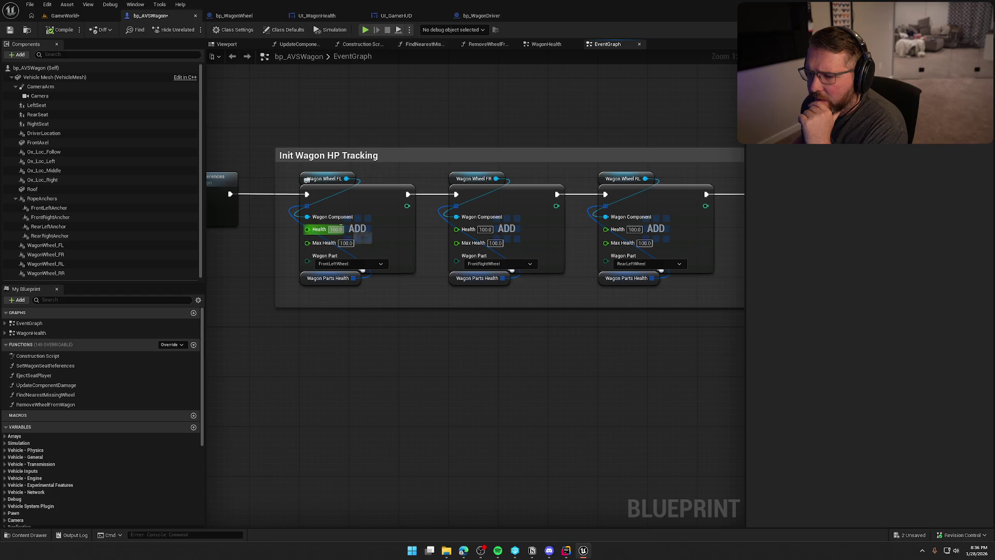
{"action": "key", "text": "ctrl+z"}
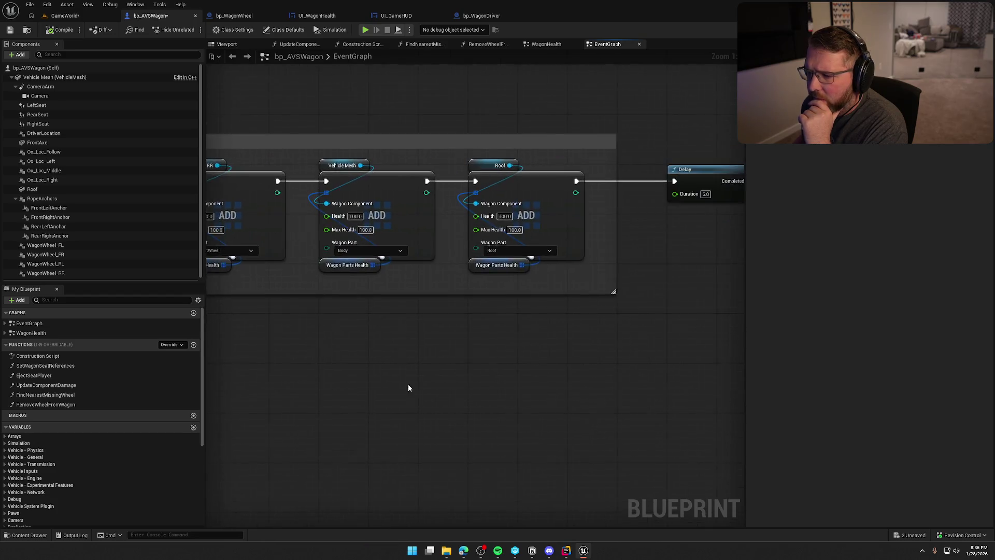
Play GameWorld, board and drive the wagon to check its health bar, then return to UI_WagonHealth.
{"action": "left_click", "coordinate": [64, 16]}
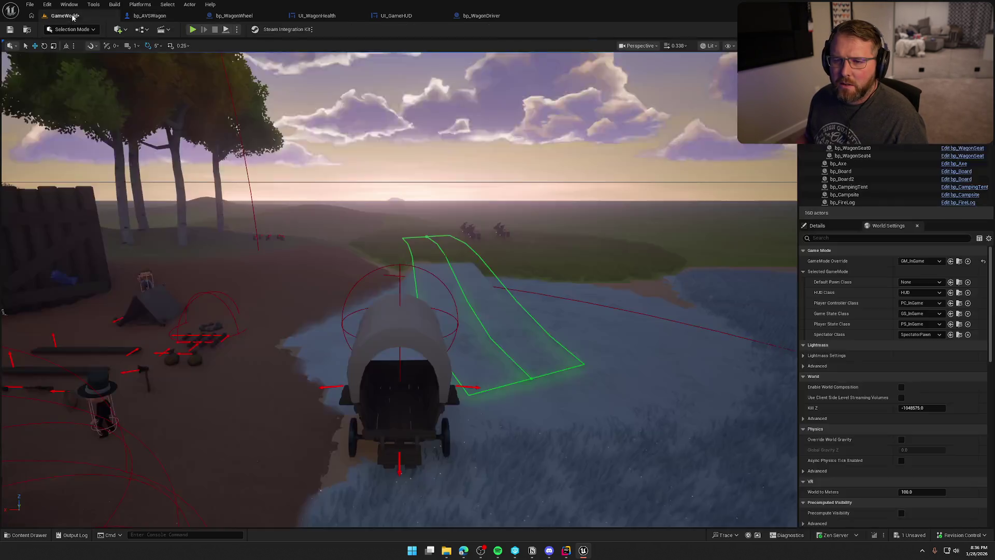
{"action": "left_click", "coordinate": [192, 29]}
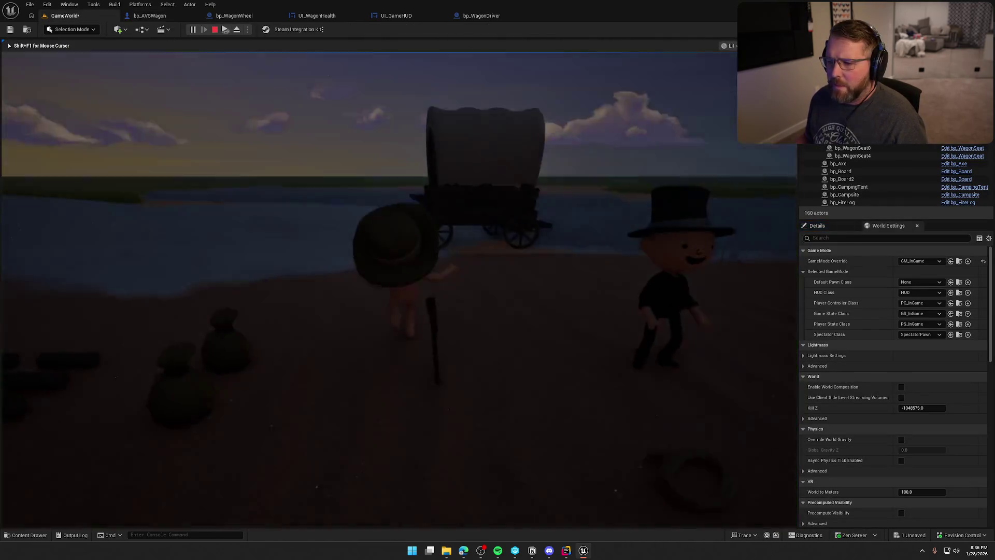
{"action": "key", "text": "e"}
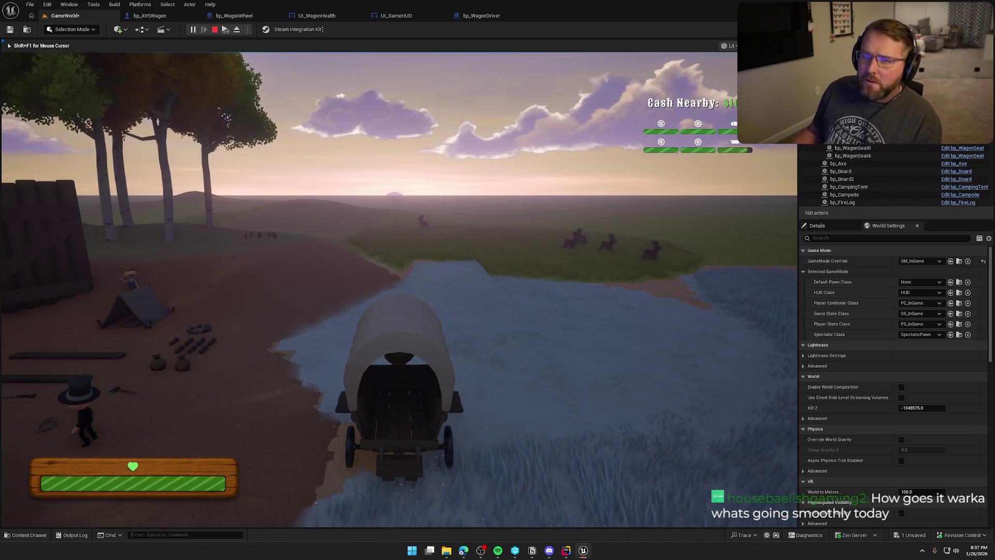
{"action": "key", "text": "Escape"}
{"action": "left_click", "coordinate": [316, 16]}
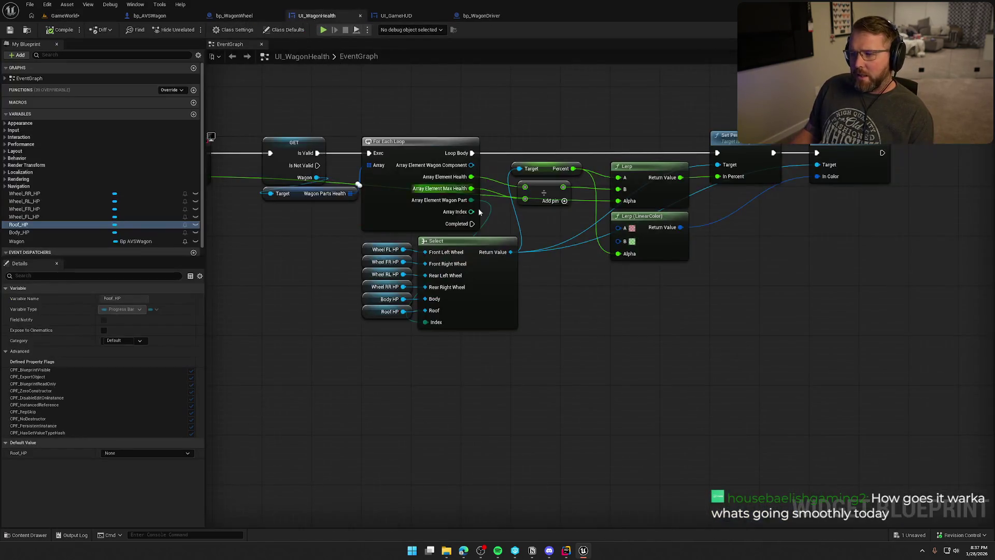
{"action": "left_click_drag", "start_coordinate": [517, 304], "coordinate": [550, 308]}
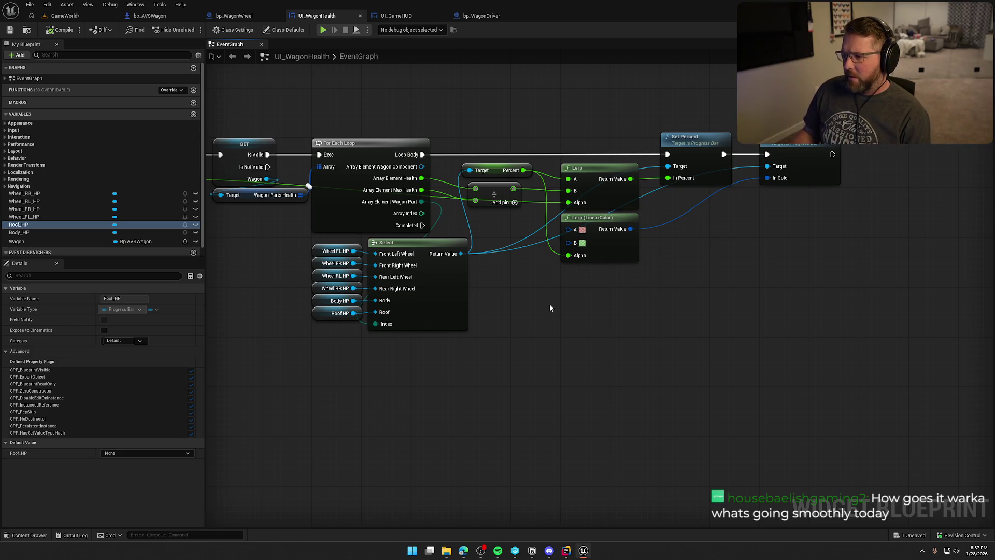
{"action": "mouse_move", "coordinate": [577, 306]}
{"action": "left_mouse_down"}
{"action": "mouse_move", "coordinate": [655, 311]}
{"action": "mouse_move", "coordinate": [639, 309]}
{"action": "left_mouse_up"}
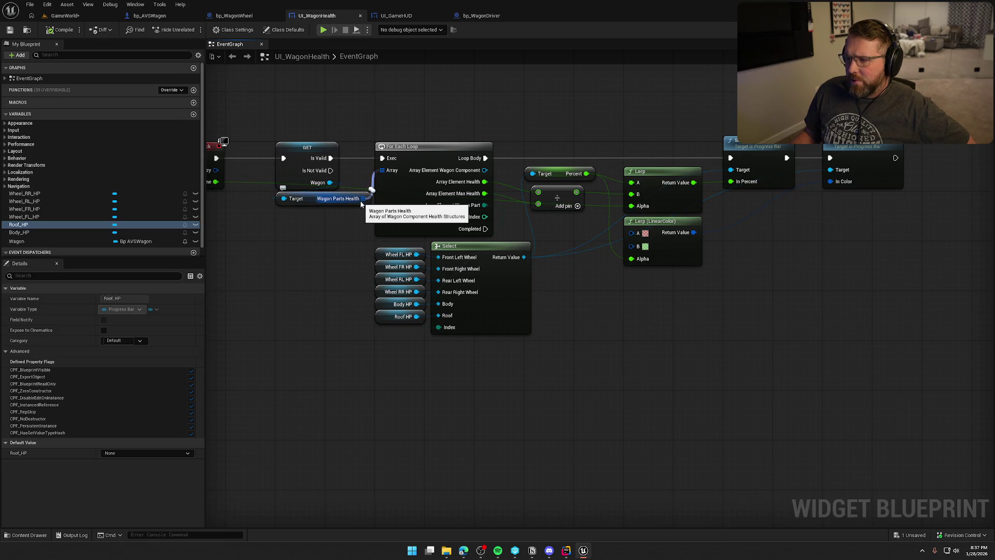
{"action": "mouse_move", "coordinate": [361, 204]}
{"action": "left_mouse_down"}
{"action": "mouse_move", "coordinate": [402, 275]}
{"action": "mouse_move", "coordinate": [372, 266]}
{"action": "left_mouse_up"}
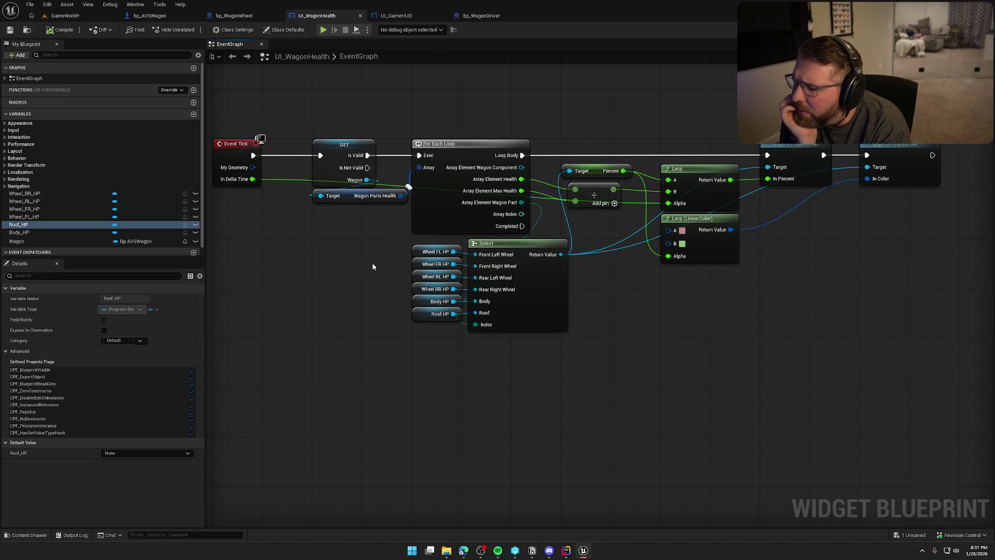
{"action": "mouse_move", "coordinate": [398, 242]}
{"action": "left_mouse_down"}
{"action": "mouse_move", "coordinate": [425, 346]}
{"action": "mouse_move", "coordinate": [350, 340]}
{"action": "left_mouse_up"}
{"action": "left_click", "coordinate": [411, 334]}
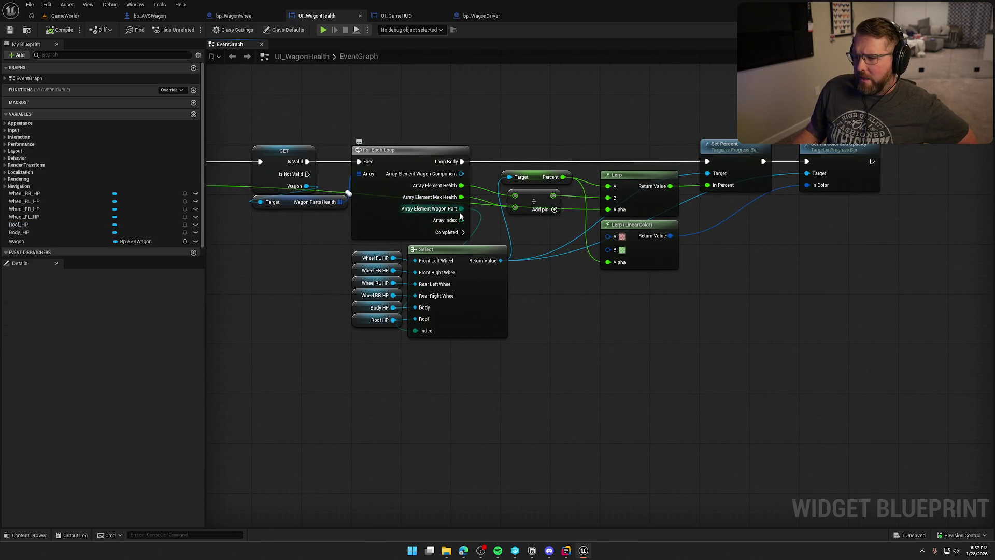
{"action": "left_click_drag", "start_coordinate": [573, 373], "coordinate": [528, 366]}
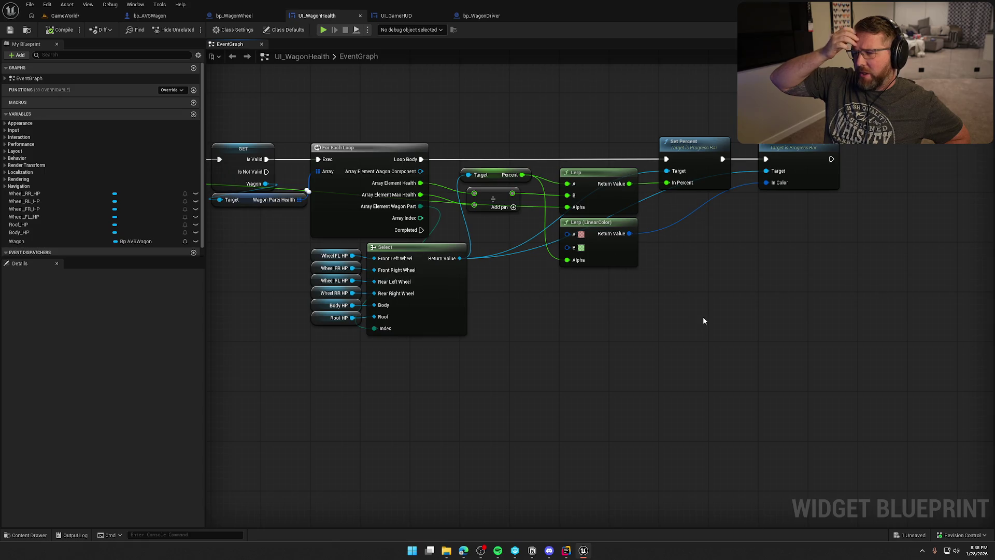
{"action": "left_click_drag", "start_coordinate": [577, 355], "coordinate": [607, 353]}
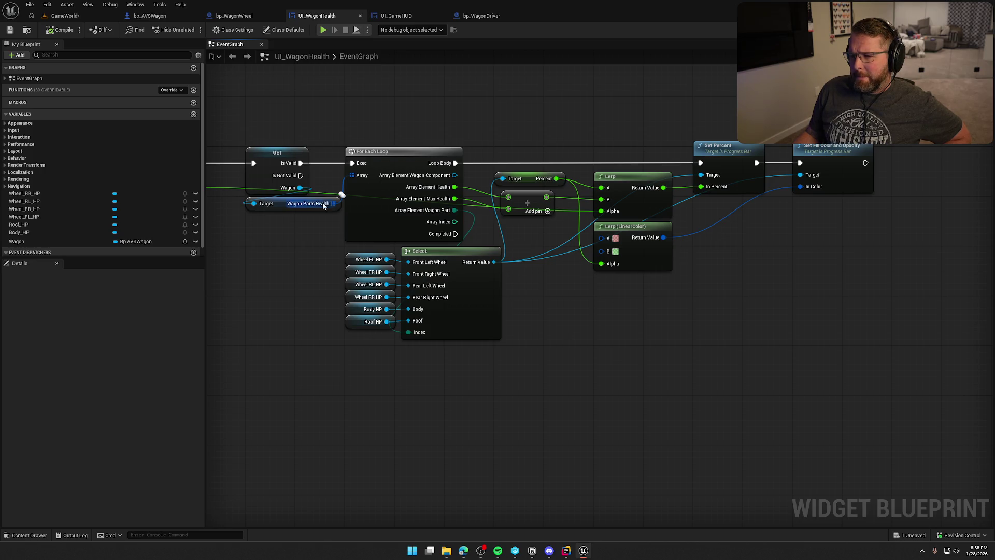
{"action": "left_click", "coordinate": [149, 16]}
Add a Wagon Wheel FR reference and place it at Update Component Damage's Component pin.
{"action": "scroll", "coordinate": [477, 259], "scroll_direction": "up", "scroll_amount": 3}
{"action": "left_click_drag", "start_coordinate": [544, 318], "coordinate": [623, 292]}
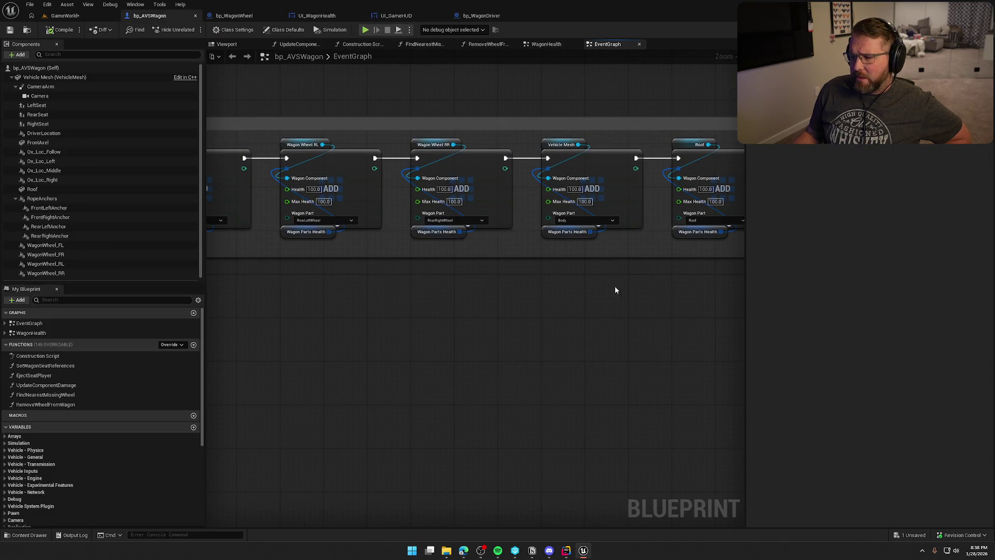
{"action": "left_click_drag", "start_coordinate": [535, 284], "coordinate": [808, 287]}
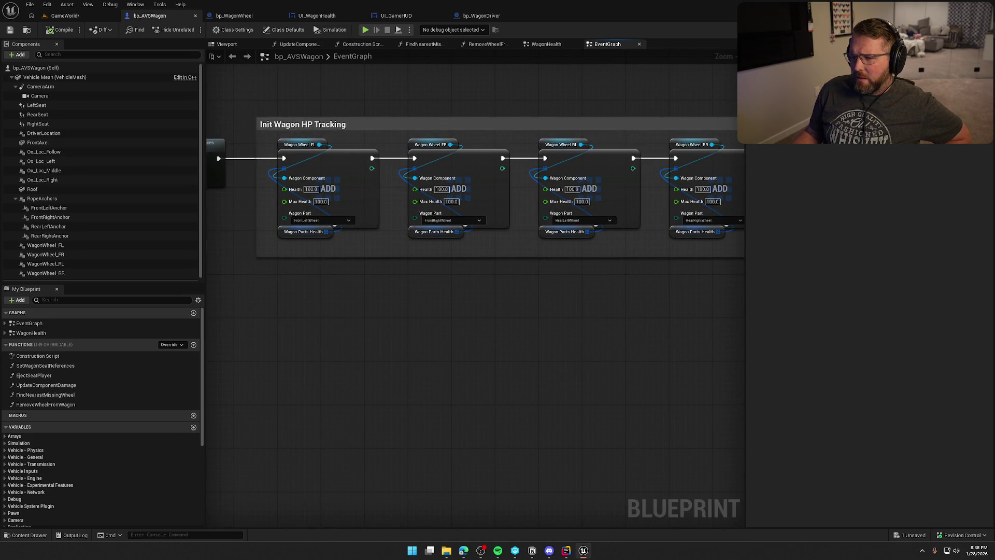
{"action": "mouse_move", "coordinate": [809, 288]}
{"action": "left_mouse_down"}
{"action": "mouse_move", "coordinate": [600, 275]}
{"action": "mouse_move", "coordinate": [400, 293]}
{"action": "left_mouse_up"}
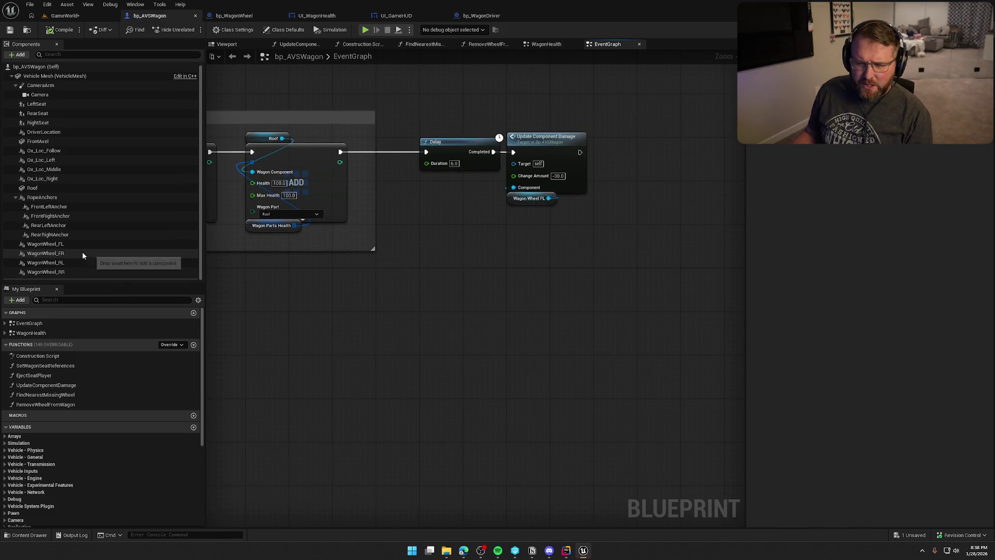
{"action": "left_click_drag", "start_coordinate": [64, 256], "coordinate": [475, 232]}
{"action": "mouse_move", "coordinate": [510, 202]}
{"action": "left_mouse_down"}
{"action": "mouse_move", "coordinate": [559, 235]}
{"action": "mouse_move", "coordinate": [514, 187]}
{"action": "left_mouse_up"}
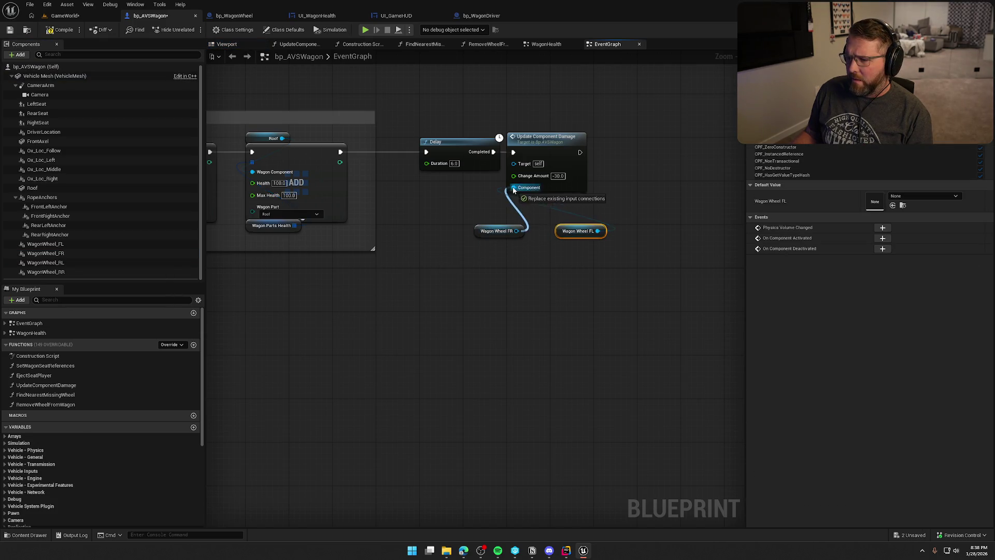
Play-test the HUD in GameWorld, eject with F8, then bring up UI_GameHUD's event graph.
{"action": "left_click", "coordinate": [57, 15]}
{"action": "left_click", "coordinate": [237, 30]}
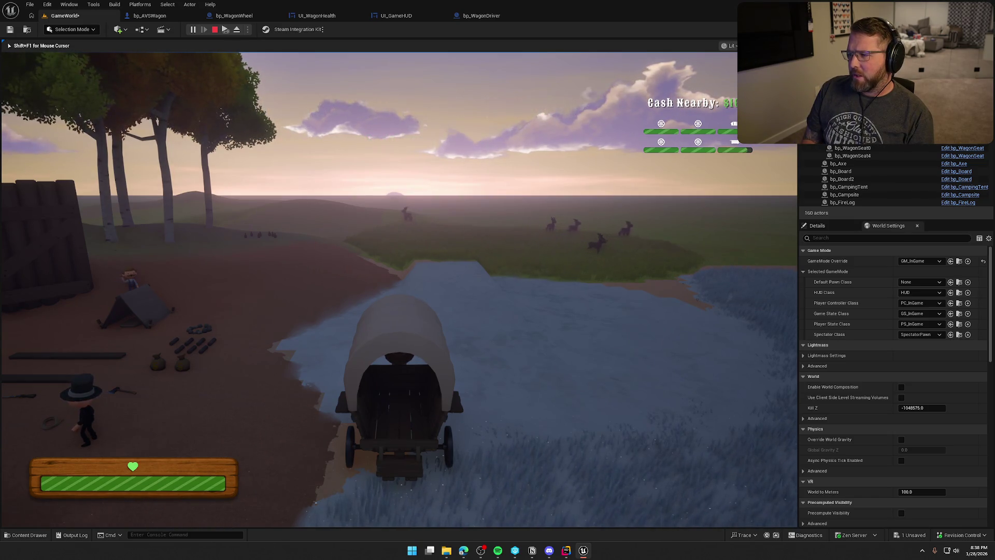
{"action": "key", "text": "F8"}
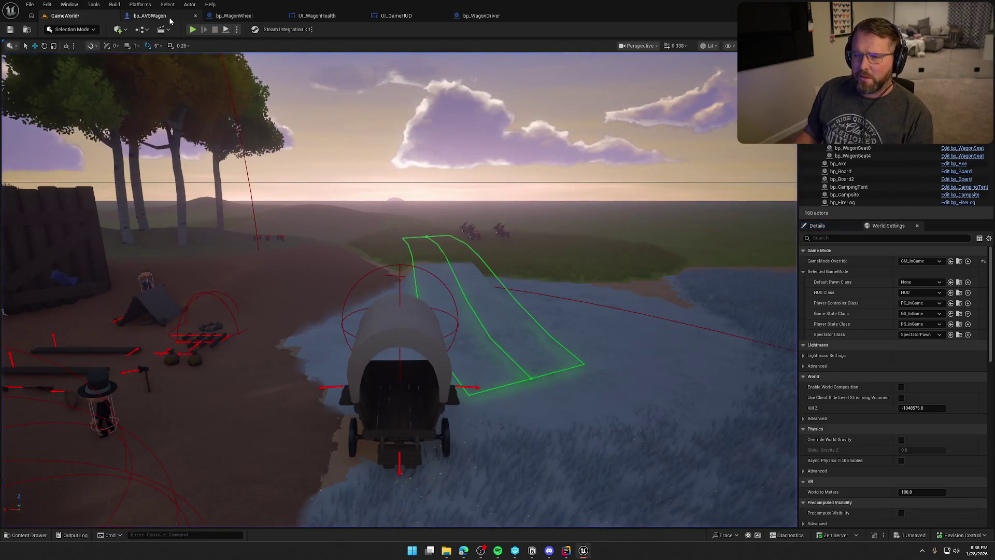
{"action": "left_click", "coordinate": [146, 17]}
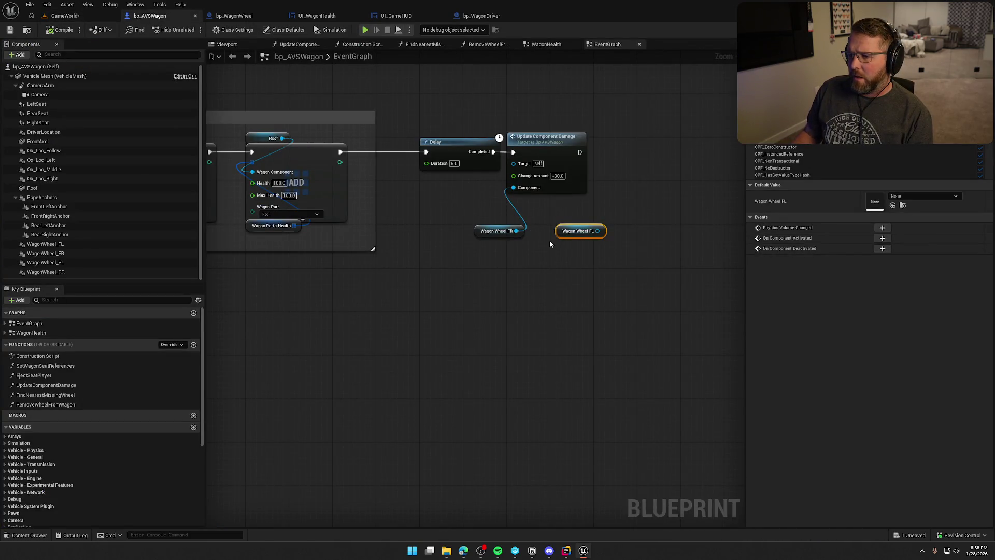
{"action": "left_click", "coordinate": [397, 16]}
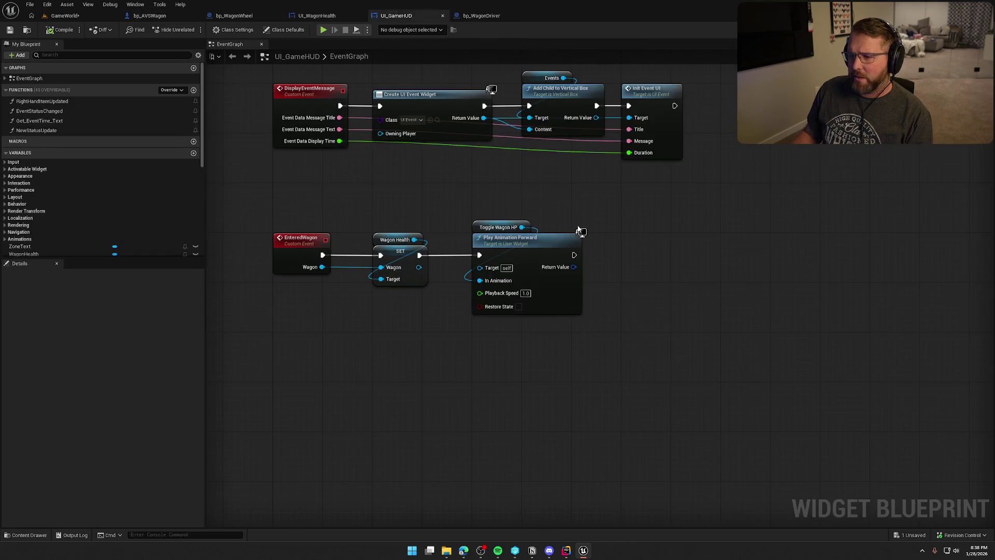
Review UI_WagonHealth's part-health loop nodes and drag a new action off Loop Body.
{"action": "left_click", "coordinate": [314, 15]}
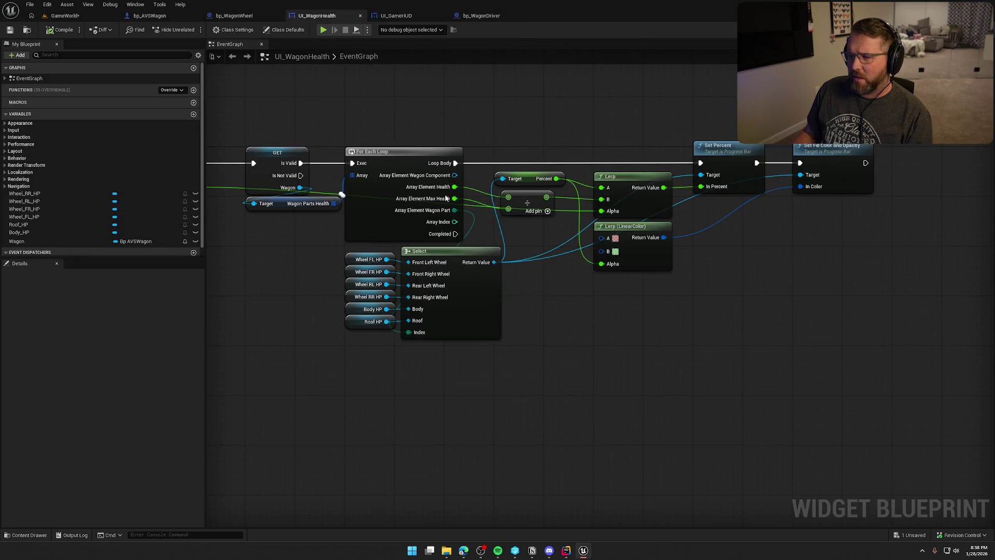
{"action": "scroll", "coordinate": [490, 224], "scroll_direction": "down", "scroll_amount": 1}
{"action": "mouse_move", "coordinate": [223, 127]}
{"action": "left_mouse_down"}
{"action": "mouse_move", "coordinate": [764, 326]}
{"action": "mouse_move", "coordinate": [884, 359]}
{"action": "left_mouse_up"}
{"action": "left_click", "coordinate": [884, 359]}
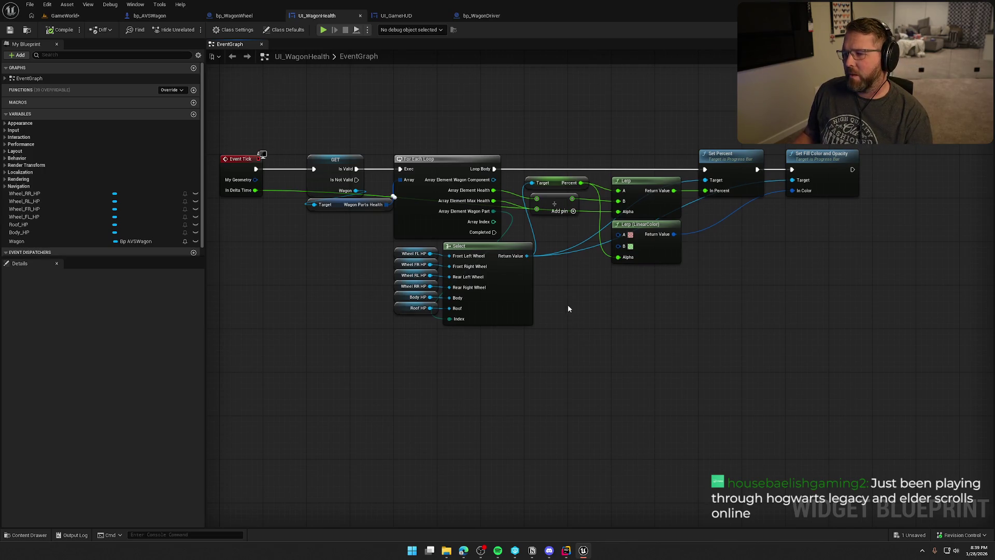
{"action": "scroll", "coordinate": [567, 303], "scroll_direction": "up", "scroll_amount": 2}
{"action": "left_click_drag", "start_coordinate": [570, 337], "coordinate": [552, 332]}
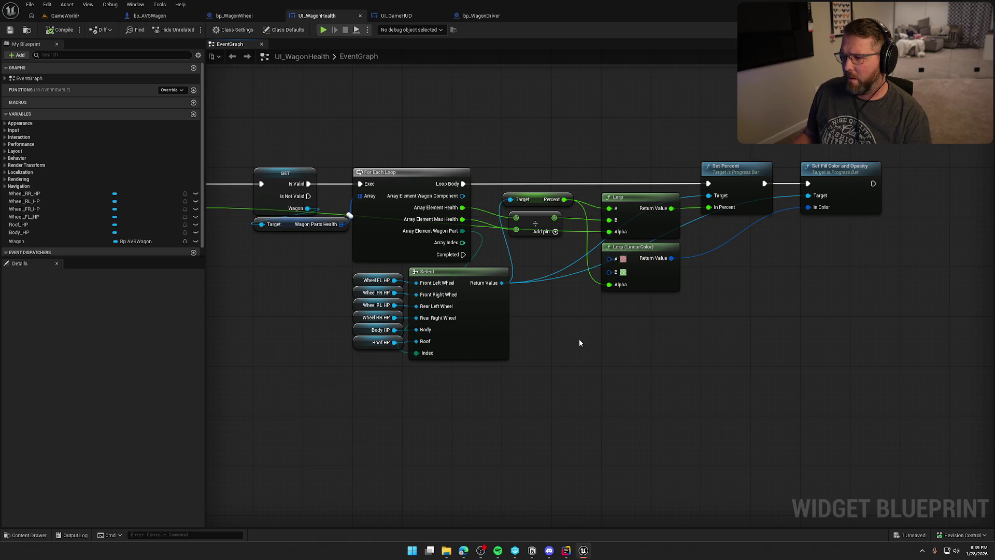
{"action": "left_click_drag", "start_coordinate": [579, 339], "coordinate": [546, 337]}
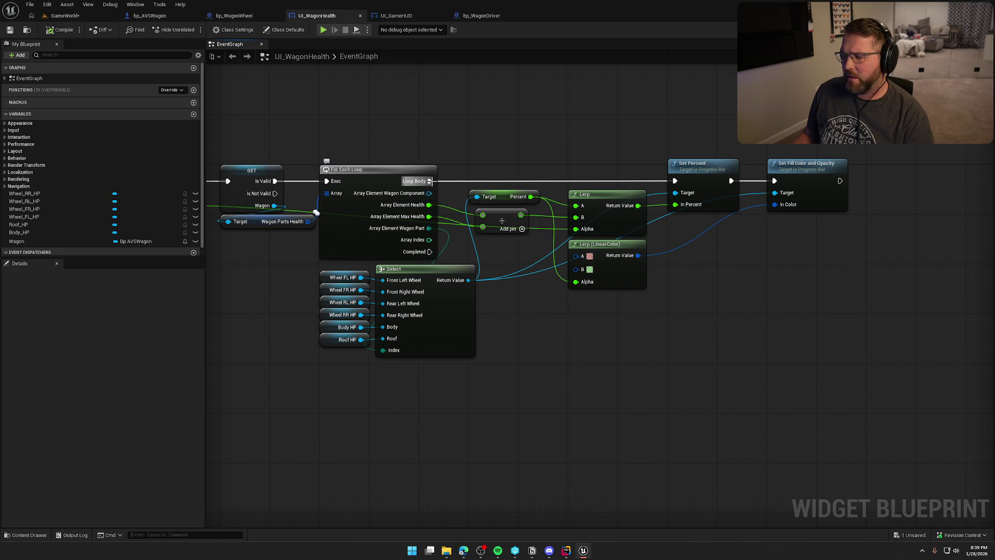
{"action": "mouse_move", "coordinate": [432, 181]}
{"action": "left_mouse_down"}
{"action": "mouse_move", "coordinate": [487, 87]}
{"action": "mouse_move", "coordinate": [571, 108]}
{"action": "left_mouse_up"}
Add a Print String to the loop that prints the Wagon Part name via Enum to String.
{"action": "type", "text": "print"}
{"action": "key", "text": "Return"}
{"action": "left_click_drag", "start_coordinate": [429, 228], "coordinate": [532, 126]}
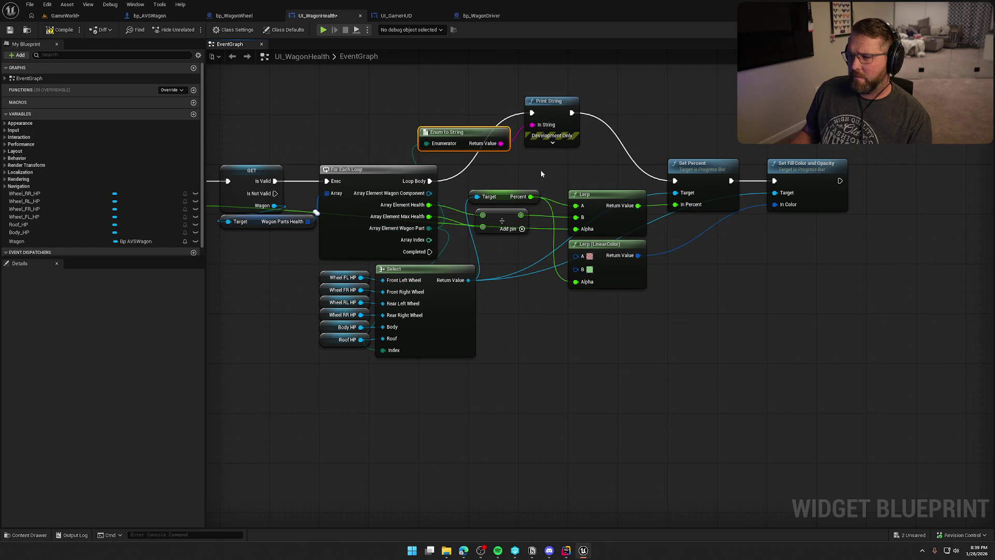
{"action": "left_click", "coordinate": [549, 144]}
{"action": "mouse_move", "coordinate": [570, 100]}
{"action": "left_mouse_down"}
{"action": "mouse_move", "coordinate": [576, 72]}
{"action": "mouse_move", "coordinate": [575, 102]}
{"action": "left_mouse_up"}
Feed the part name into Print String's Key, arrange the nodes, save, and switch to GameWorld.
{"action": "mouse_move", "coordinate": [482, 169]}
{"action": "left_mouse_down"}
{"action": "mouse_move", "coordinate": [427, 127]}
{"action": "mouse_move", "coordinate": [432, 113]}
{"action": "left_mouse_up"}
{"action": "mouse_move", "coordinate": [453, 124]}
{"action": "left_mouse_down"}
{"action": "mouse_move", "coordinate": [536, 193]}
{"action": "mouse_move", "coordinate": [534, 184]}
{"action": "left_mouse_up"}
{"action": "left_click_drag", "start_coordinate": [472, 100], "coordinate": [459, 162]}
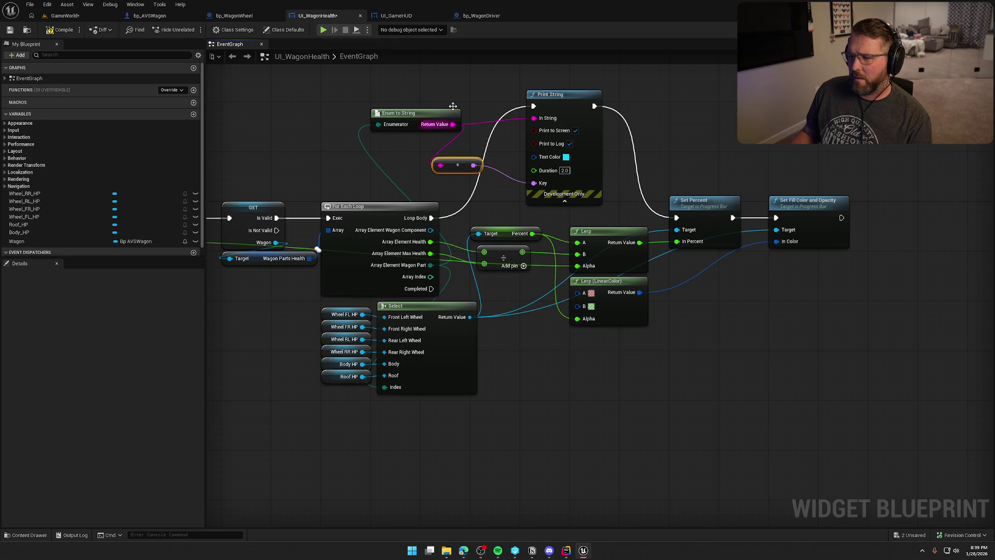
{"action": "key", "text": "ctrl+s"}
{"action": "left_click", "coordinate": [64, 15]}
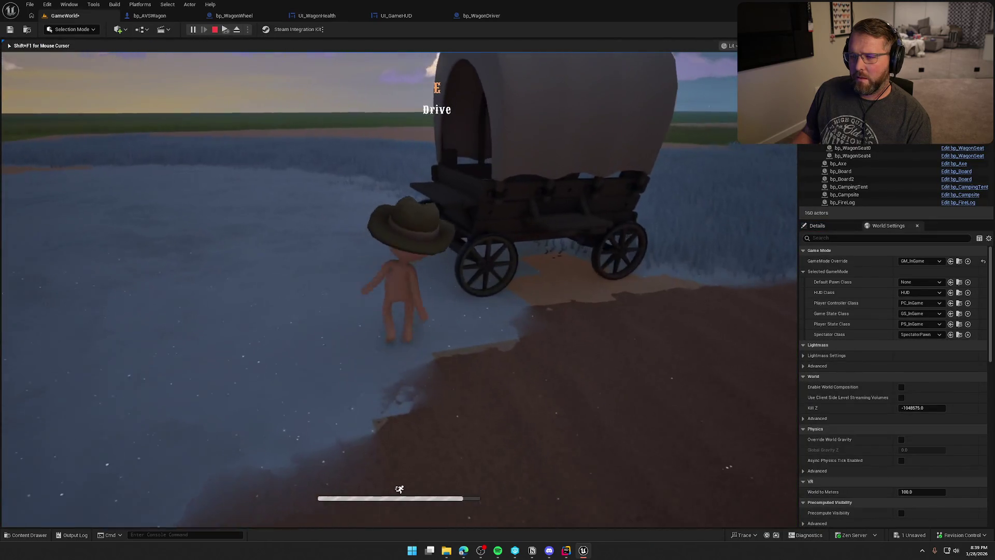
Drive the wagon to read the printed part names, then stop play and reopen UI_WagonHealth.
{"action": "key", "text": "e"}
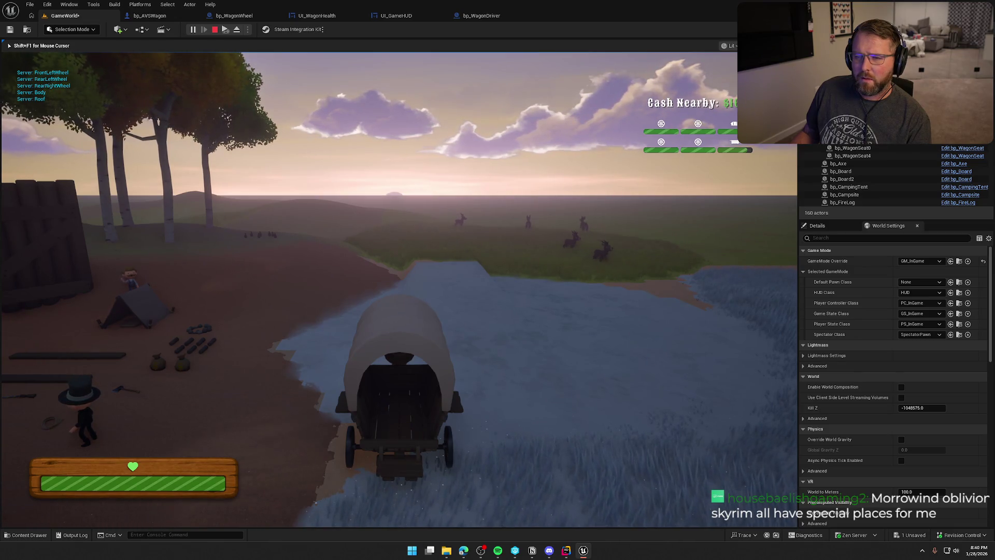
{"action": "key", "text": "Escape"}
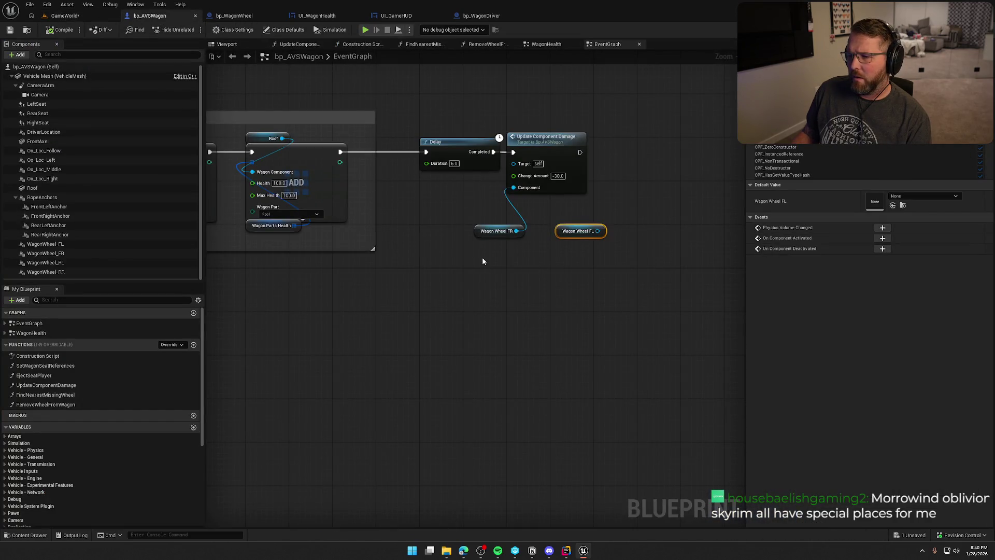
{"action": "left_click", "coordinate": [316, 15]}
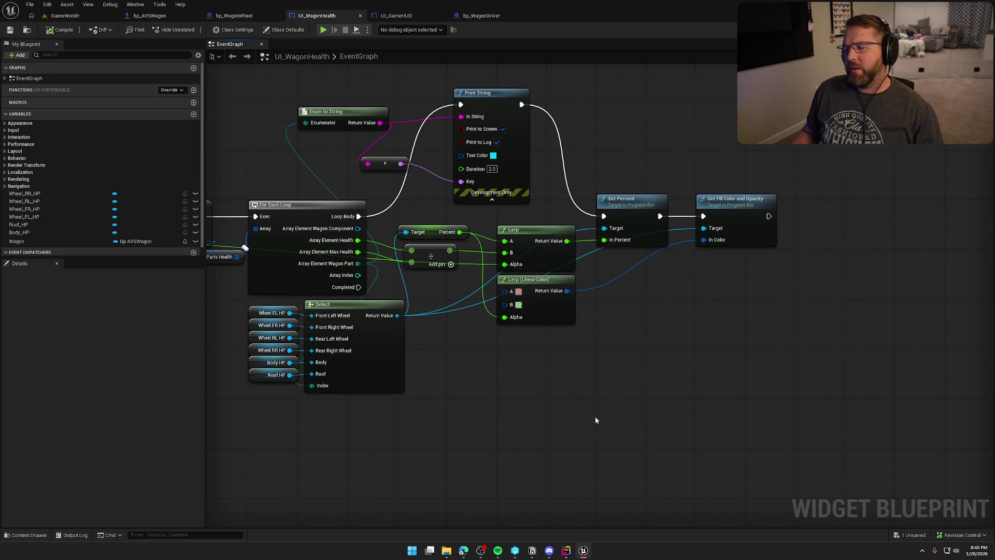
Reposition the Print String, Enum to String and reroute point in the loop.
{"action": "mouse_move", "coordinate": [589, 425]}
{"action": "left_mouse_down"}
{"action": "mouse_move", "coordinate": [601, 400]}
{"action": "mouse_move", "coordinate": [648, 412]}
{"action": "left_mouse_up"}
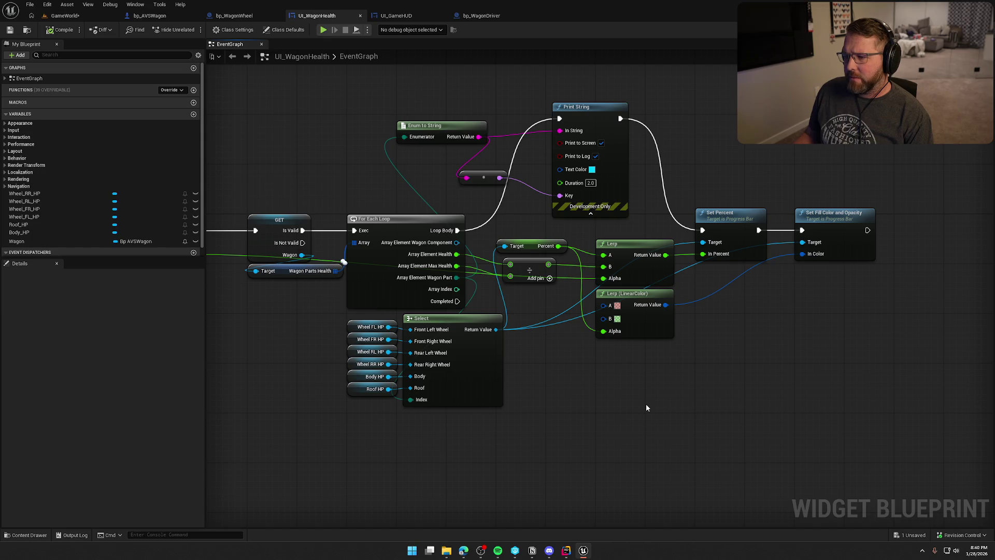
{"action": "left_click_drag", "start_coordinate": [594, 108], "coordinate": [588, 121]}
{"action": "left_click", "coordinate": [662, 132]}
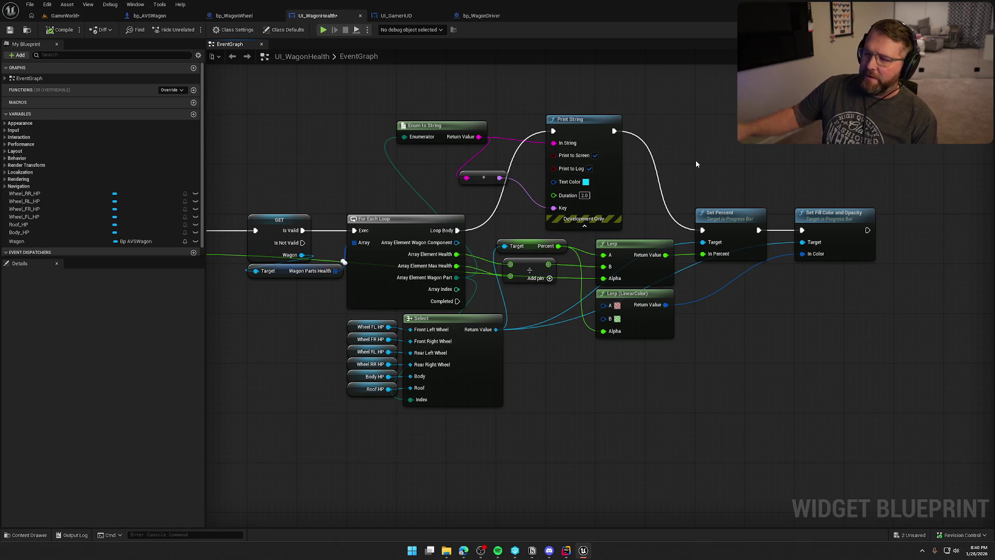
{"action": "mouse_move", "coordinate": [484, 179]}
{"action": "left_mouse_down"}
{"action": "mouse_move", "coordinate": [486, 200]}
{"action": "mouse_move", "coordinate": [502, 211]}
{"action": "mouse_move", "coordinate": [508, 205]}
{"action": "left_mouse_up"}
{"action": "mouse_move", "coordinate": [462, 133]}
{"action": "left_mouse_down"}
{"action": "mouse_move", "coordinate": [487, 139]}
{"action": "mouse_move", "coordinate": [474, 135]}
{"action": "left_mouse_up"}
{"action": "left_click", "coordinate": [518, 123]}
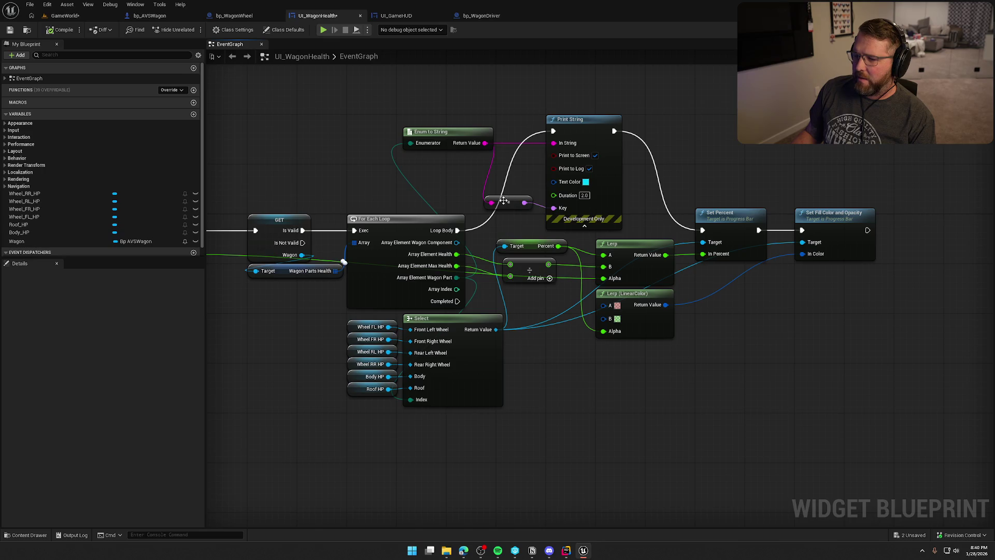
{"action": "left_click_drag", "start_coordinate": [508, 201], "coordinate": [513, 207]}
{"action": "left_click", "coordinate": [523, 183]}
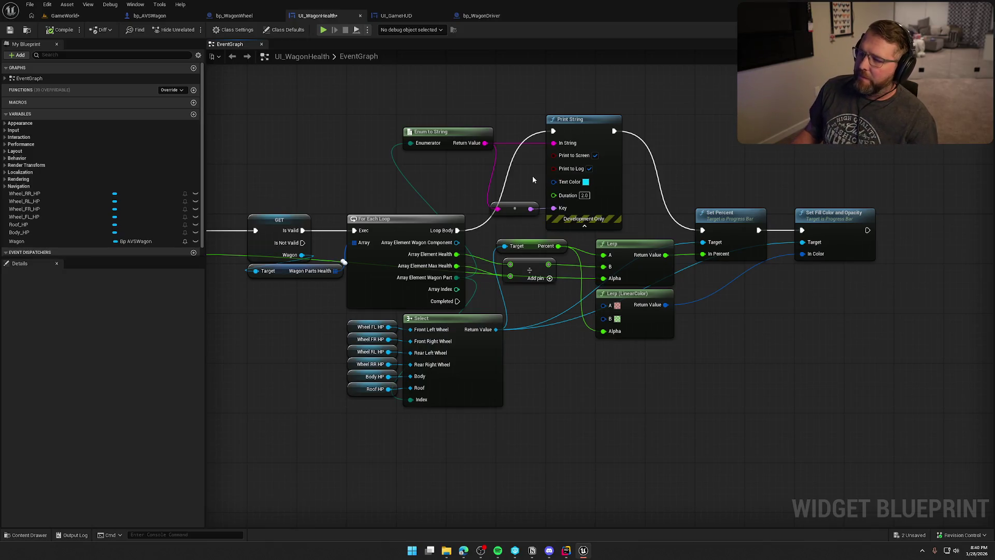
Shift the Select node right and nudge the divide node up-left.
{"action": "left_click_drag", "start_coordinate": [570, 427], "coordinate": [545, 420]}
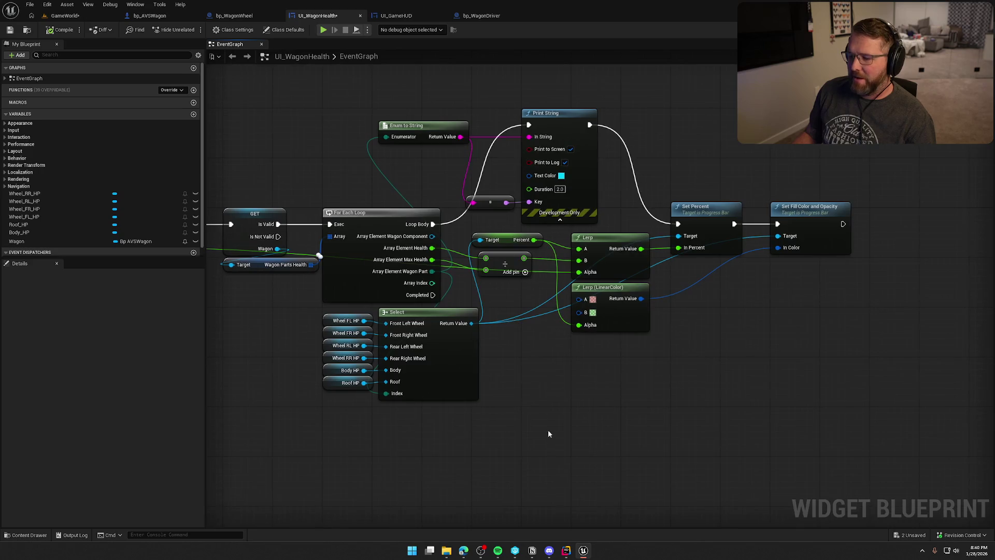
{"action": "mouse_move", "coordinate": [434, 315]}
{"action": "left_mouse_down"}
{"action": "mouse_move", "coordinate": [495, 318]}
{"action": "mouse_move", "coordinate": [442, 318]}
{"action": "left_mouse_up"}
{"action": "left_click", "coordinate": [529, 396]}
{"action": "mouse_move", "coordinate": [530, 396]}
{"action": "left_mouse_down"}
{"action": "mouse_move", "coordinate": [490, 390]}
{"action": "mouse_move", "coordinate": [718, 384]}
{"action": "mouse_move", "coordinate": [579, 373]}
{"action": "left_mouse_up"}
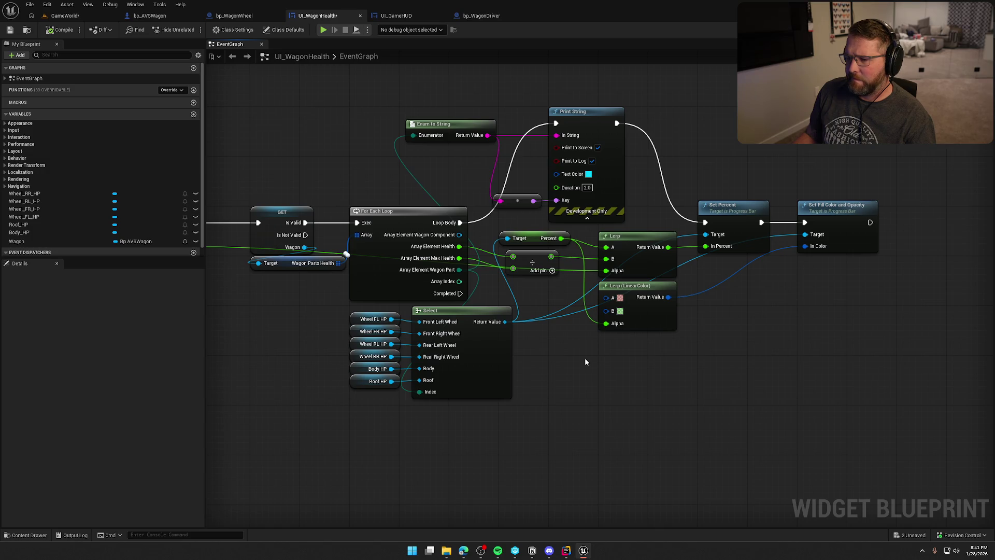
{"action": "left_click_drag", "start_coordinate": [526, 269], "coordinate": [519, 263]}
{"action": "left_click", "coordinate": [542, 298]}
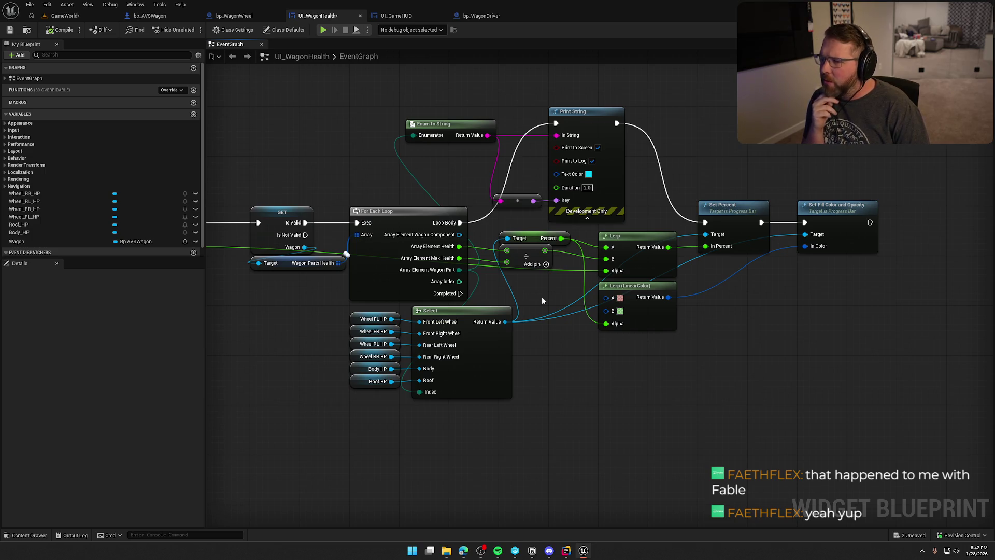
Wire Loop Body straight into Set Percent and delete Print String, Enum to String and the reroute.
{"action": "left_click_drag", "start_coordinate": [462, 221], "coordinate": [705, 222]}
{"action": "left_click_drag", "start_coordinate": [401, 111], "coordinate": [630, 220]}
{"action": "key", "text": "Delete"}
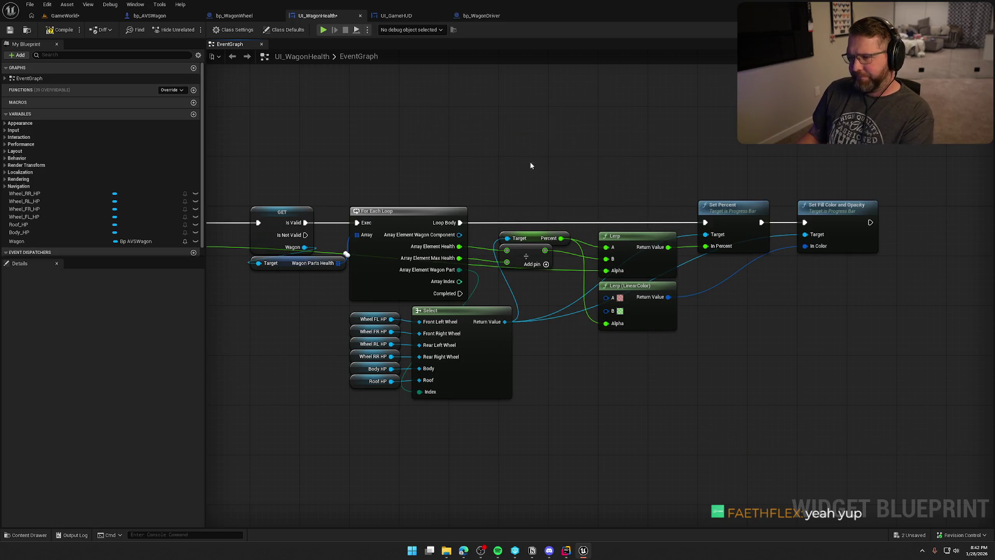
In bp_AVSWagon, connect Wagon Wheel FL to Update Component Damage's Component pin and delete Wagon Wheel FR.
{"action": "left_click_drag", "start_coordinate": [533, 165], "coordinate": [539, 149]}
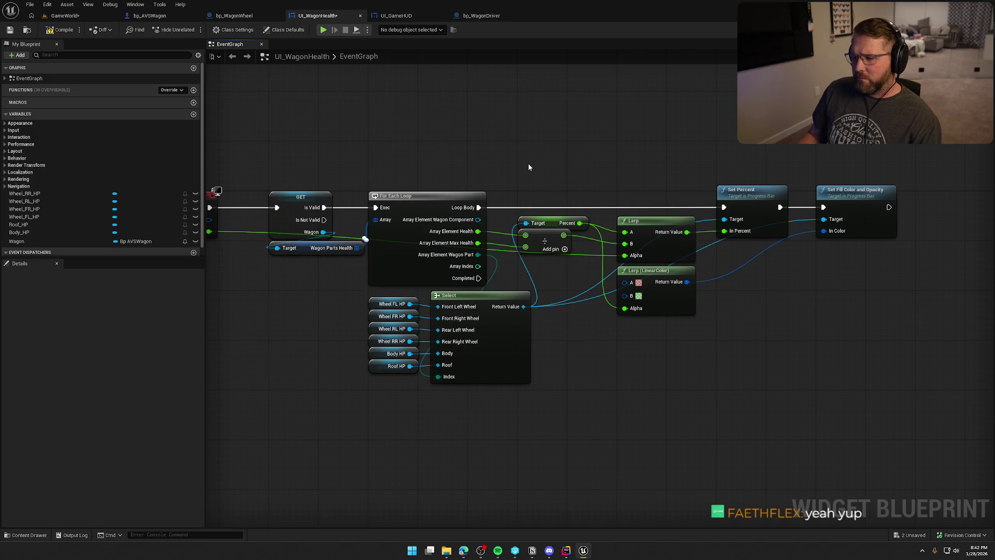
{"action": "mouse_move", "coordinate": [526, 166]}
{"action": "left_mouse_down"}
{"action": "mouse_move", "coordinate": [444, 162]}
{"action": "mouse_move", "coordinate": [478, 156]}
{"action": "left_mouse_up"}
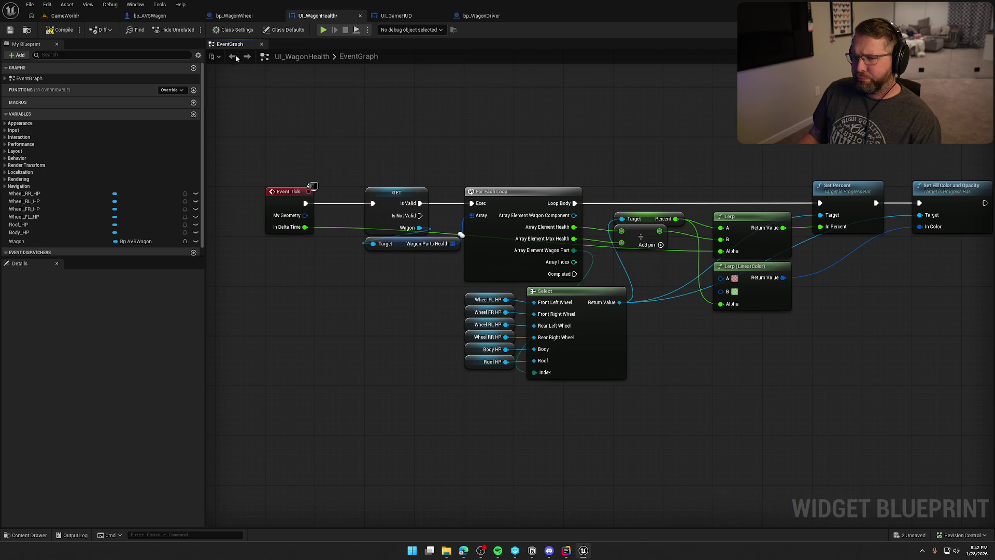
{"action": "left_click", "coordinate": [150, 15]}
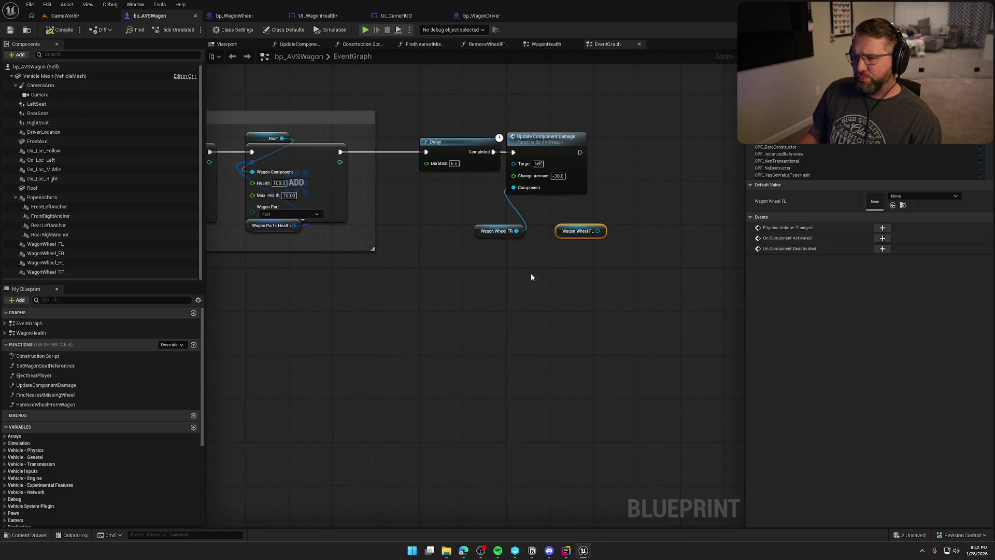
{"action": "left_click_drag", "start_coordinate": [497, 231], "coordinate": [528, 204]}
{"action": "left_click", "coordinate": [515, 247]}
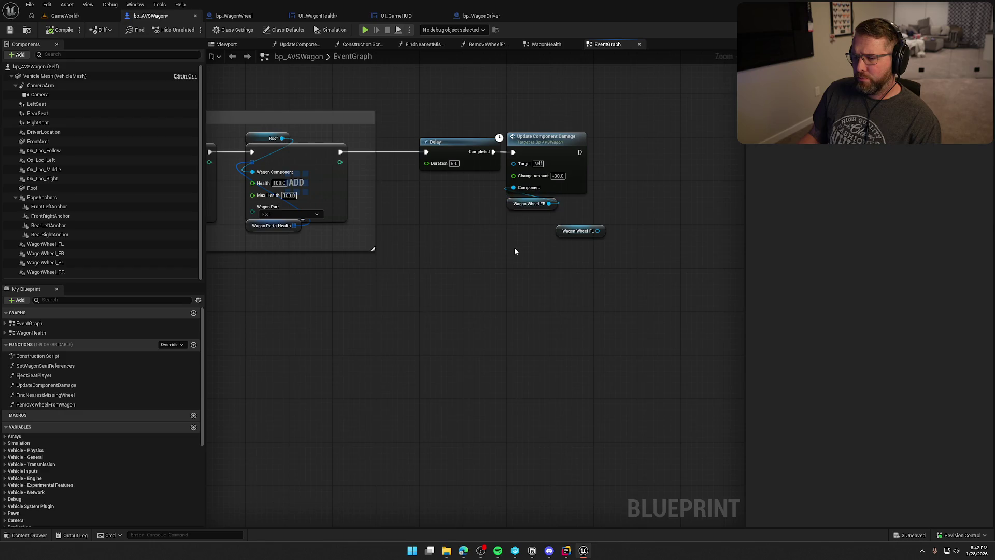
{"action": "mouse_move", "coordinate": [580, 257]}
{"action": "left_mouse_down"}
{"action": "mouse_move", "coordinate": [539, 247]}
{"action": "mouse_move", "coordinate": [514, 213]}
{"action": "mouse_move", "coordinate": [535, 271]}
{"action": "mouse_move", "coordinate": [519, 221]}
{"action": "left_mouse_up"}
{"action": "scroll", "coordinate": [543, 255], "scroll_direction": "up", "scroll_amount": 1}
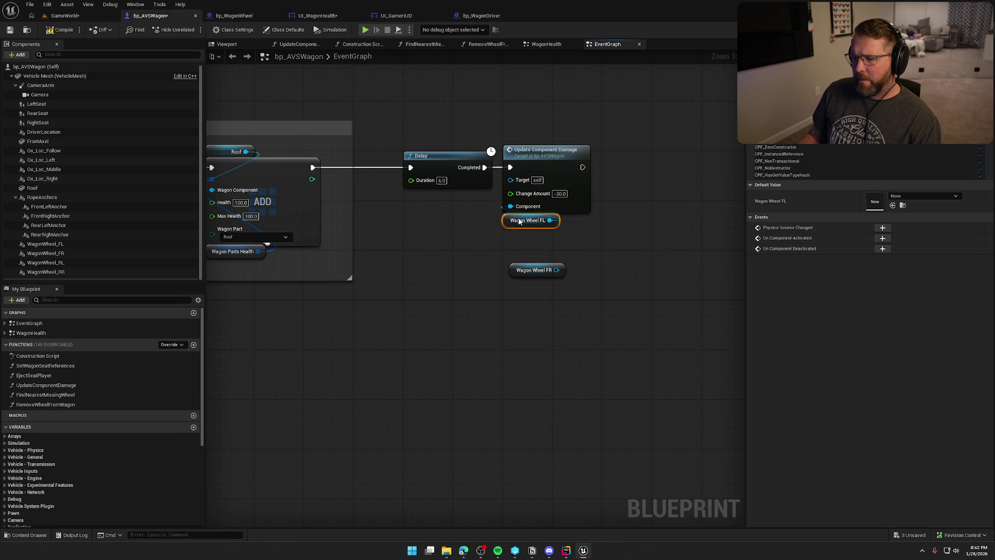
{"action": "left_click", "coordinate": [515, 266]}
{"action": "key", "text": "Delete"}
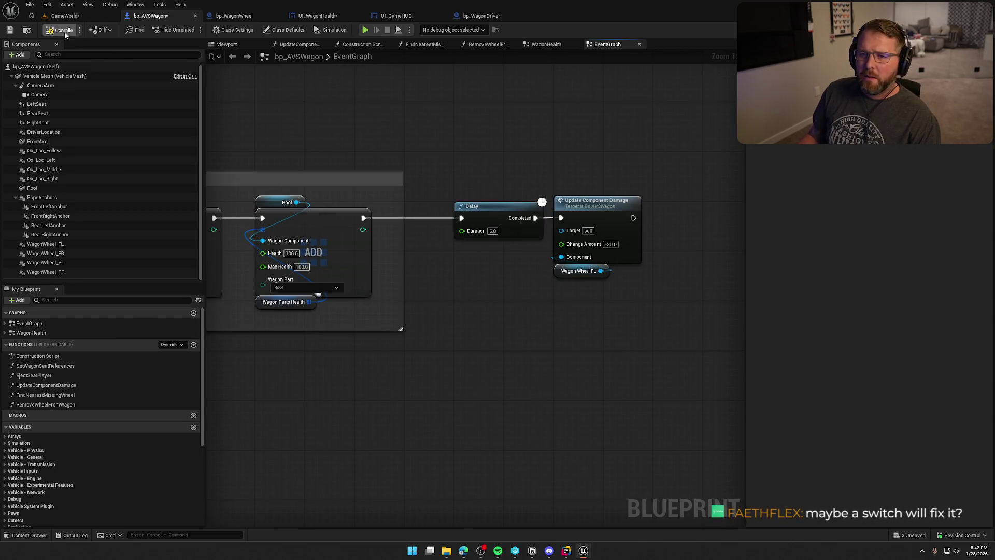
{"action": "left_click", "coordinate": [317, 15]}
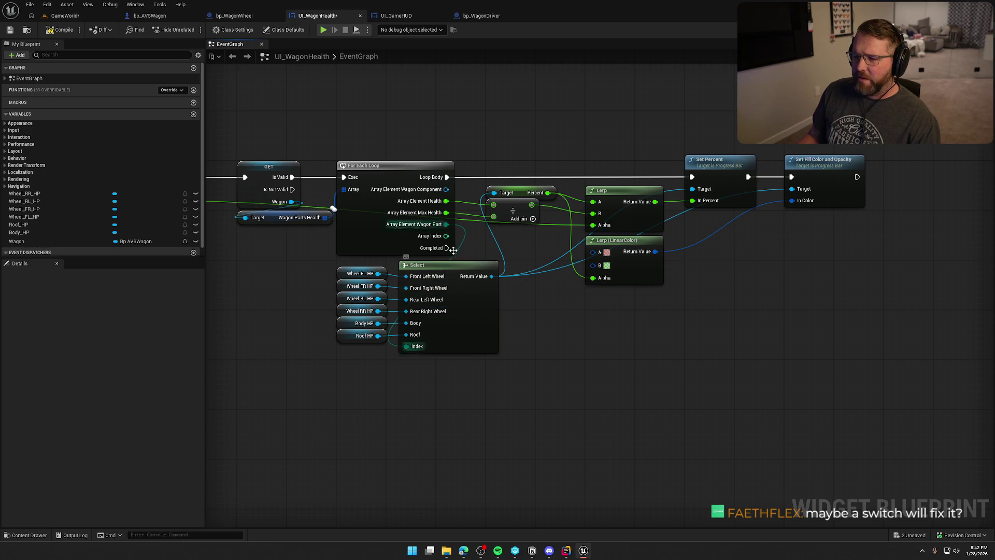
{"action": "left_click_drag", "start_coordinate": [445, 224], "coordinate": [560, 341]}
{"action": "type", "text": "switch"}
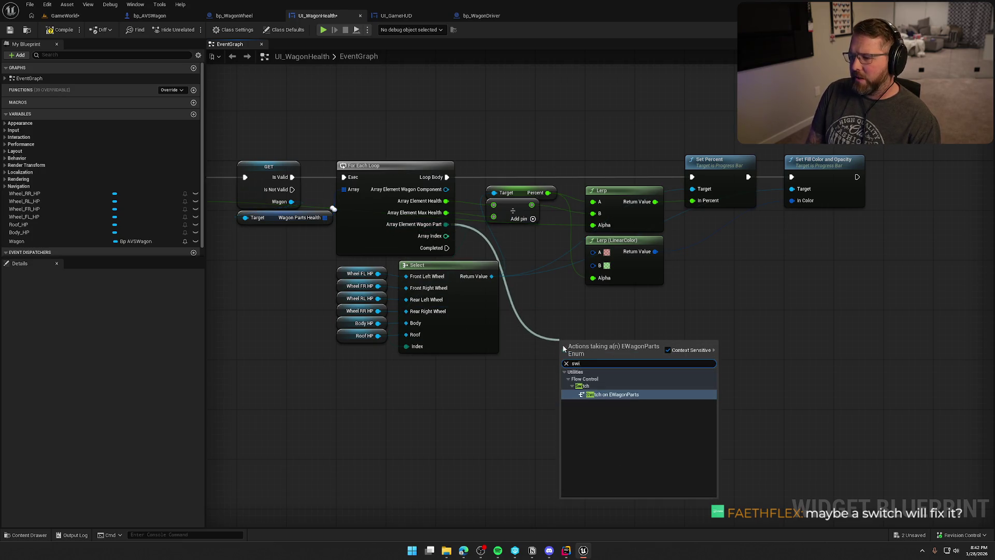
{"action": "left_click", "coordinate": [601, 406]}
{"action": "left_click_drag", "start_coordinate": [696, 364], "coordinate": [626, 328]}
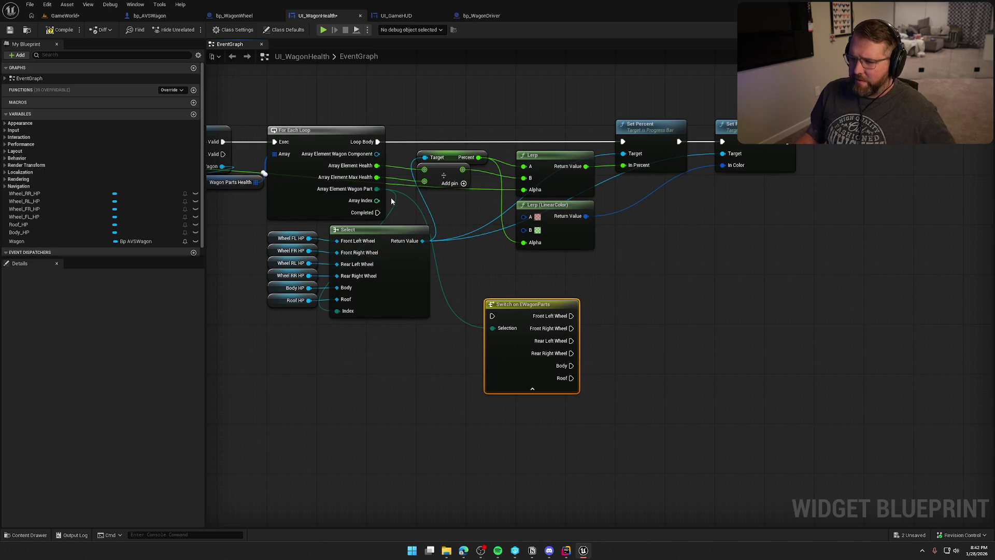
{"action": "key", "text": "Delete"}
{"action": "mouse_move", "coordinate": [392, 284]}
{"action": "left_mouse_down"}
{"action": "mouse_move", "coordinate": [509, 329]}
{"action": "mouse_move", "coordinate": [464, 331]}
{"action": "left_mouse_up"}
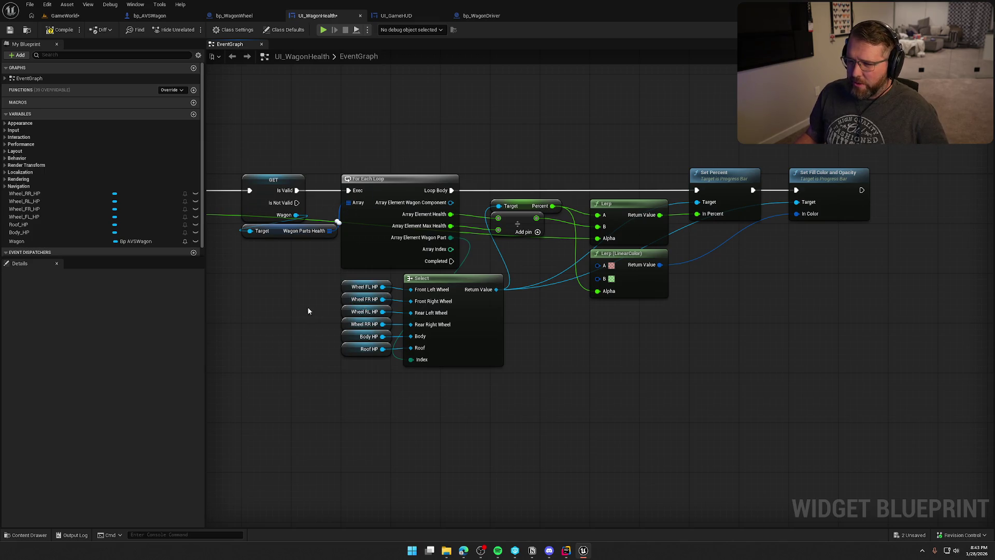
Look over the UI_WagonHealth loop nodes and the Wagon Parts Health variable's properties.
{"action": "left_click_drag", "start_coordinate": [305, 306], "coordinate": [428, 299]}
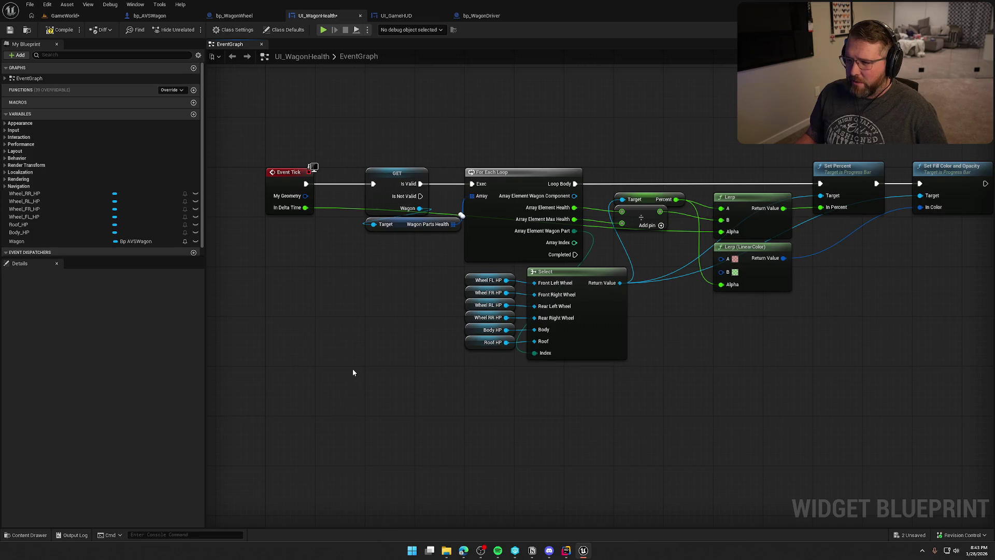
{"action": "left_click_drag", "start_coordinate": [353, 372], "coordinate": [265, 375]}
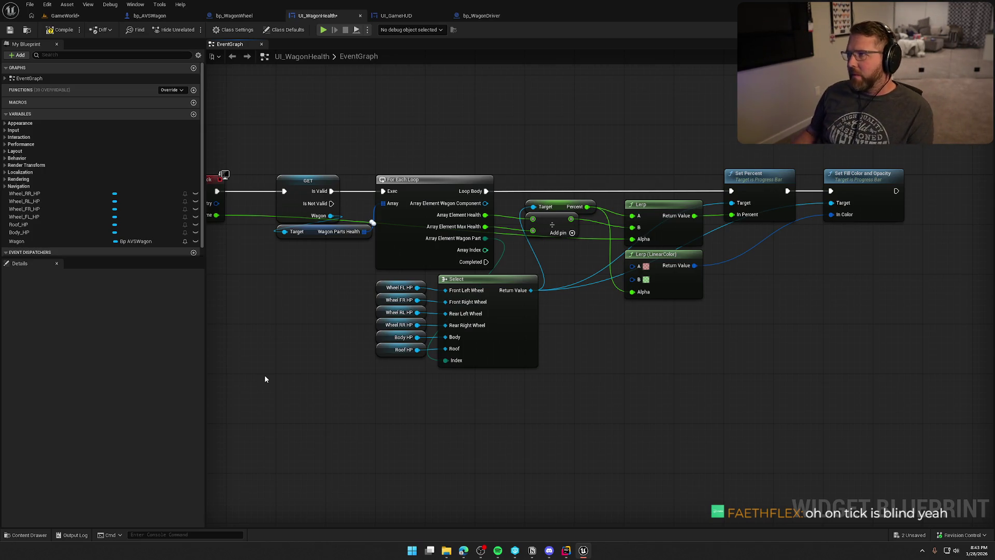
{"action": "mouse_move", "coordinate": [283, 329]}
{"action": "left_mouse_down"}
{"action": "mouse_move", "coordinate": [265, 295]}
{"action": "mouse_move", "coordinate": [288, 240]}
{"action": "mouse_move", "coordinate": [251, 298]}
{"action": "mouse_move", "coordinate": [268, 305]}
{"action": "left_mouse_up"}
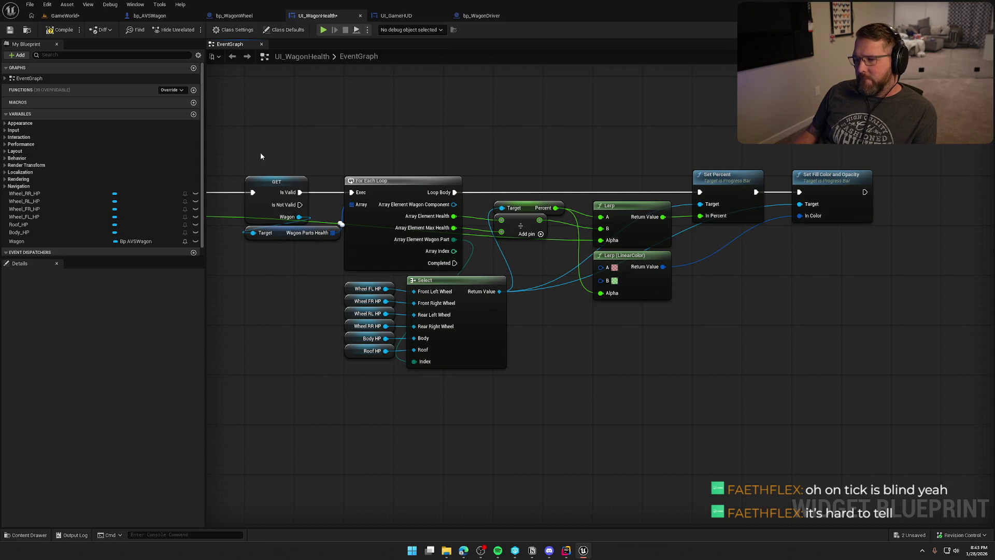
{"action": "left_click_drag", "start_coordinate": [265, 141], "coordinate": [868, 404]}
{"action": "left_click", "coordinate": [825, 384]}
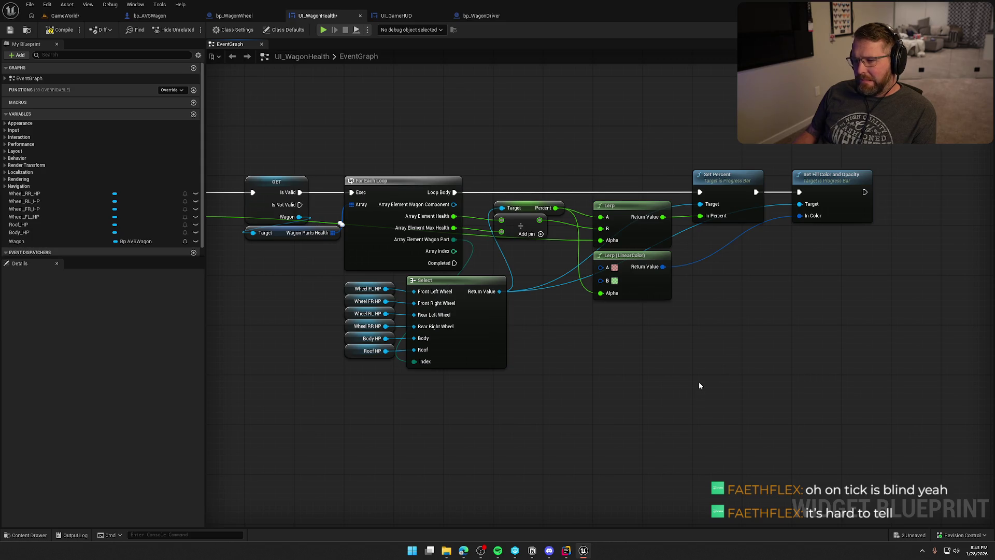
{"action": "key", "text": "Home"}
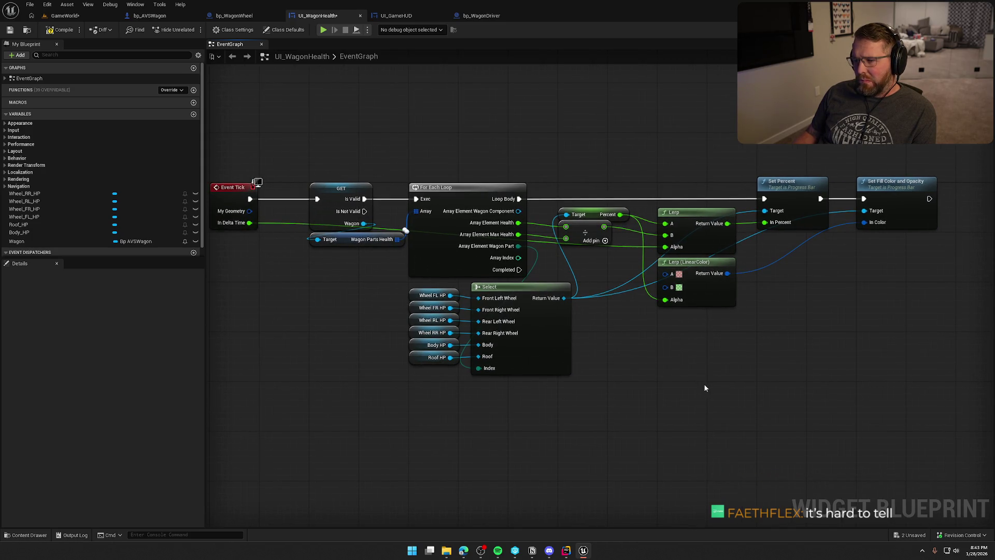
{"action": "left_click_drag", "start_coordinate": [704, 389], "coordinate": [663, 381]}
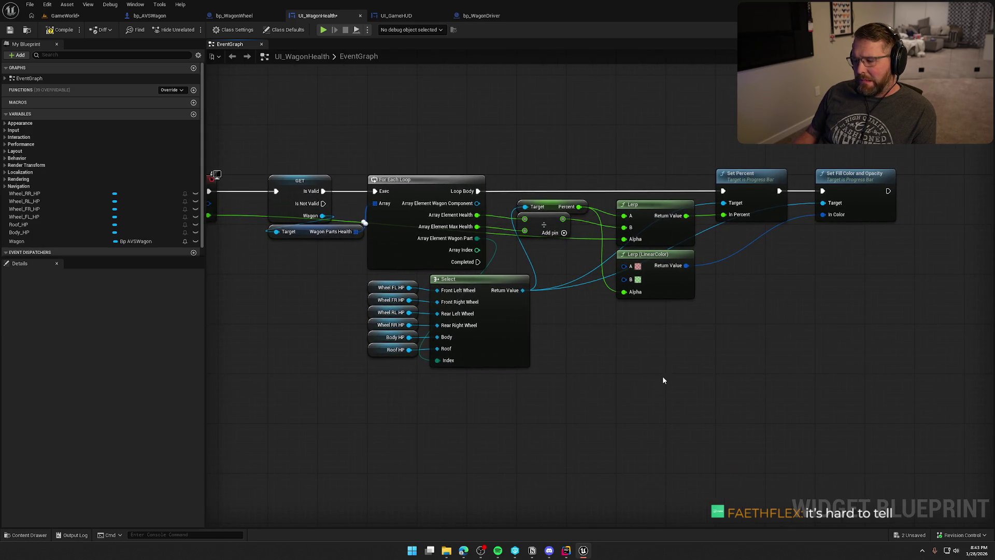
{"action": "left_click", "coordinate": [308, 236]}
{"action": "left_click", "coordinate": [345, 302]}
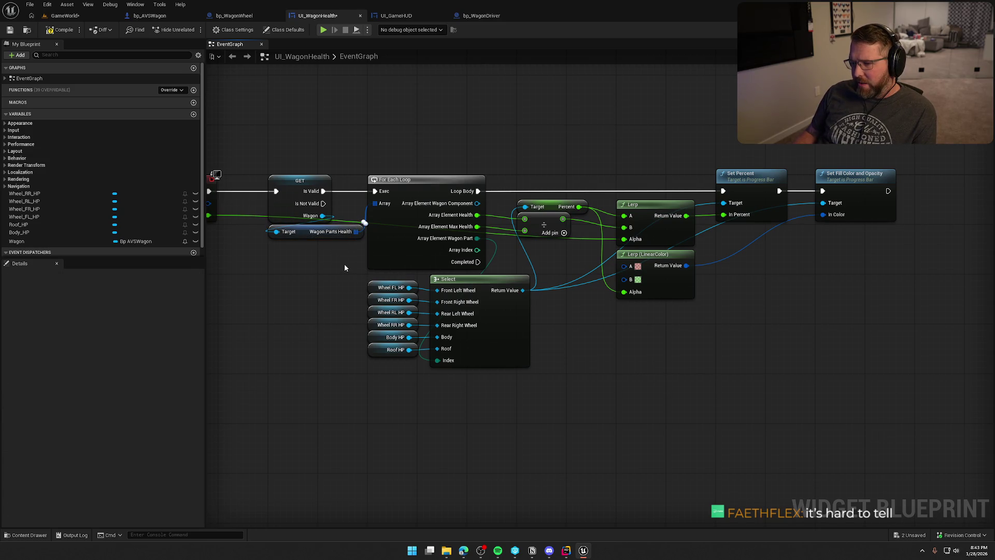
{"action": "left_click", "coordinate": [349, 232]}
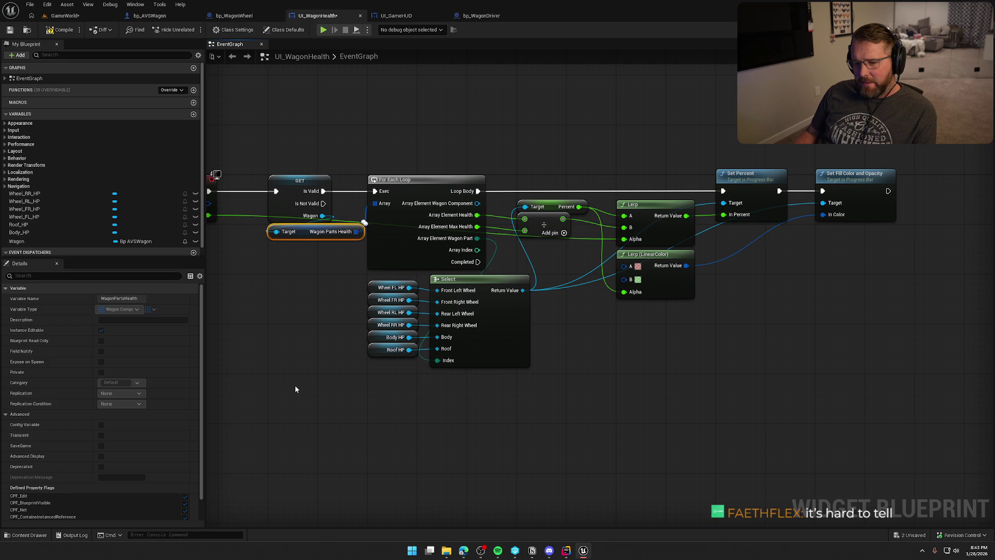
{"action": "left_click", "coordinate": [301, 355]}
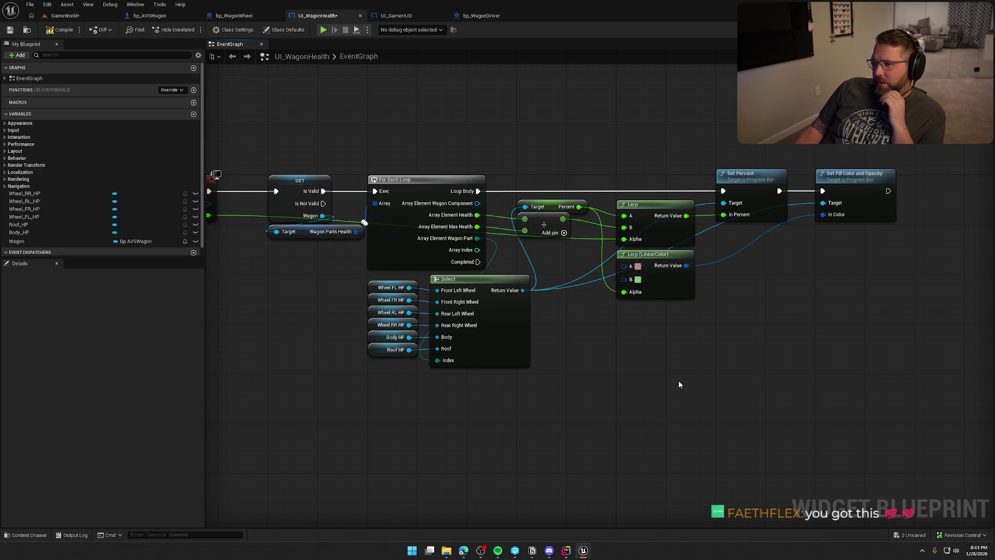
Lower the Percent node beneath the divide node, check the Roof HP and Body HP variables, then open bp_WagonWheel.
{"action": "left_click_drag", "start_coordinate": [549, 209], "coordinate": [549, 251]}
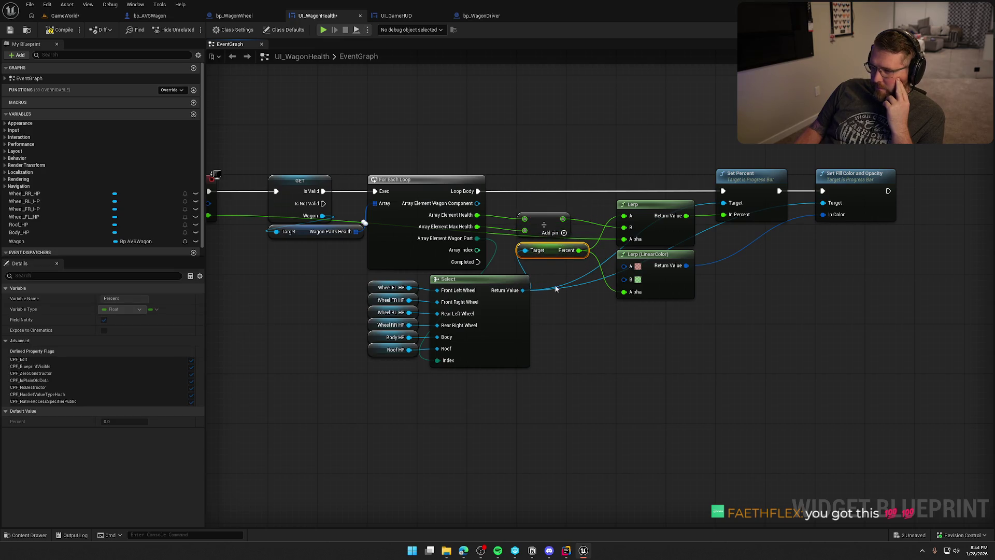
{"action": "left_click", "coordinate": [550, 270]}
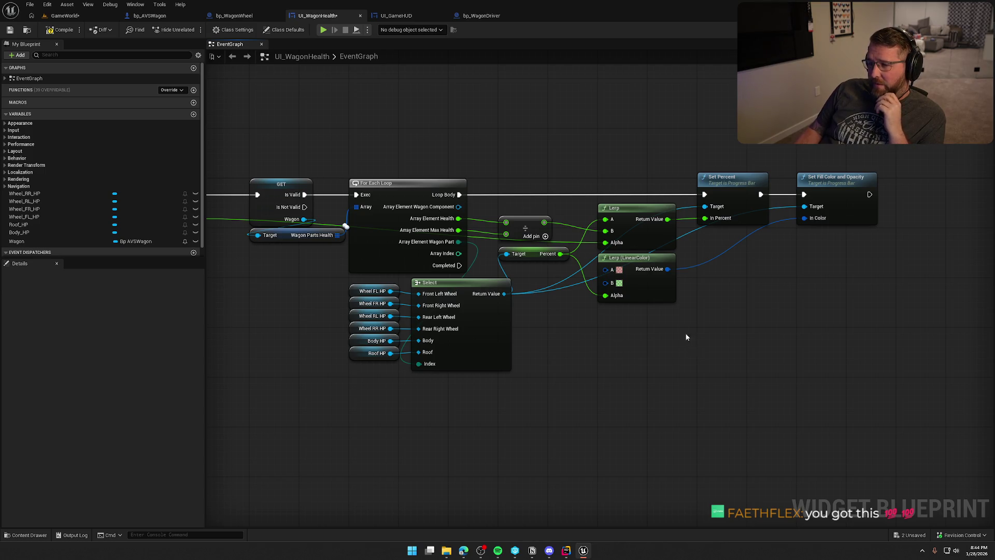
{"action": "mouse_move", "coordinate": [711, 144]}
{"action": "left_mouse_down"}
{"action": "mouse_move", "coordinate": [760, 335]}
{"action": "mouse_move", "coordinate": [745, 353]}
{"action": "left_mouse_up"}
{"action": "left_click", "coordinate": [747, 357]}
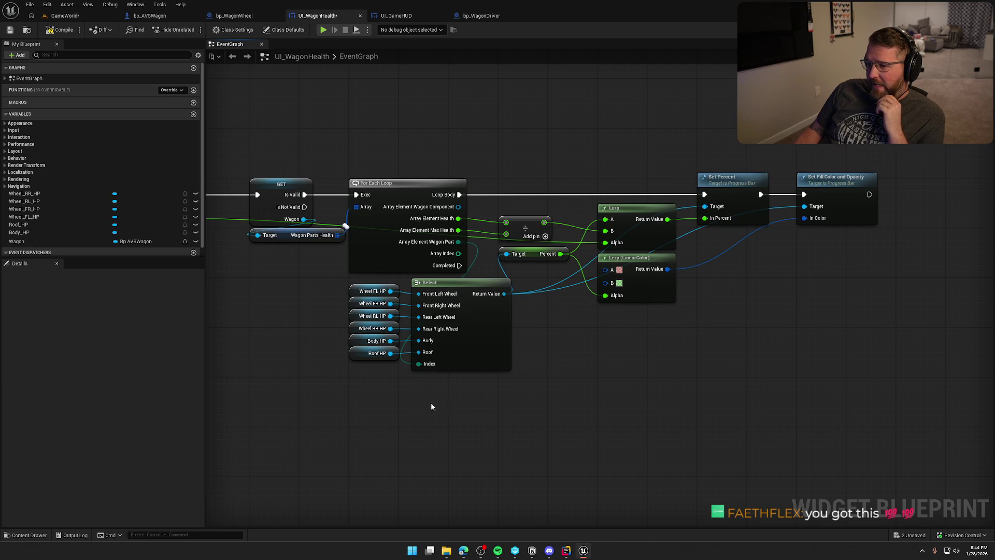
{"action": "left_click", "coordinate": [359, 355]}
{"action": "left_click", "coordinate": [354, 341]}
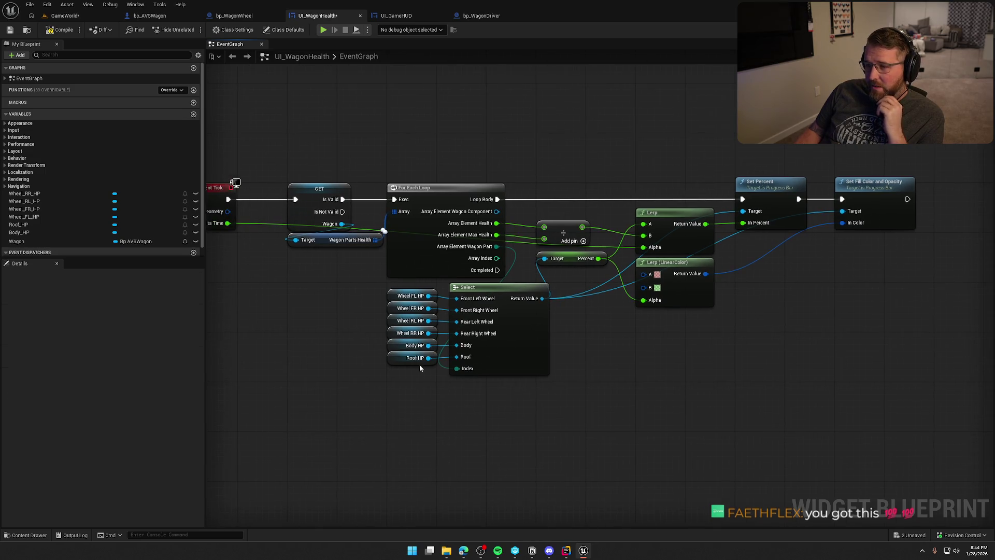
{"action": "left_click", "coordinate": [373, 240]}
{"action": "left_click", "coordinate": [234, 16]}
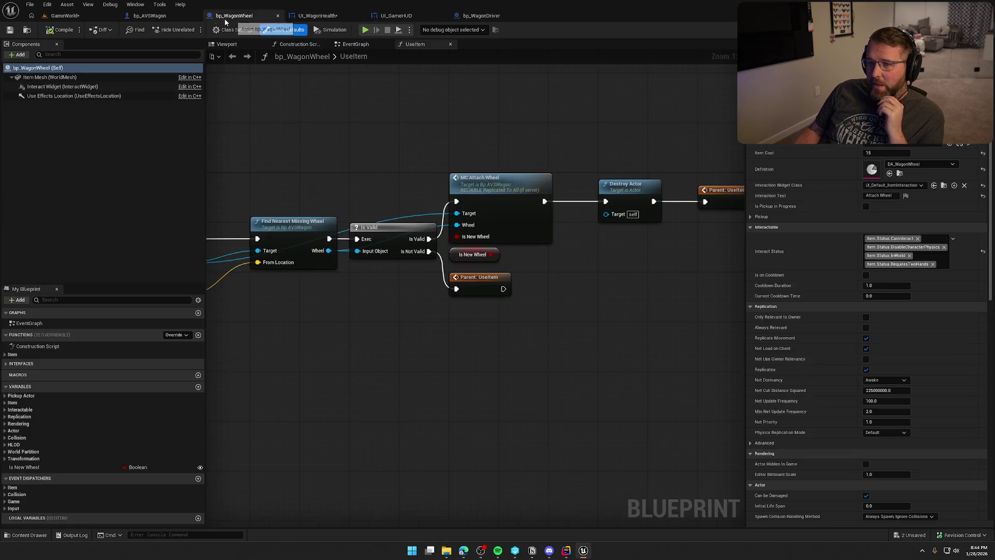
Check bp_AVSWagon's Vehicle Mesh, Wagon Wheel RR and RL health entries, then Save All from GameWorld.
{"action": "left_click", "coordinate": [150, 16]}
{"action": "left_click_drag", "start_coordinate": [379, 413], "coordinate": [505, 397]}
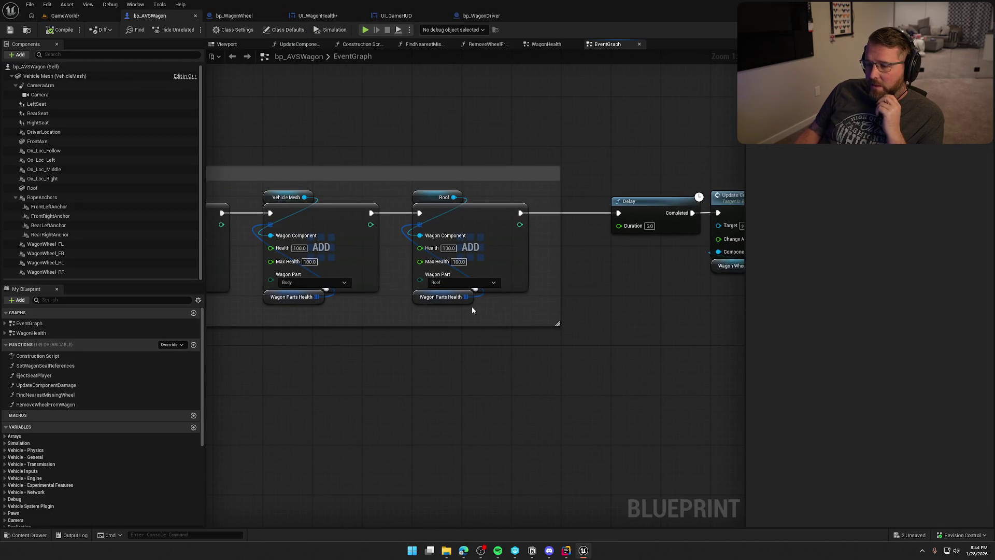
{"action": "left_click_drag", "start_coordinate": [463, 427], "coordinate": [621, 413]}
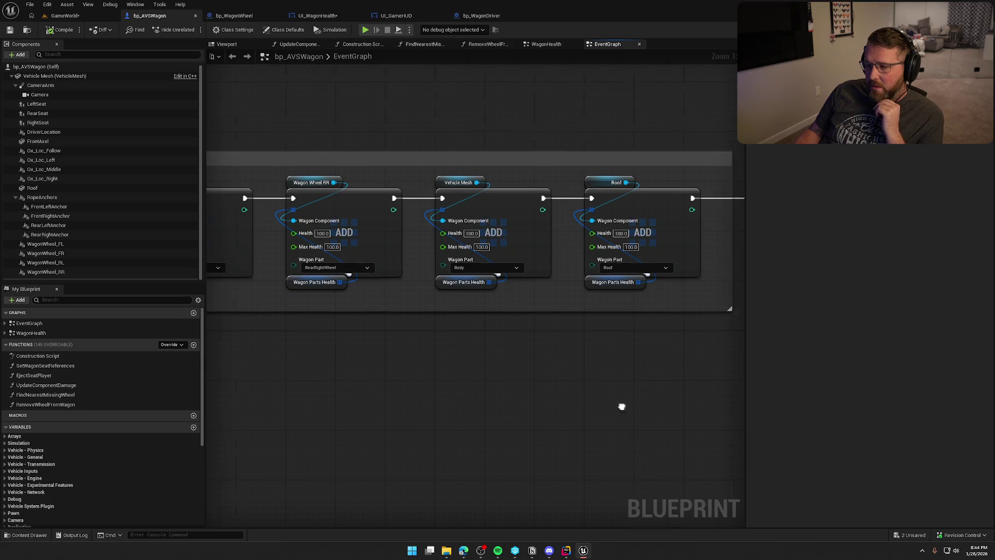
{"action": "left_click_drag", "start_coordinate": [609, 406], "coordinate": [594, 383]}
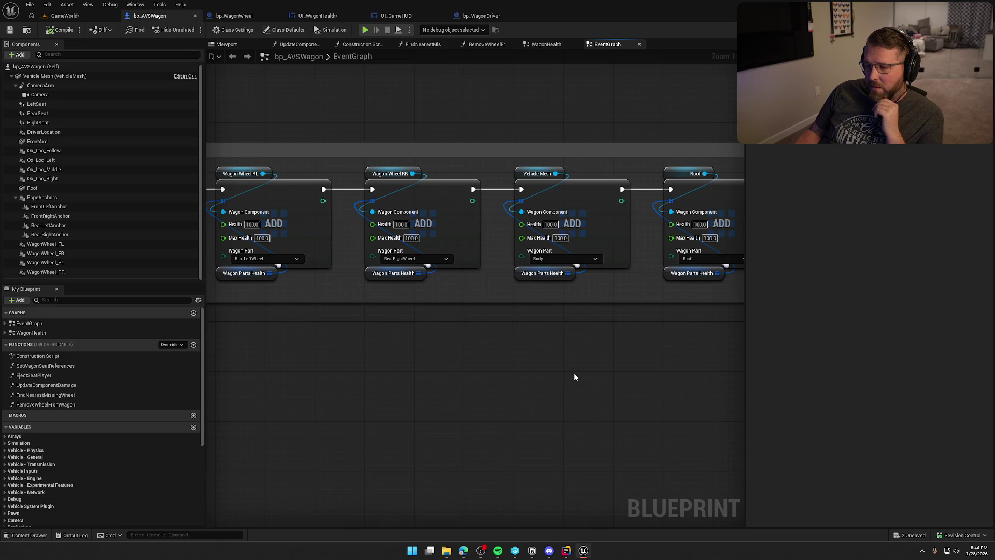
{"action": "left_click", "coordinate": [65, 15]}
{"action": "left_click", "coordinate": [10, 30]}
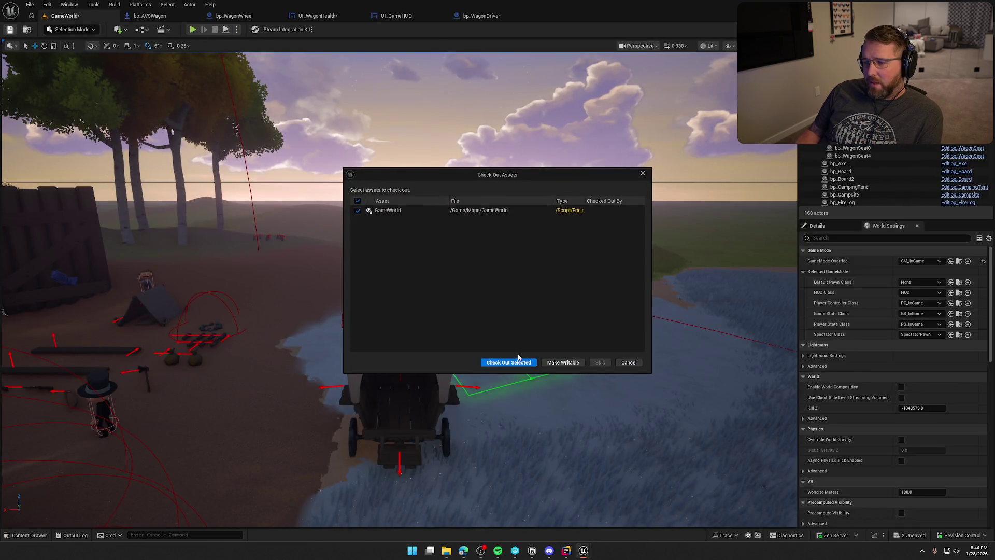
Check out the GameWorld map, start a play session, and eject with F8.
{"action": "left_click", "coordinate": [516, 363]}
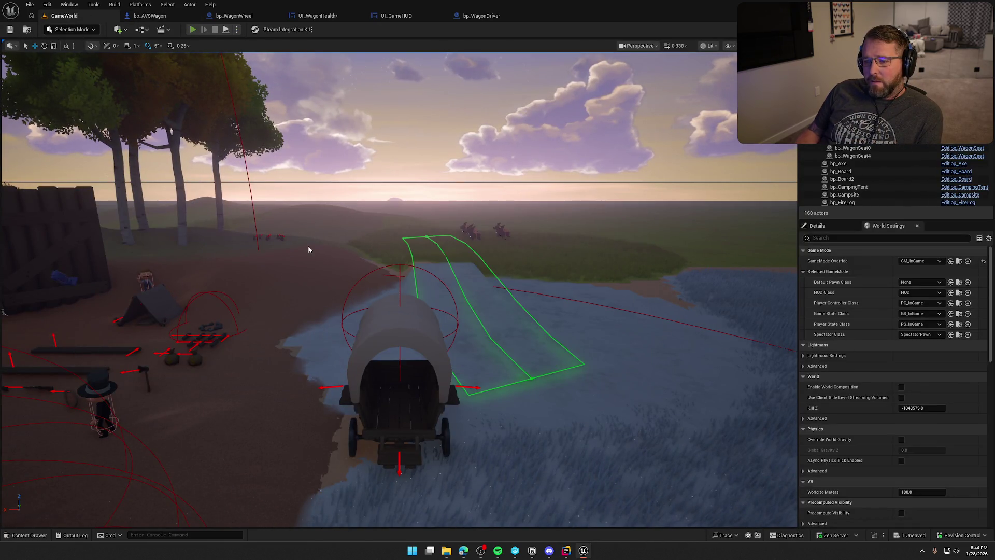
{"action": "key", "text": "alt+p"}
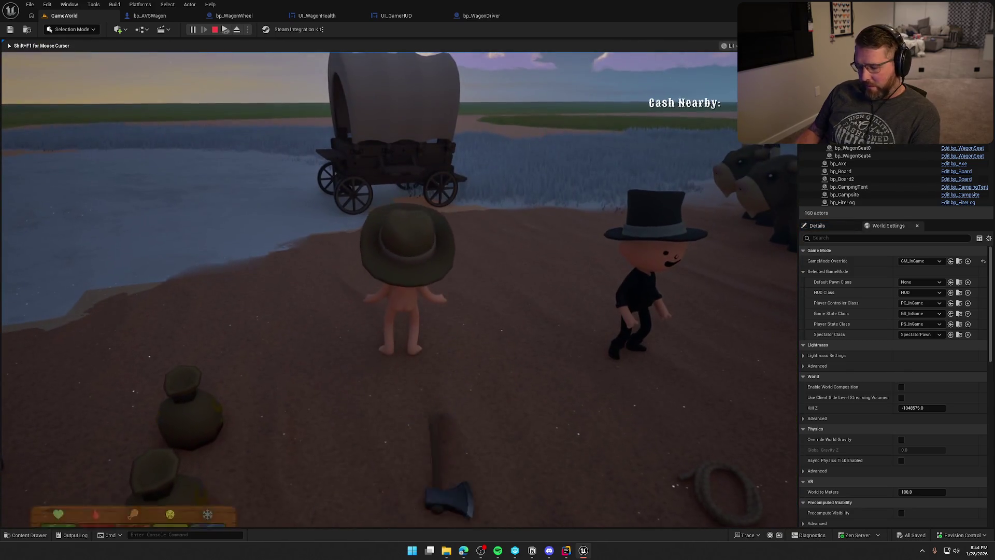
{"action": "key", "text": "F8"}
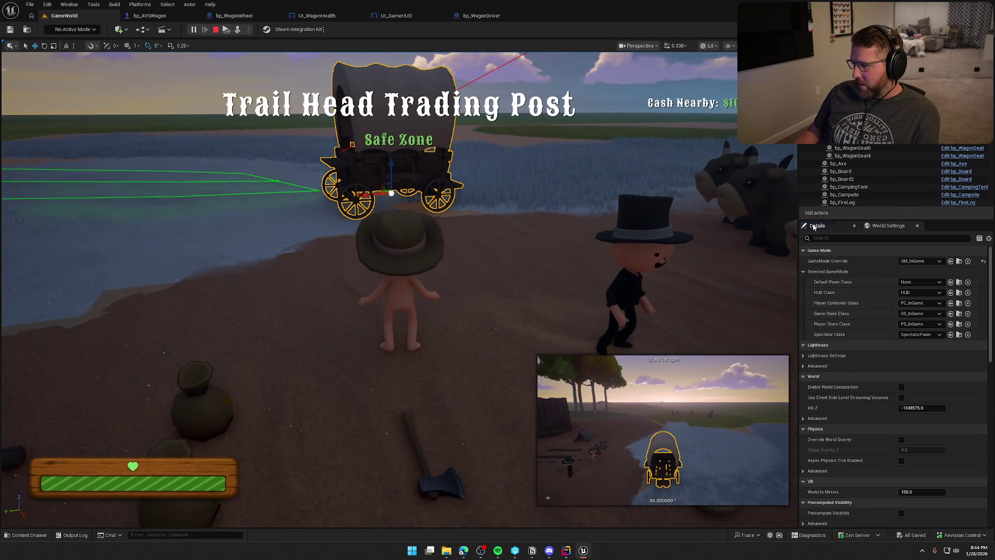
Expand the live wagon's Wagon Parts Health: six entries, front-left wheel at 70; then stop.
{"action": "scroll", "coordinate": [869, 414], "scroll_direction": "down", "scroll_amount": 5}
{"action": "scroll", "coordinate": [848, 434], "scroll_direction": "down", "scroll_amount": 6}
{"action": "scroll", "coordinate": [847, 435], "scroll_direction": "down", "scroll_amount": 10}
{"action": "scroll", "coordinate": [848, 435], "scroll_direction": "down", "scroll_amount": 8}
{"action": "scroll", "coordinate": [848, 436], "scroll_direction": "down", "scroll_amount": 8}
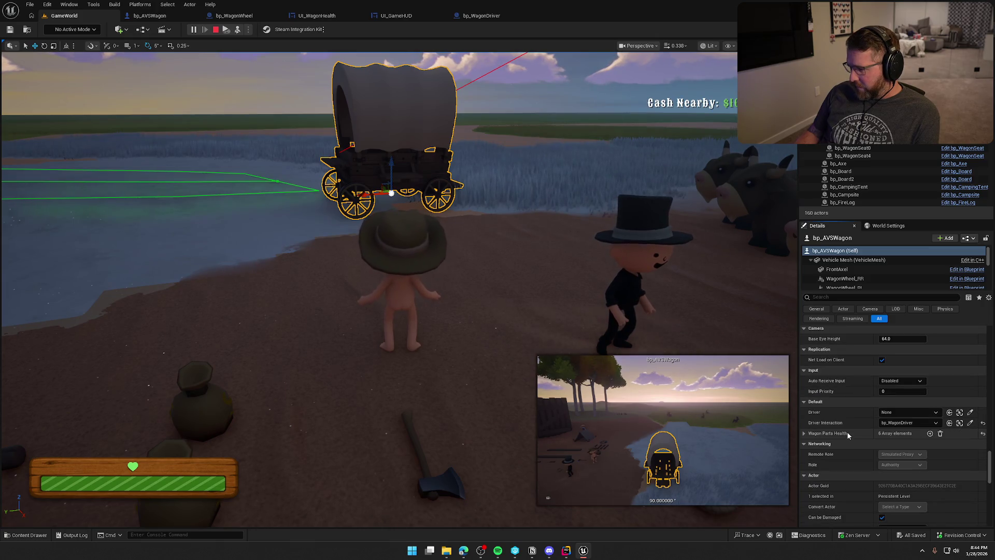
{"action": "left_click", "coordinate": [804, 433]}
{"action": "scroll", "coordinate": [804, 435], "scroll_direction": "down", "scroll_amount": 1}
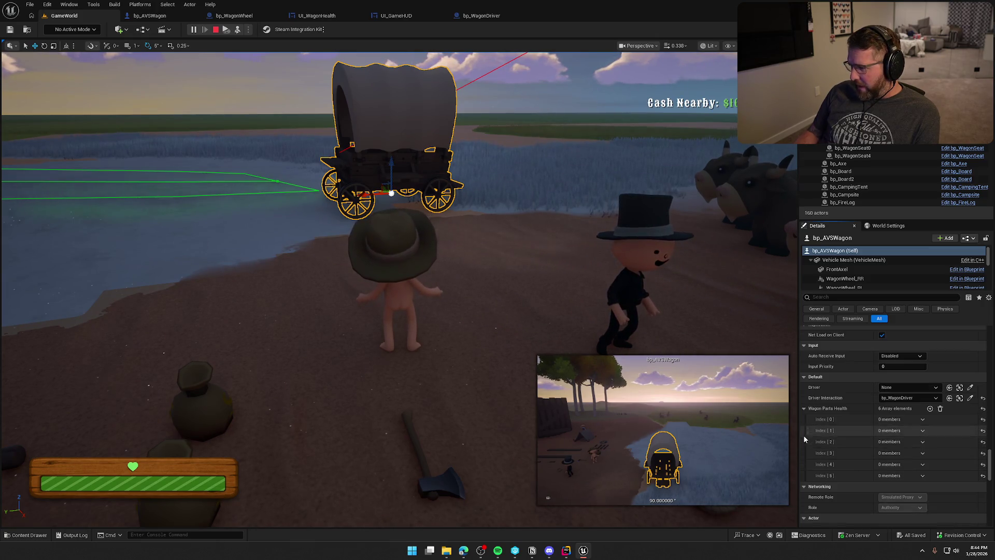
{"action": "mouse_move", "coordinate": [896, 423]}
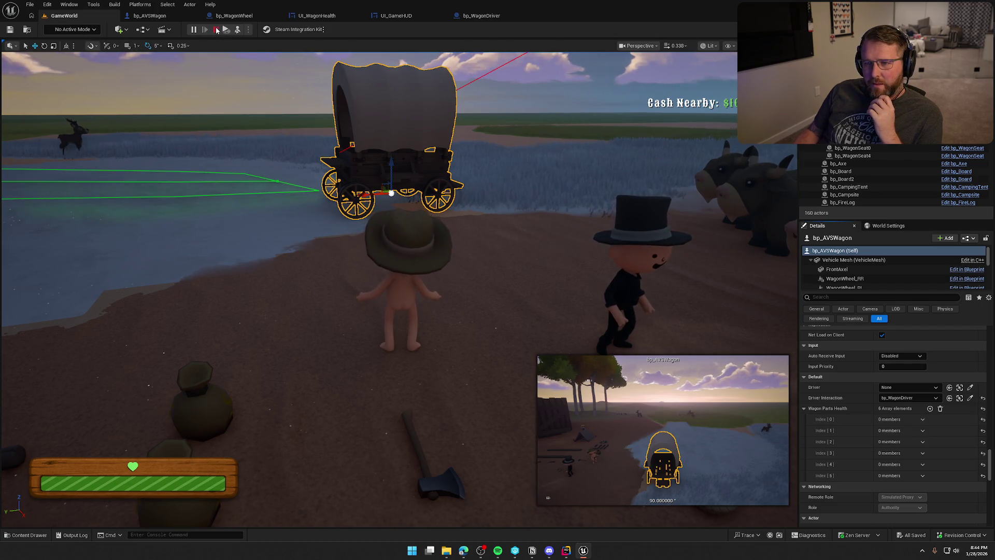
{"action": "left_click", "coordinate": [216, 30]}
Open the UpdateComponentDamage function graph and view the right side of its loop.
{"action": "left_click_drag", "start_coordinate": [472, 312], "coordinate": [486, 307]}
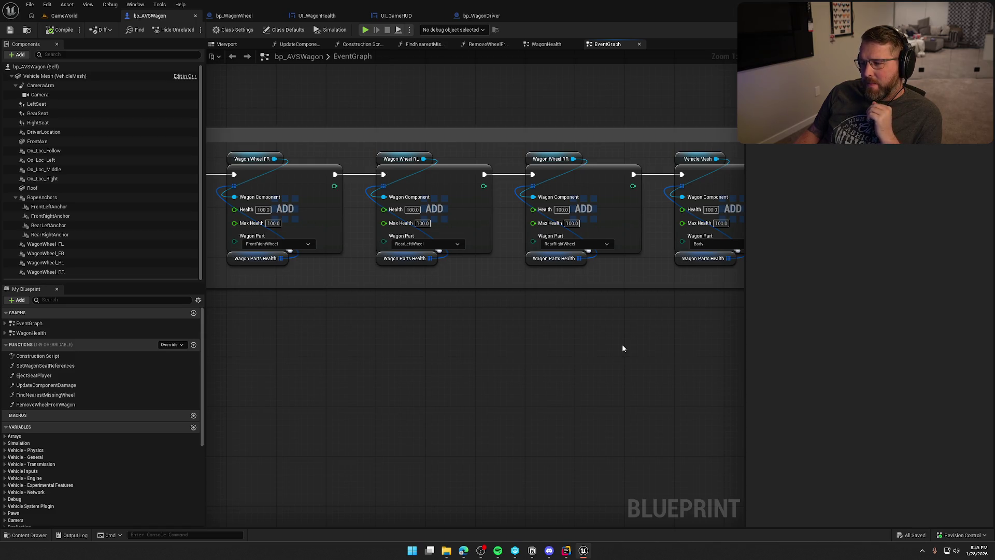
{"action": "mouse_move", "coordinate": [622, 344]}
{"action": "left_mouse_down"}
{"action": "mouse_move", "coordinate": [486, 374]}
{"action": "mouse_move", "coordinate": [494, 367]}
{"action": "mouse_move", "coordinate": [469, 363]}
{"action": "left_mouse_up"}
{"action": "left_click_drag", "start_coordinate": [551, 256], "coordinate": [550, 252]}
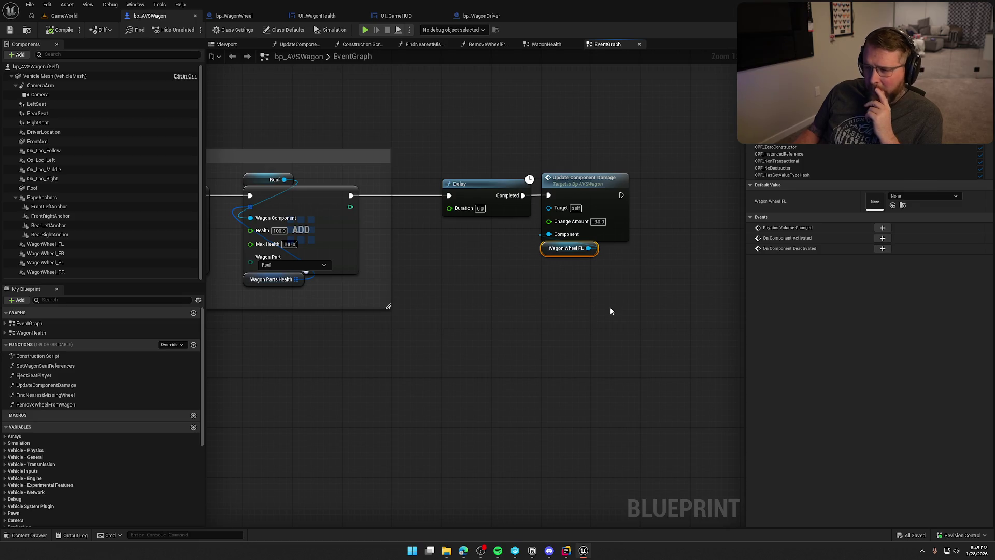
{"action": "double_click", "coordinate": [601, 195]}
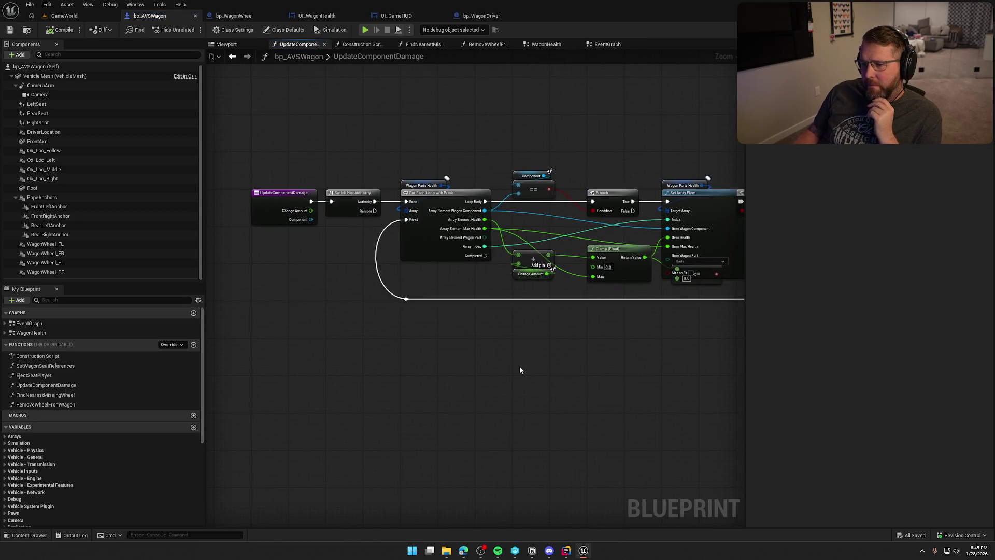
{"action": "scroll", "coordinate": [440, 357], "scroll_direction": "up", "scroll_amount": 2}
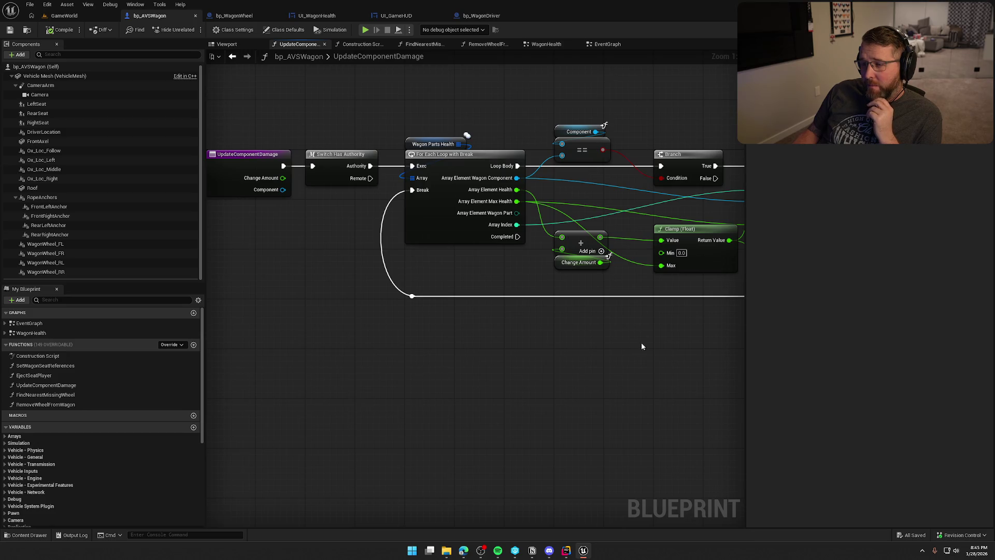
{"action": "left_click_drag", "start_coordinate": [673, 348], "coordinate": [250, 348]}
Move the Branch nodes right, wire Array Element Wagon Part to Item Wagon Part, and compile.
{"action": "left_click_drag", "start_coordinate": [471, 171], "coordinate": [513, 171]}
{"action": "mouse_move", "coordinate": [414, 289]}
{"action": "left_mouse_down"}
{"action": "mouse_move", "coordinate": [580, 244]}
{"action": "mouse_move", "coordinate": [597, 195]}
{"action": "mouse_move", "coordinate": [617, 258]}
{"action": "mouse_move", "coordinate": [543, 302]}
{"action": "mouse_move", "coordinate": [373, 221]}
{"action": "left_mouse_up"}
{"action": "left_click_drag", "start_coordinate": [317, 207], "coordinate": [561, 231]}
{"action": "left_click_drag", "start_coordinate": [534, 340], "coordinate": [593, 359]}
{"action": "left_click", "coordinate": [62, 29]}
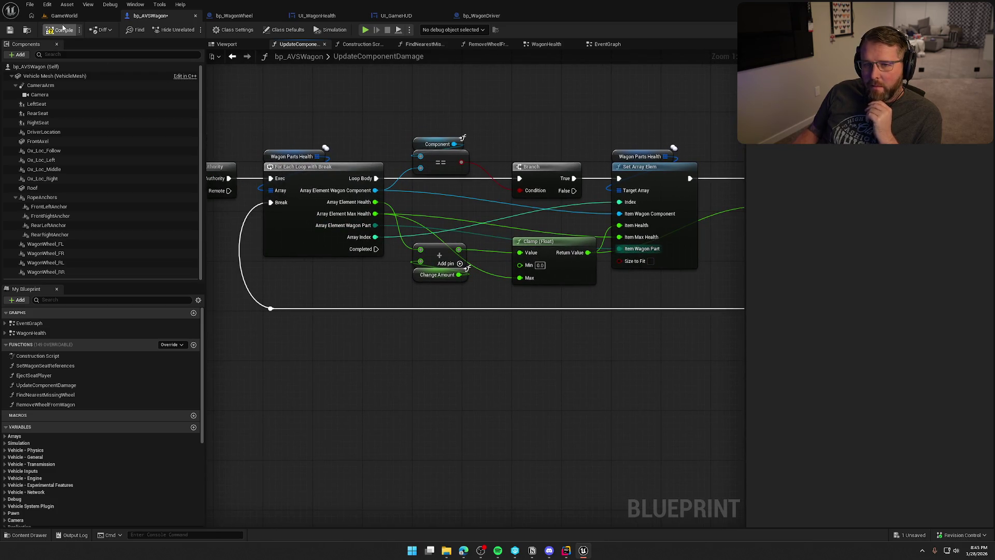
{"action": "left_click", "coordinate": [65, 15]}
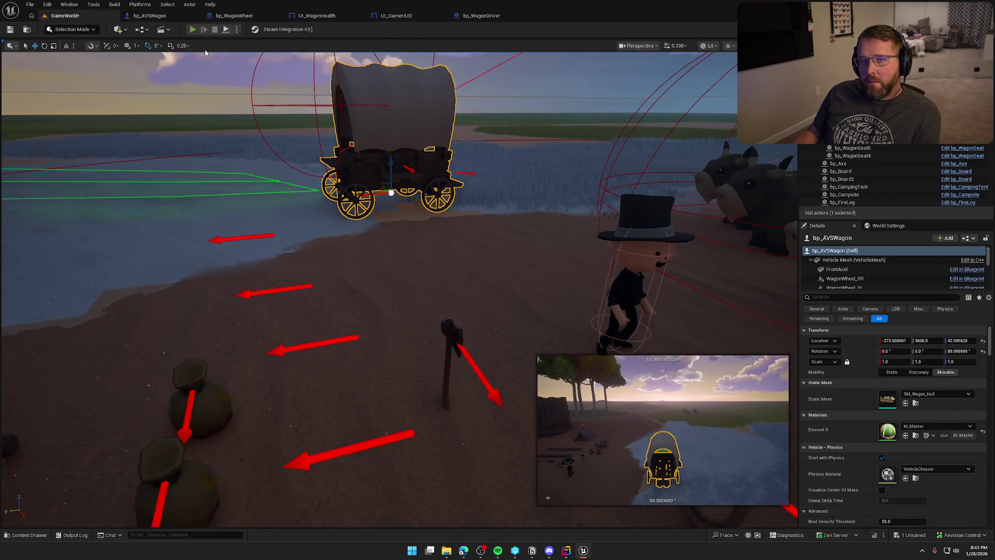
Play-test boarding and driving the wagon across the river, exit, then stop and return to bp_AVSWagon.
{"action": "left_click", "coordinate": [193, 30]}
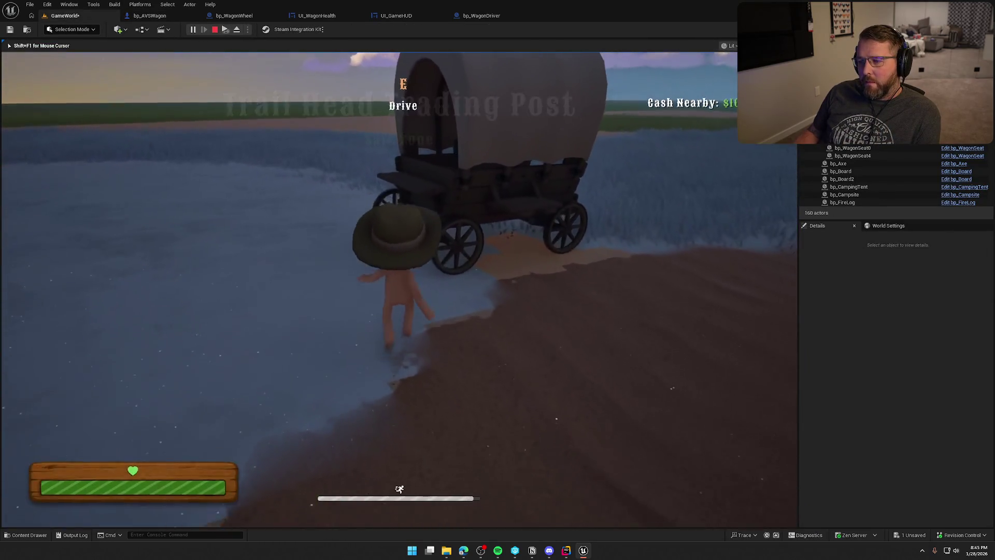
{"action": "key", "text": "e"}
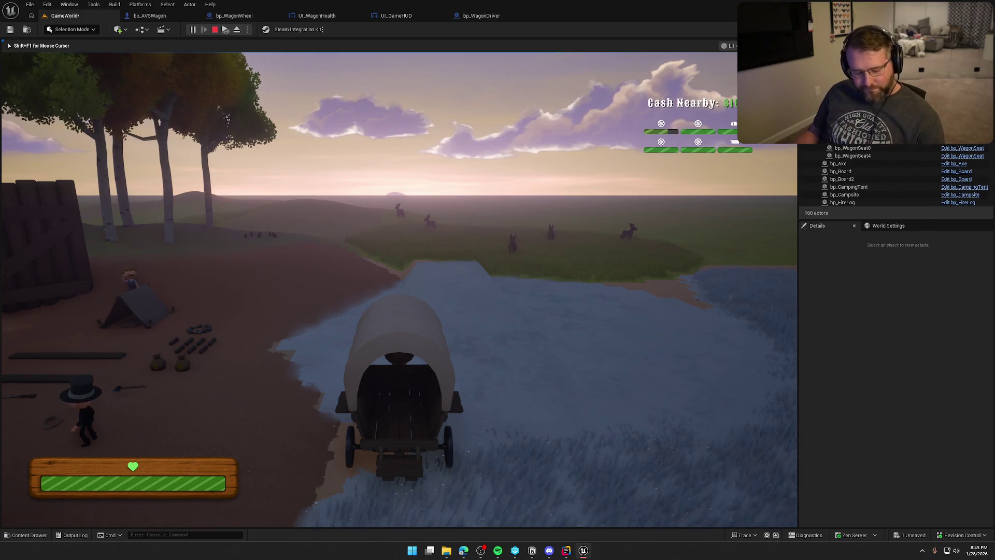
{"action": "key", "text": "w"}
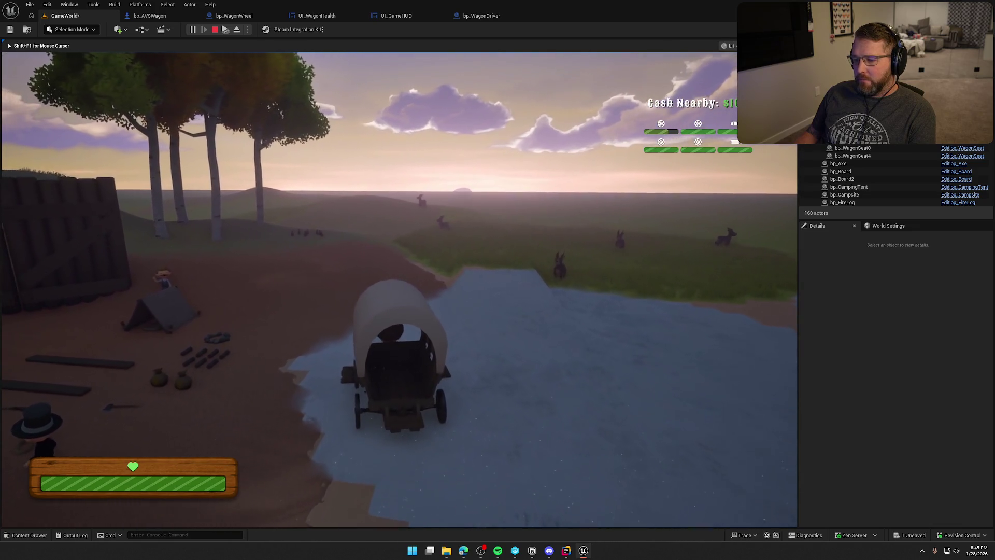
{"action": "key", "text": "e"}
{"action": "key", "text": "shift"}
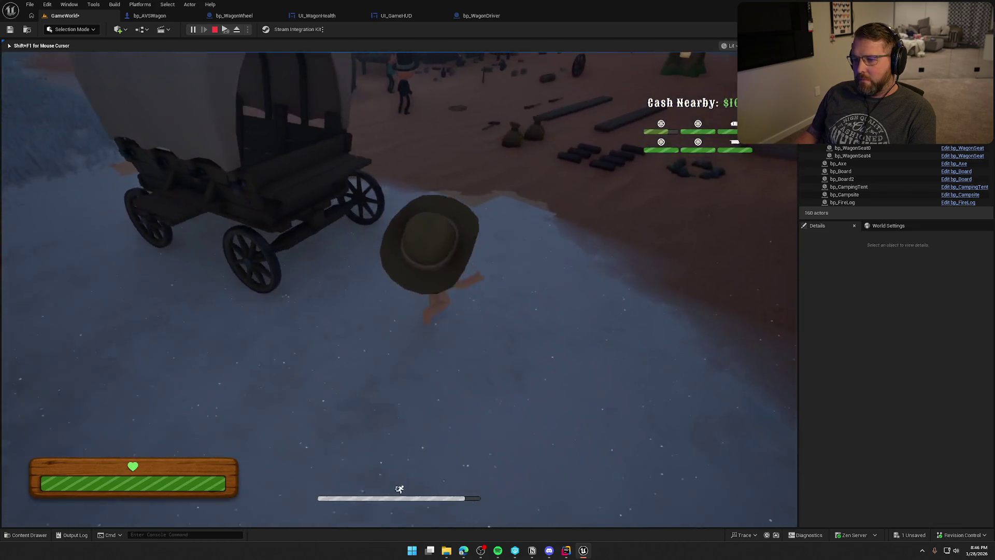
{"action": "key", "text": "Escape"}
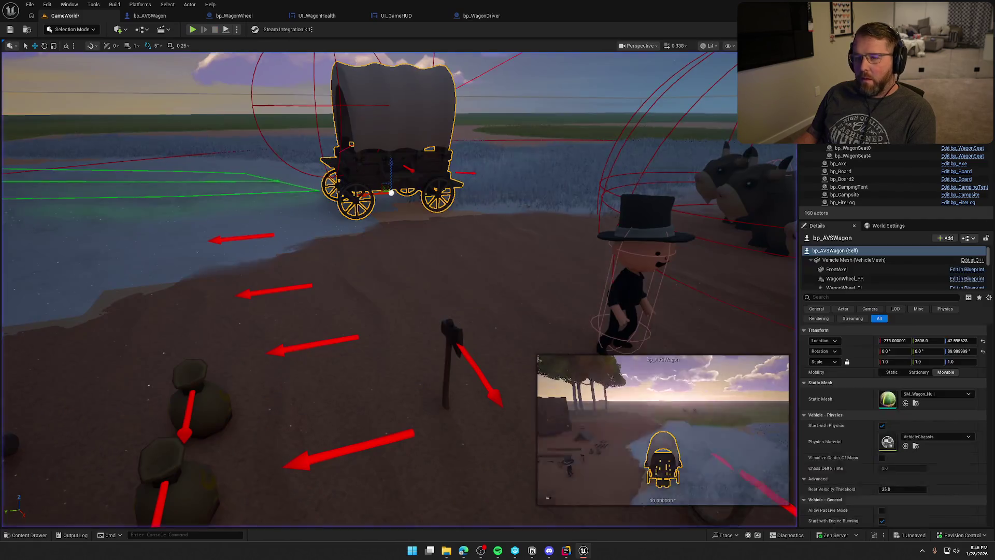
{"action": "left_click", "coordinate": [150, 15]}
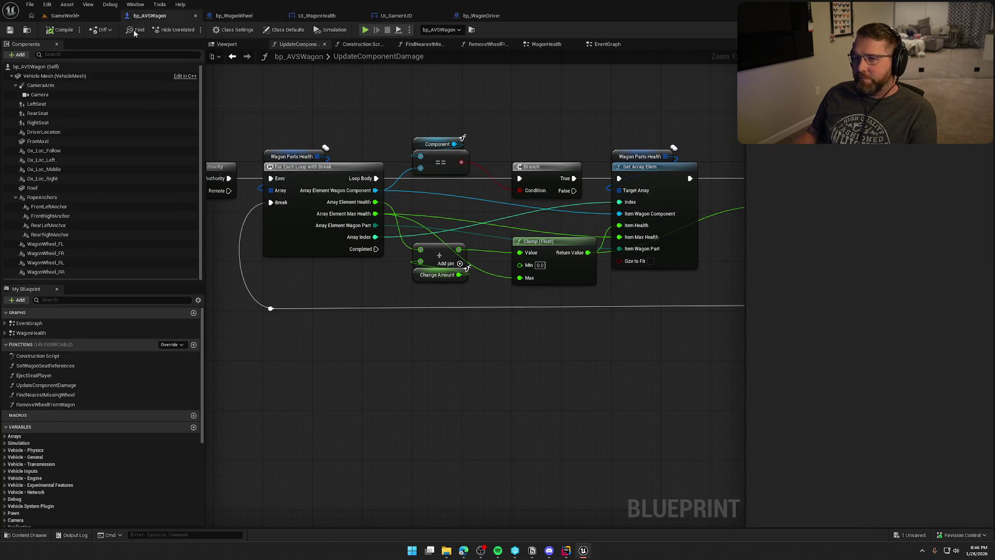
In UI_WagonHealth's tick graph, line up the divide node and save the blueprint.
{"action": "left_click", "coordinate": [233, 19]}
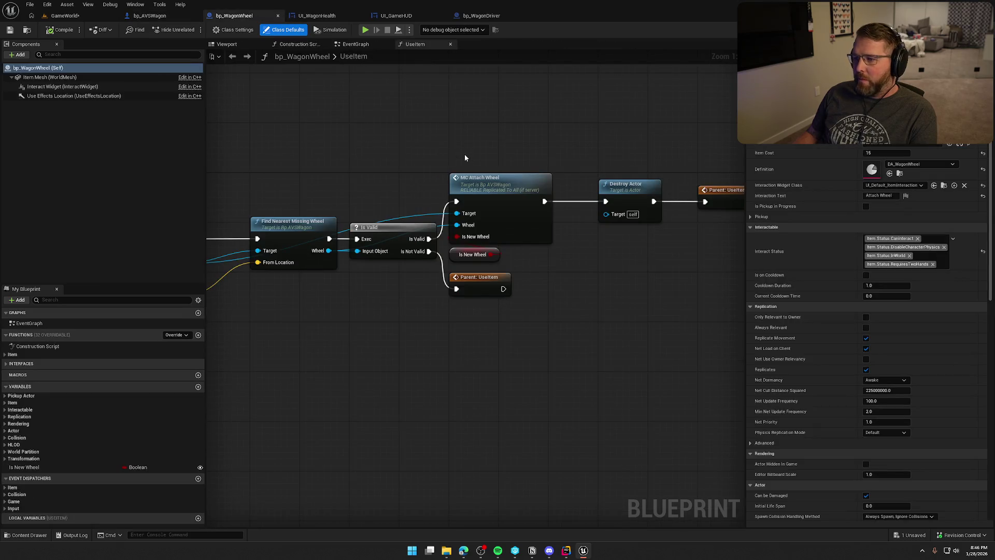
{"action": "left_click", "coordinate": [316, 16]}
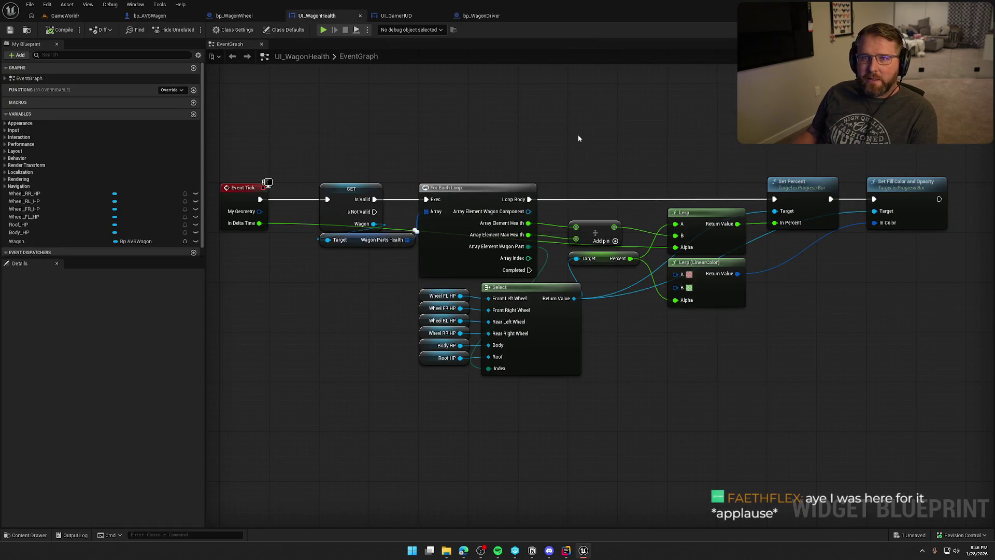
{"action": "mouse_move", "coordinate": [584, 136]}
{"action": "left_mouse_down"}
{"action": "mouse_move", "coordinate": [624, 141]}
{"action": "mouse_move", "coordinate": [604, 125]}
{"action": "left_mouse_up"}
{"action": "left_click_drag", "start_coordinate": [592, 209], "coordinate": [592, 203]}
{"action": "left_click_drag", "start_coordinate": [591, 148], "coordinate": [514, 145]}
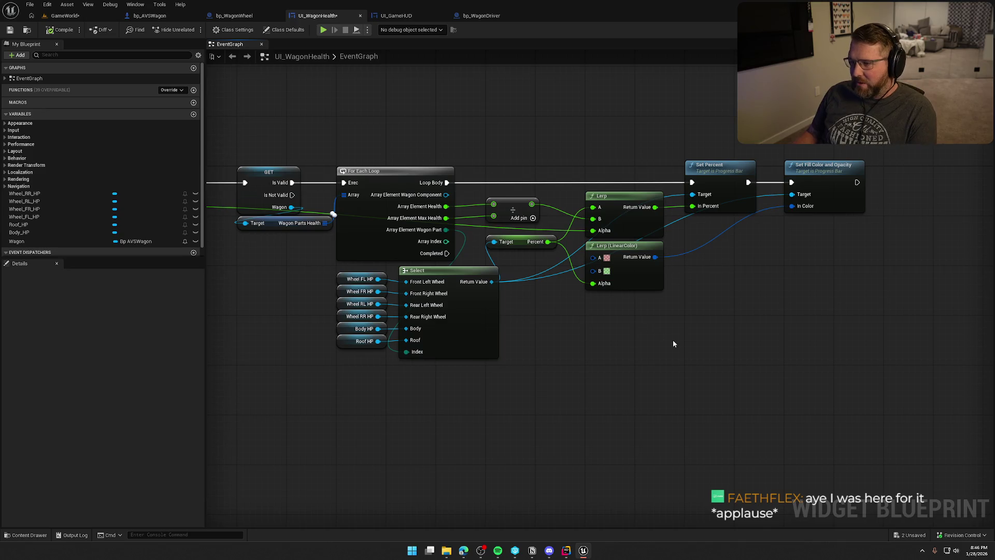
{"action": "mouse_move", "coordinate": [682, 355]}
{"action": "left_mouse_down"}
{"action": "mouse_move", "coordinate": [766, 343]}
{"action": "mouse_move", "coordinate": [698, 335]}
{"action": "mouse_move", "coordinate": [731, 339]}
{"action": "left_mouse_up"}
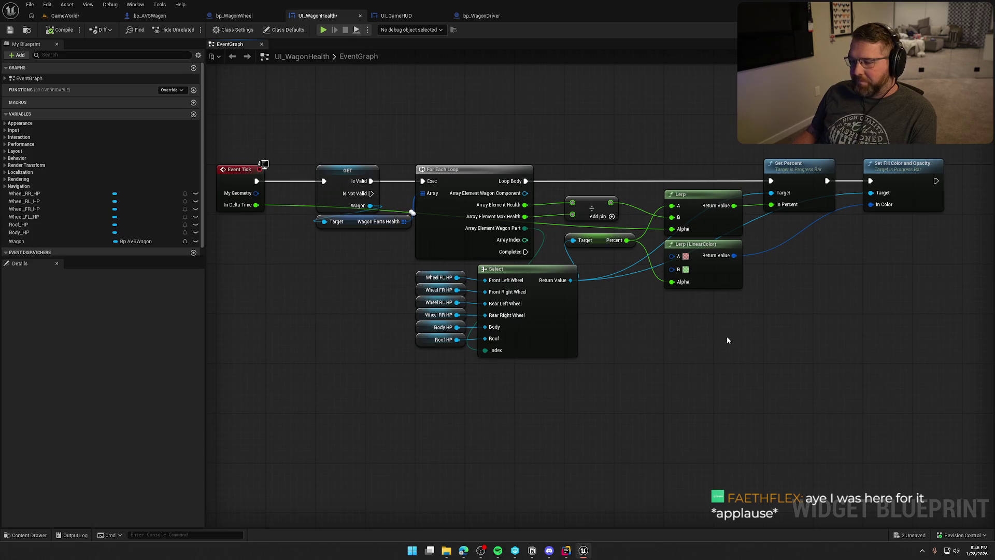
{"action": "key", "text": "ctrl+s"}
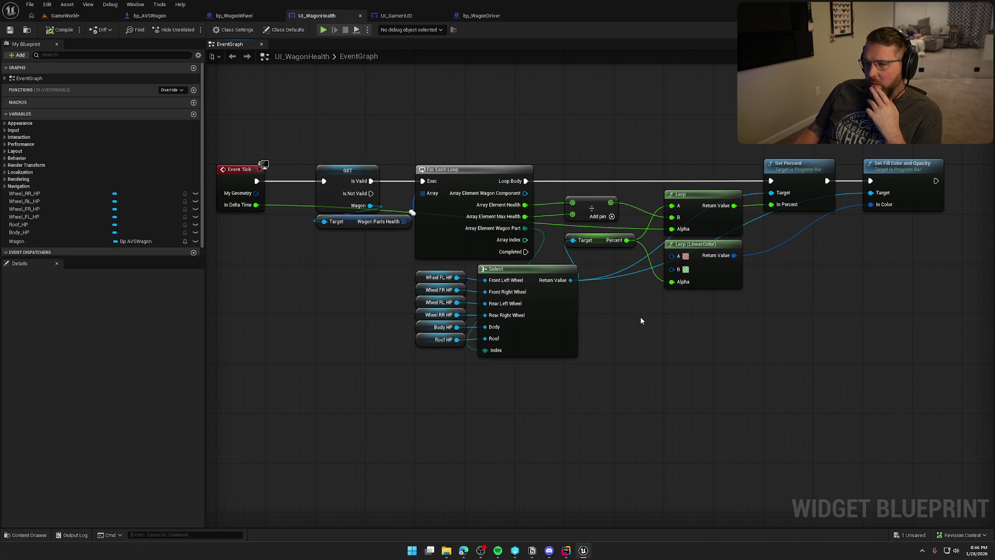
Clear the node selection and bring up UI_WagonHealth's Designer layout.
{"action": "scroll", "coordinate": [640, 321], "scroll_direction": "down", "scroll_amount": 1}
{"action": "left_click_drag", "start_coordinate": [344, 162], "coordinate": [850, 349]}
{"action": "left_click", "coordinate": [683, 394]}
{"action": "scroll", "coordinate": [633, 397], "scroll_direction": "up", "scroll_amount": 1}
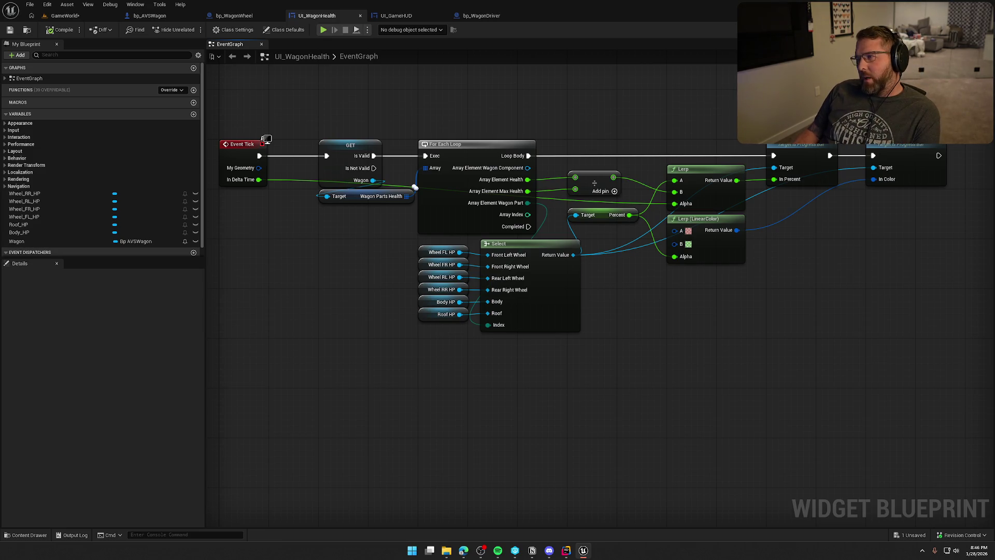
{"action": "left_click", "coordinate": [958, 29]}
{"action": "scroll", "coordinate": [669, 326], "scroll_direction": "up", "scroll_amount": 3}
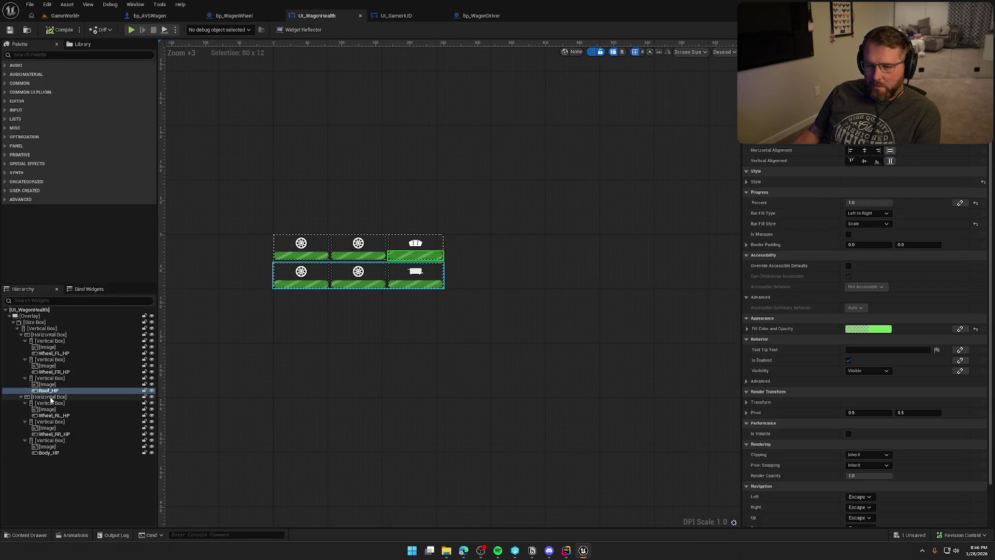
Playtest with the front-left wheel cell's Is Enabled unticked, then re-enable it and save.
{"action": "left_click", "coordinate": [50, 341]}
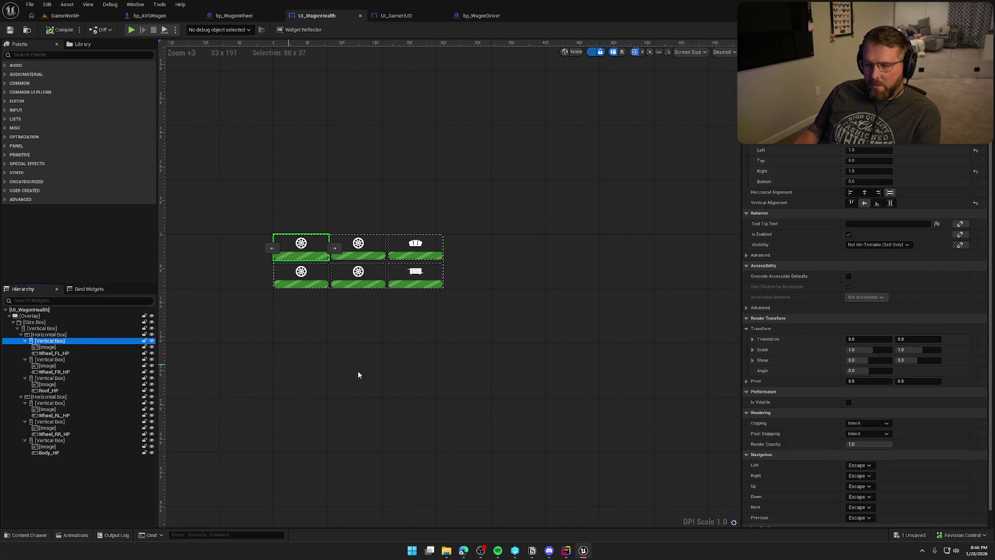
{"action": "left_click", "coordinate": [849, 234]}
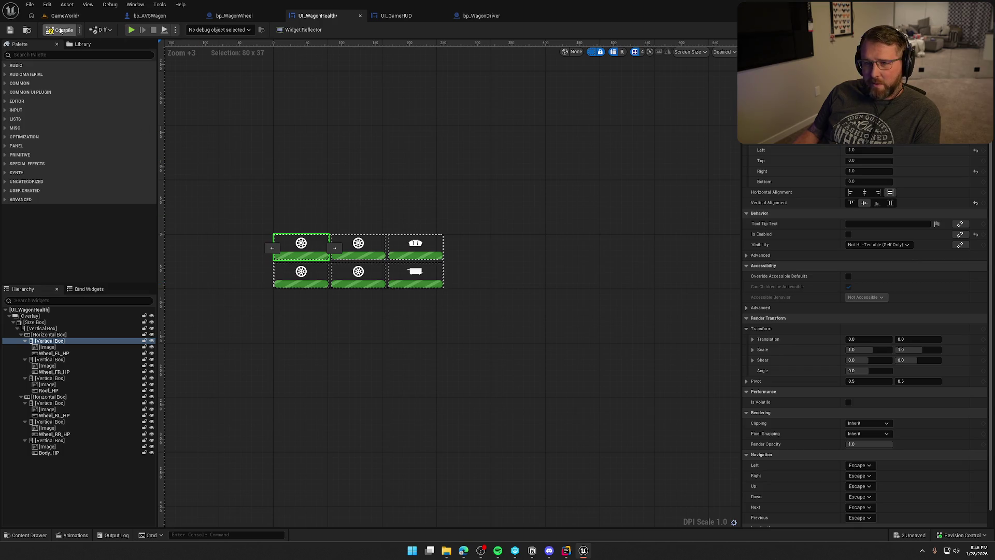
{"action": "left_click", "coordinate": [131, 29]}
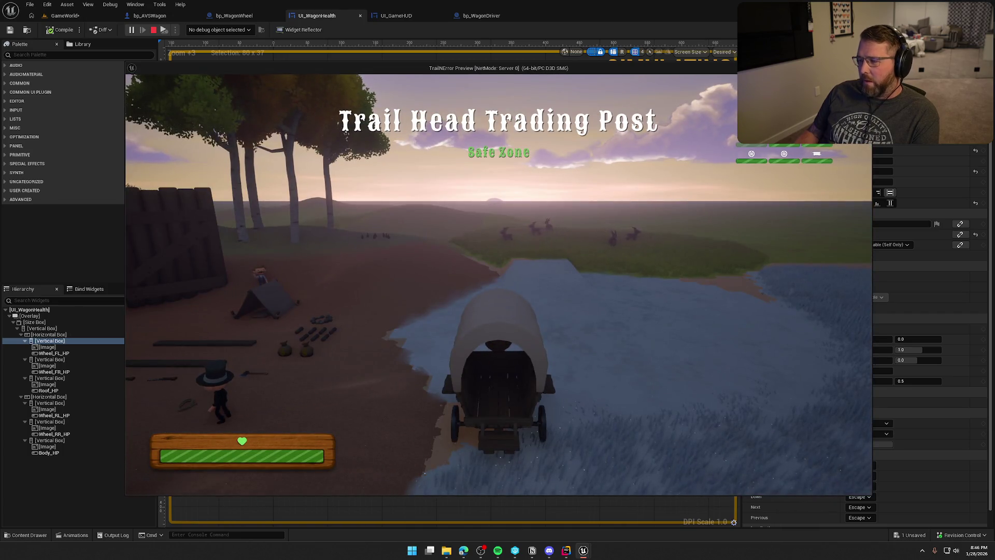
{"action": "key", "text": "Escape"}
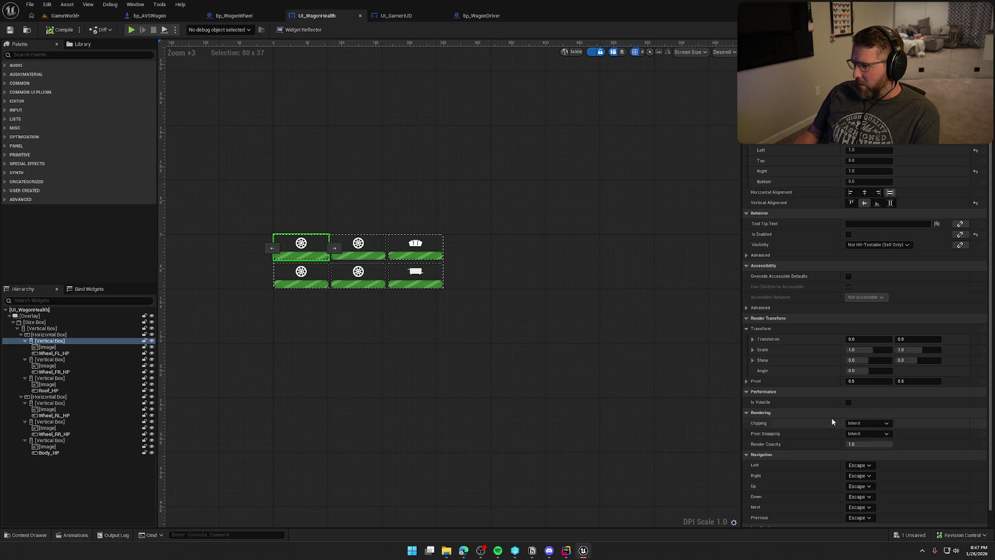
{"action": "left_click", "coordinate": [847, 235]}
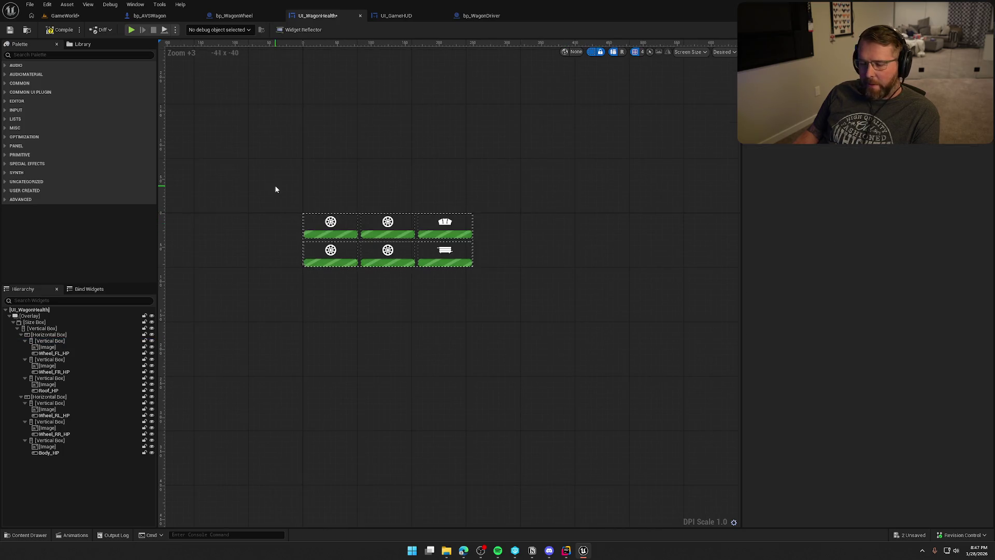
{"action": "key", "text": "ctrl+s"}
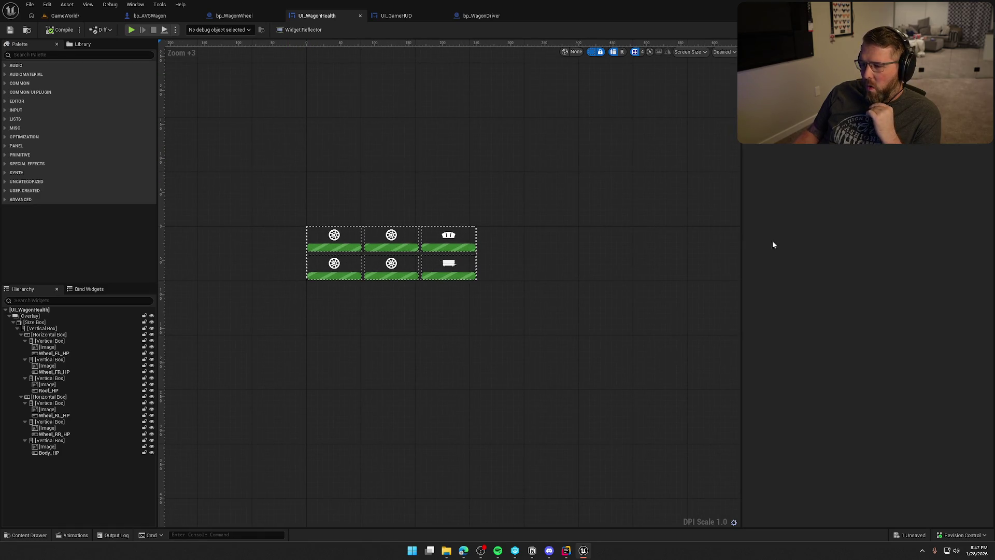
Collapse the wheel, roof and body vertical boxes in the Hierarchy tree.
{"action": "left_click", "coordinate": [974, 29]}
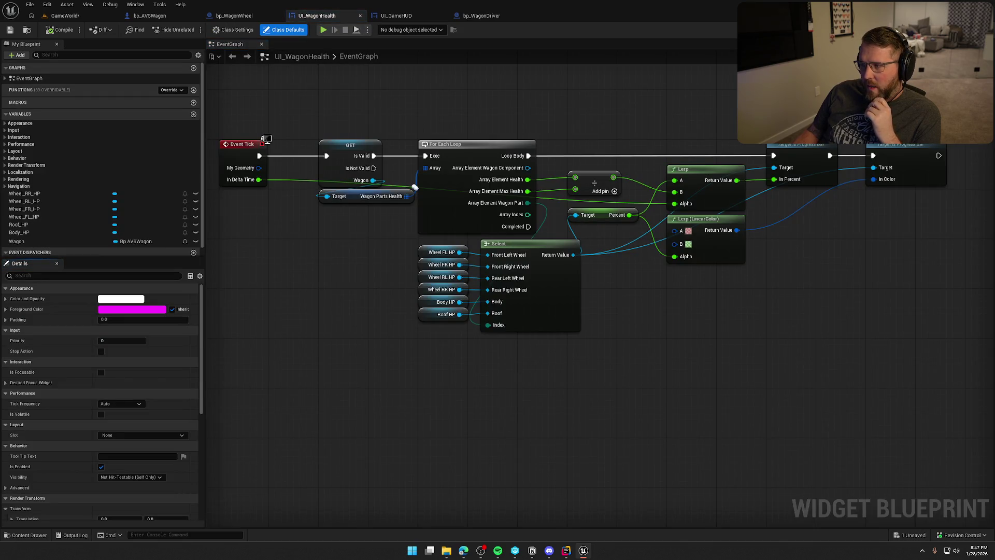
{"action": "left_click", "coordinate": [943, 30]}
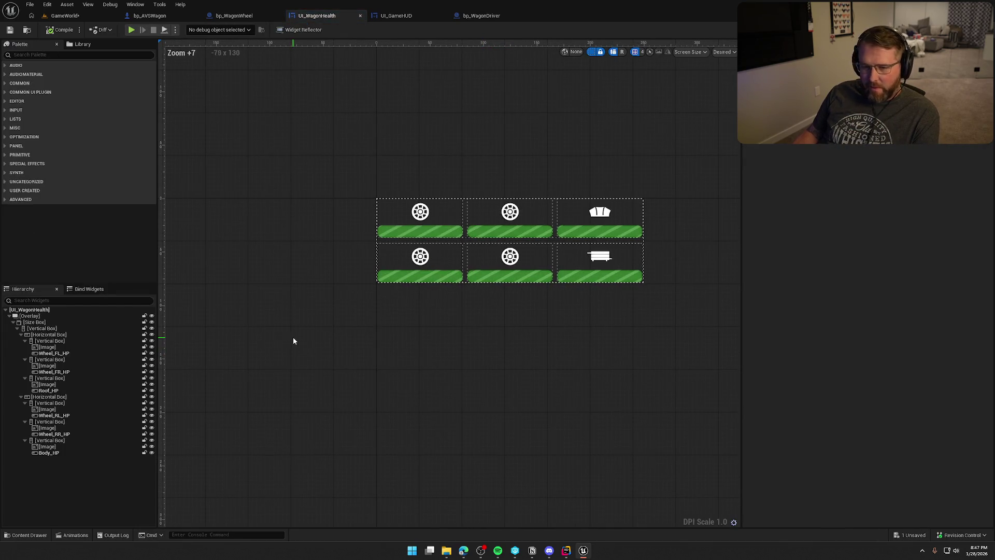
{"action": "left_click", "coordinate": [50, 341]}
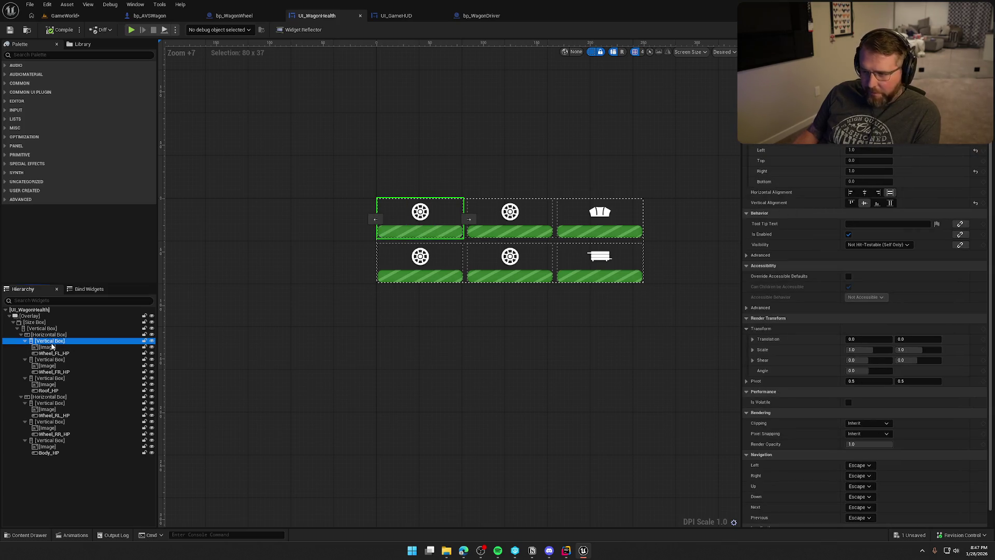
{"action": "left_click", "coordinate": [25, 341]}
{"action": "left_click", "coordinate": [25, 348]}
{"action": "left_click", "coordinate": [26, 353]}
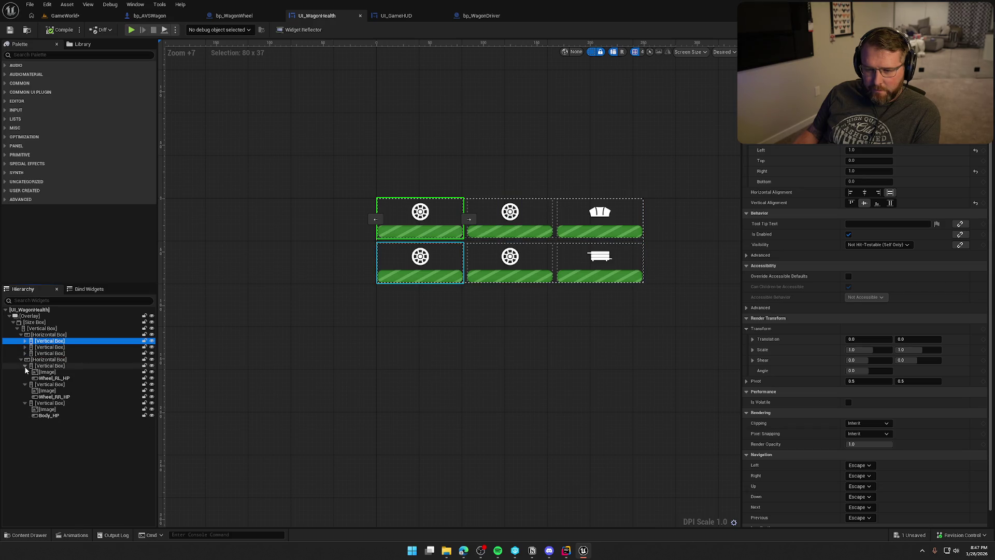
{"action": "left_click", "coordinate": [25, 365]}
{"action": "left_click", "coordinate": [24, 372]}
{"action": "left_click", "coordinate": [25, 378]}
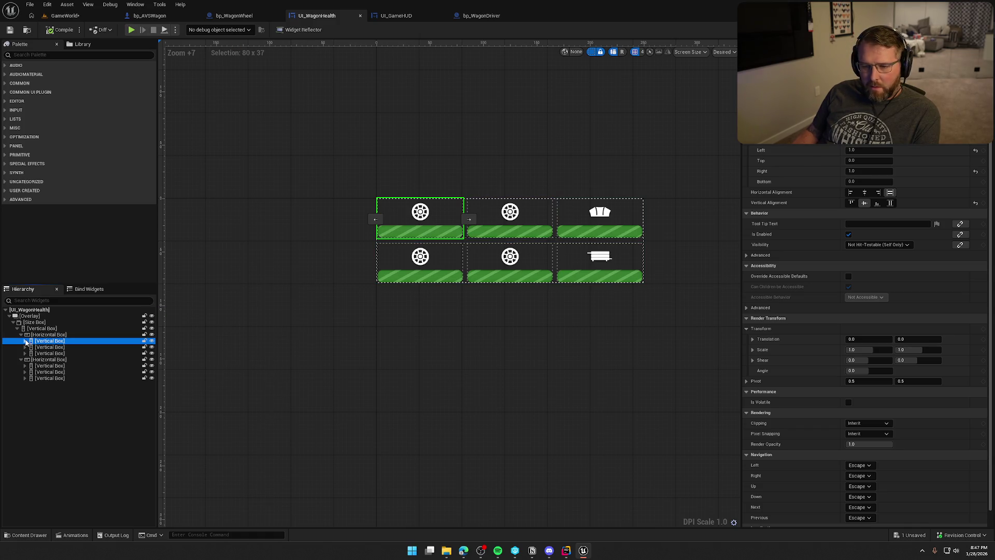
{"action": "left_click", "coordinate": [712, 70]}
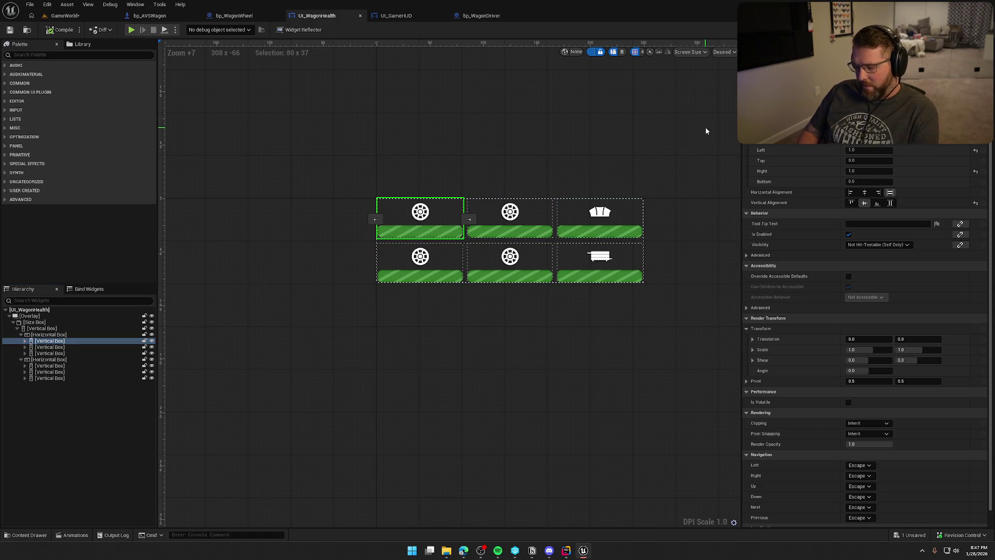
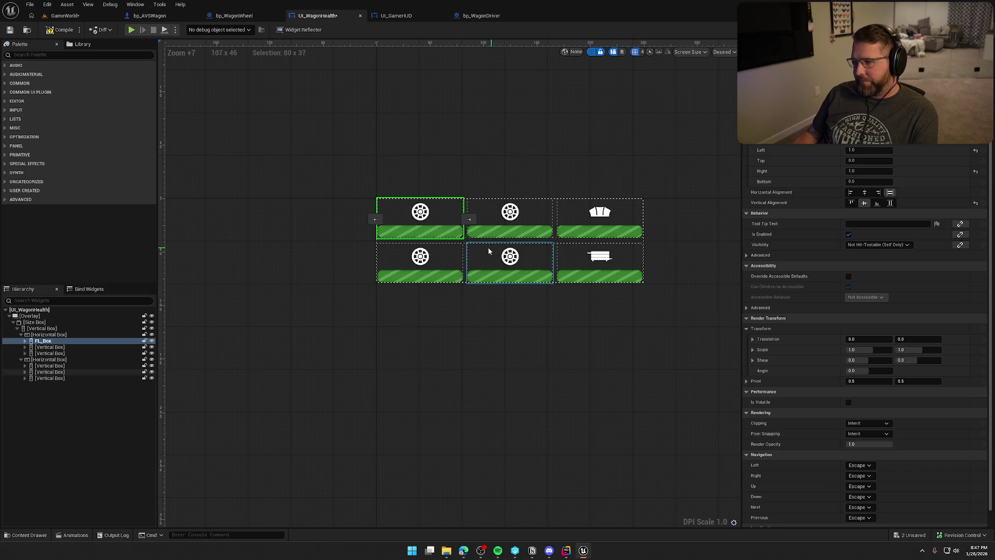
Rename the front-right and roof Vertical Boxes to FR_Box and Roof_Box.
{"action": "left_click", "coordinate": [58, 348]}
{"action": "key", "text": "F2"}
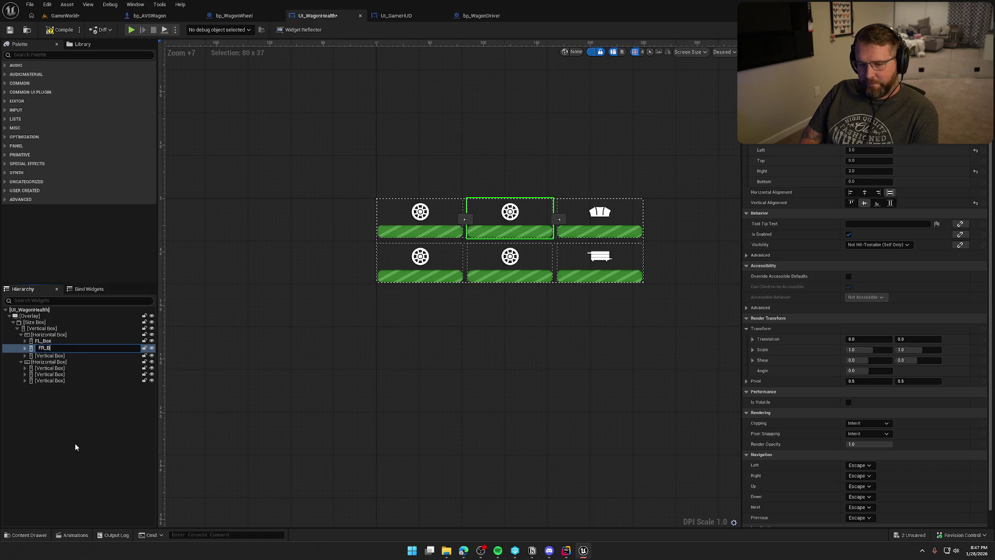
{"action": "type", "text": "ox"}
{"action": "key", "text": "Return"}
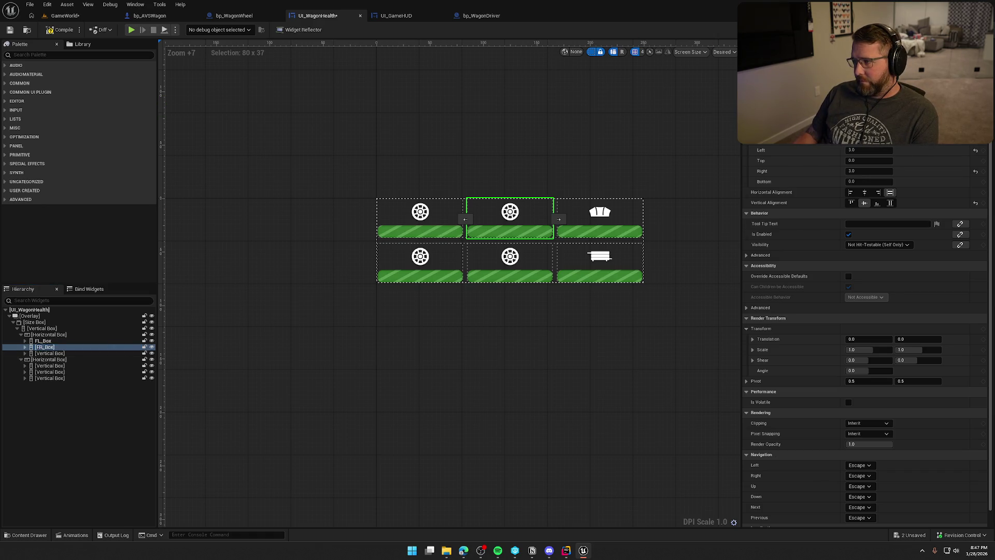
{"action": "left_click", "coordinate": [50, 352]}
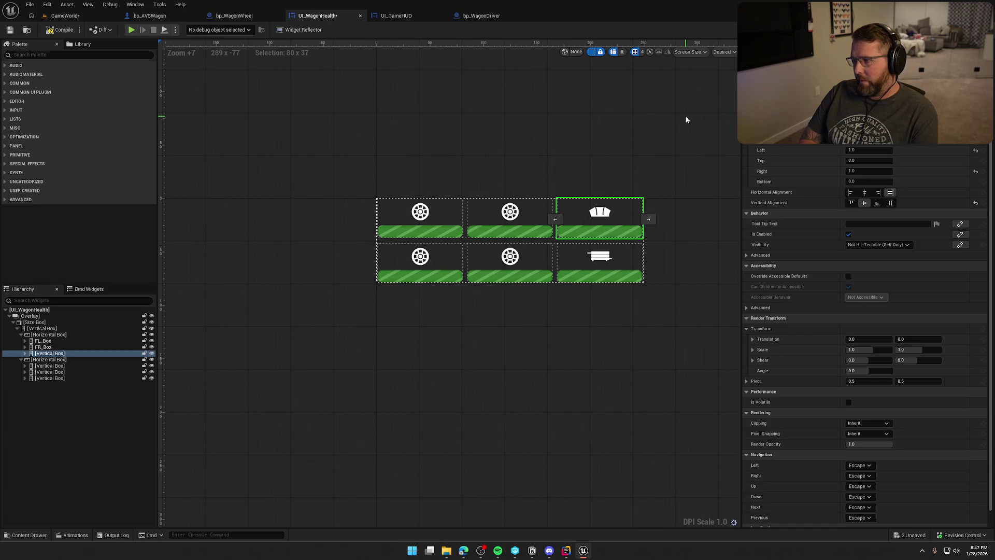
{"action": "key", "text": "Return"}
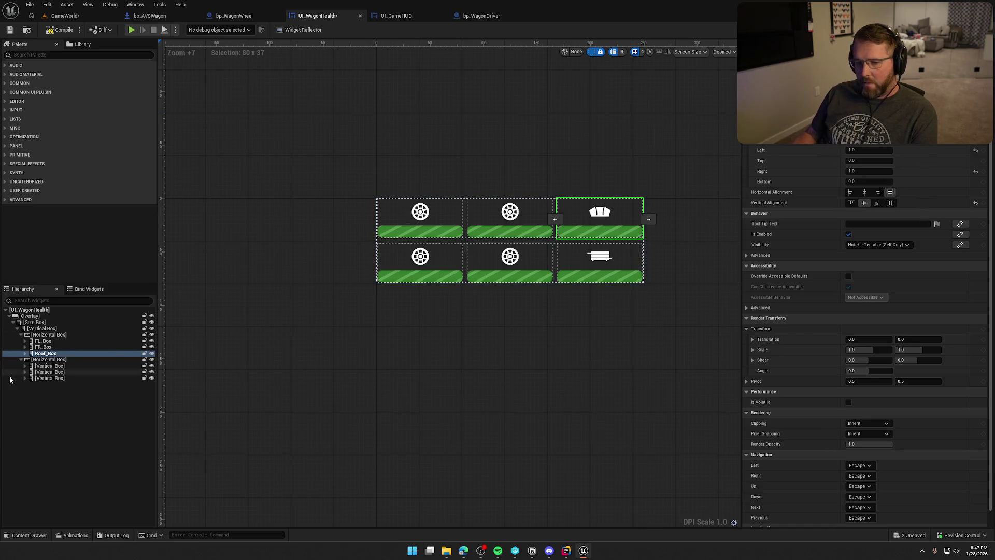
Rename the rear-left and rear-right boxes to RL_Box and RR_Box.
{"action": "left_click", "coordinate": [39, 367]}
{"action": "key", "text": "F2"}
{"action": "type", "text": "RL_Box"}
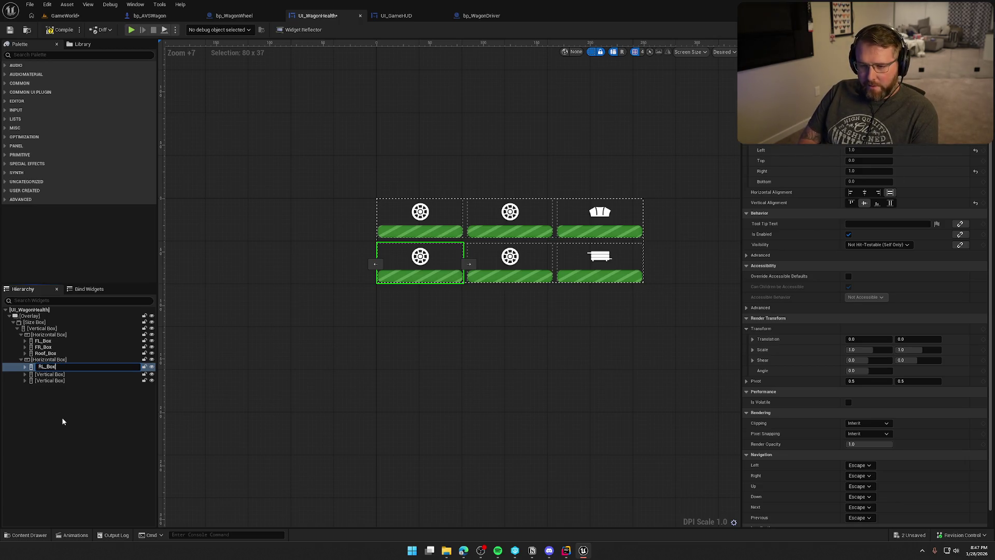
{"action": "key", "text": "Return"}
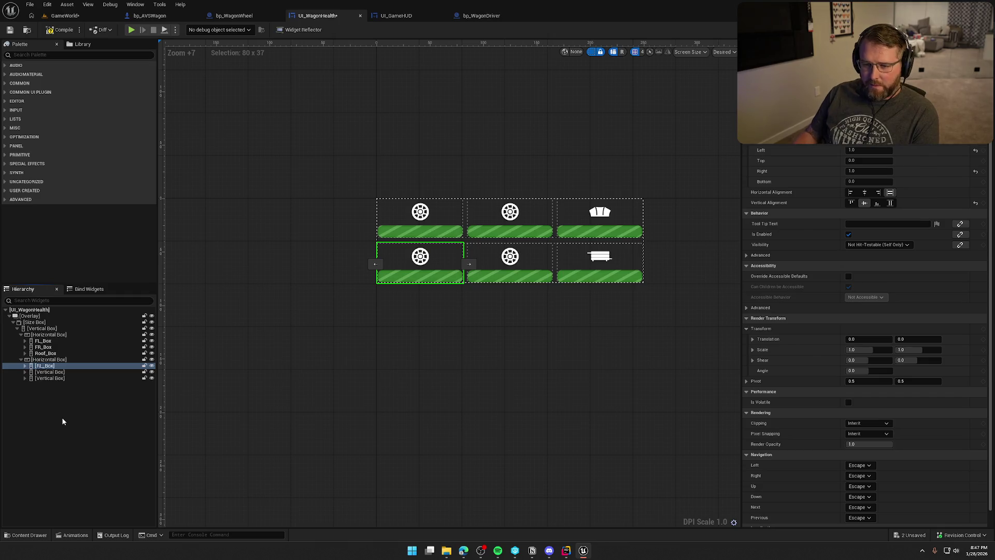
{"action": "key", "text": "Down"}
{"action": "key", "text": "F2"}
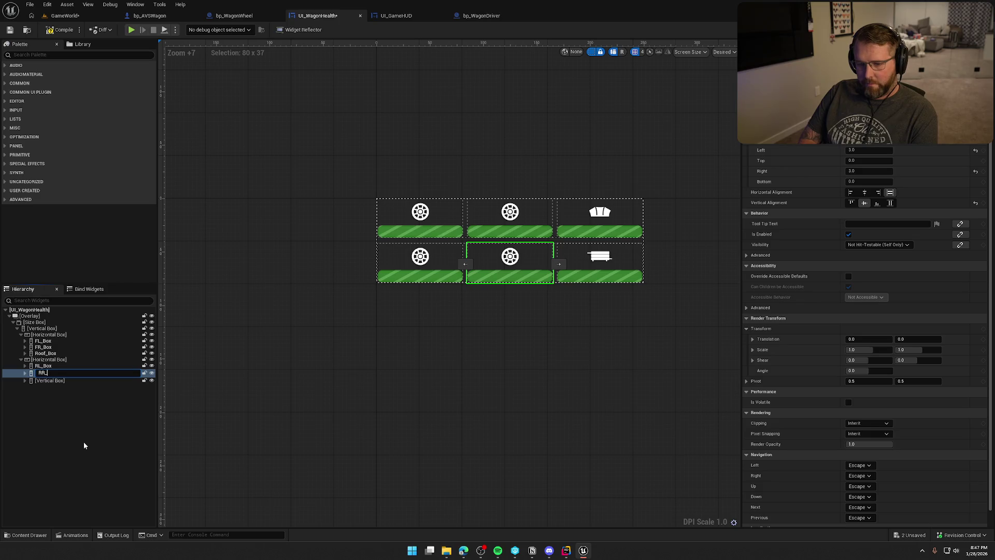
{"action": "type", "text": "Box"}
{"action": "key", "text": "Return"}
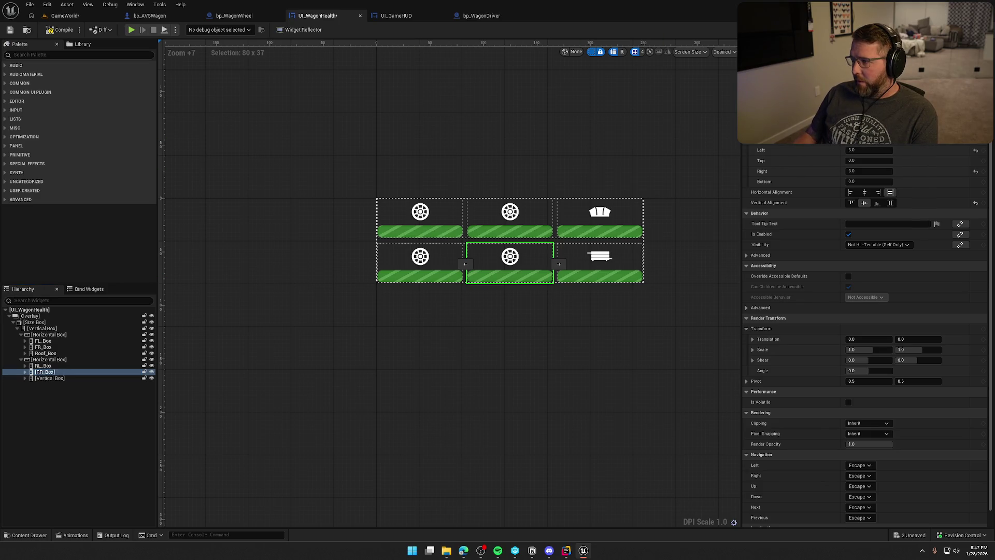
Rename the body part's box to Body_Box.
{"action": "left_click", "coordinate": [49, 379]}
{"action": "key", "text": "F2"}
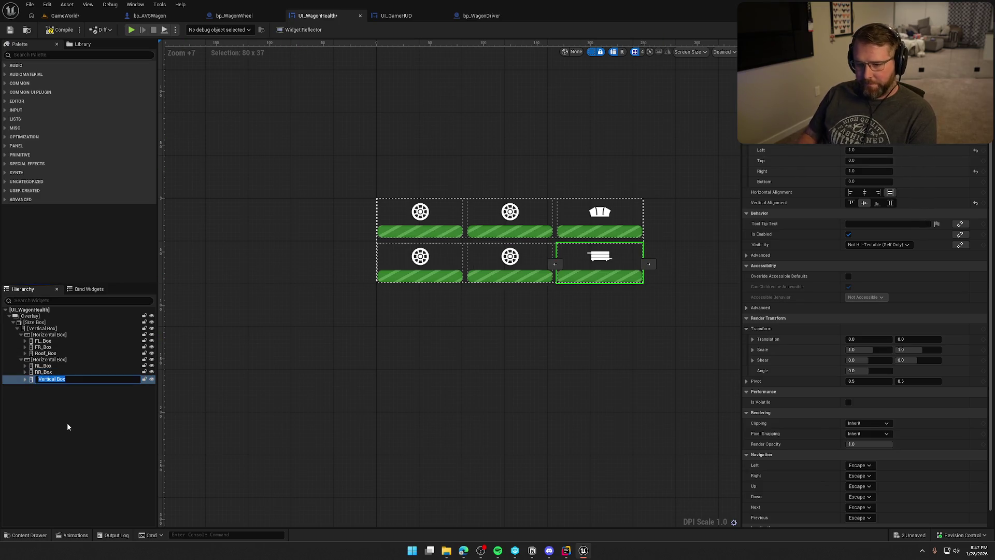
{"action": "type", "text": "Body_Box"}
{"action": "key", "text": "Return"}
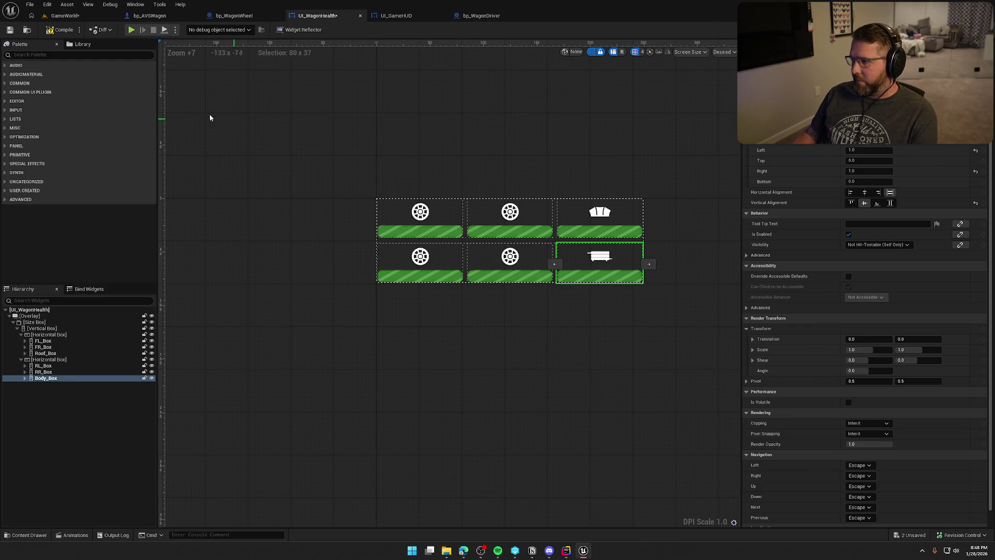
Save and compile the UI_WagonHealth widget blueprint.
{"action": "key", "text": "ctrl+s"}
{"action": "left_click", "coordinate": [274, 160]}
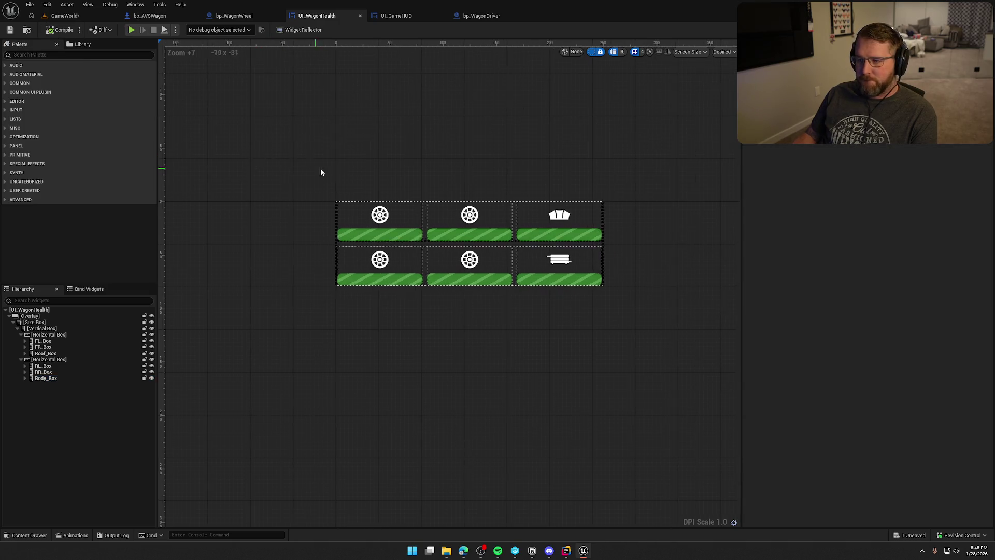
{"action": "scroll", "coordinate": [311, 161], "scroll_direction": "up", "scroll_amount": 4}
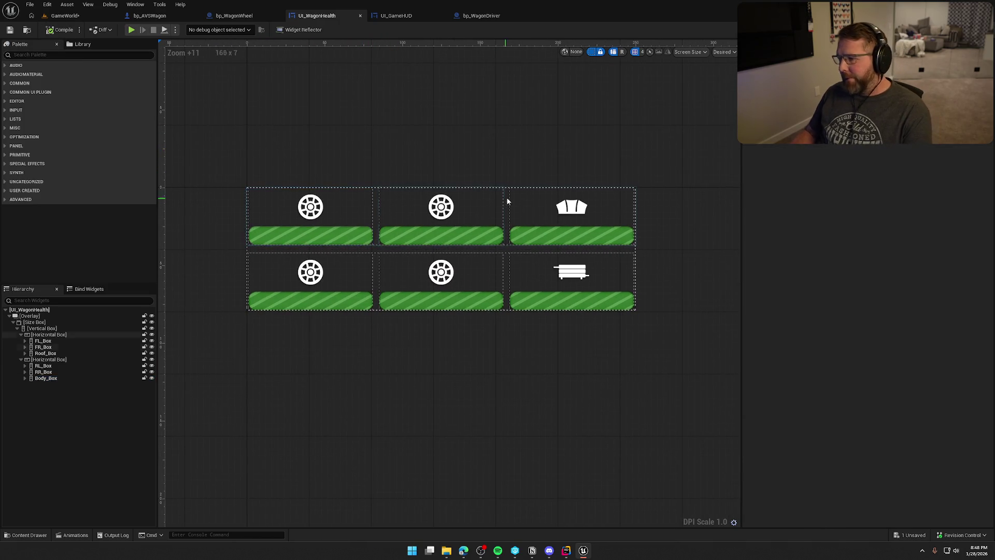
{"action": "left_click", "coordinate": [977, 29]}
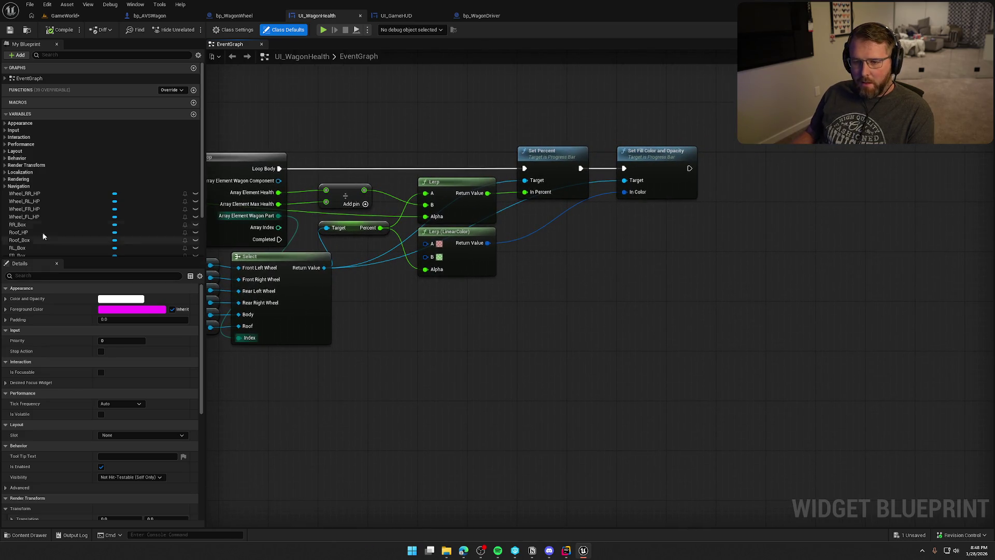
Add a Set Is Enabled node chained after Set Fill Color in the loop.
{"action": "scroll", "coordinate": [53, 212], "scroll_direction": "down", "scroll_amount": 3}
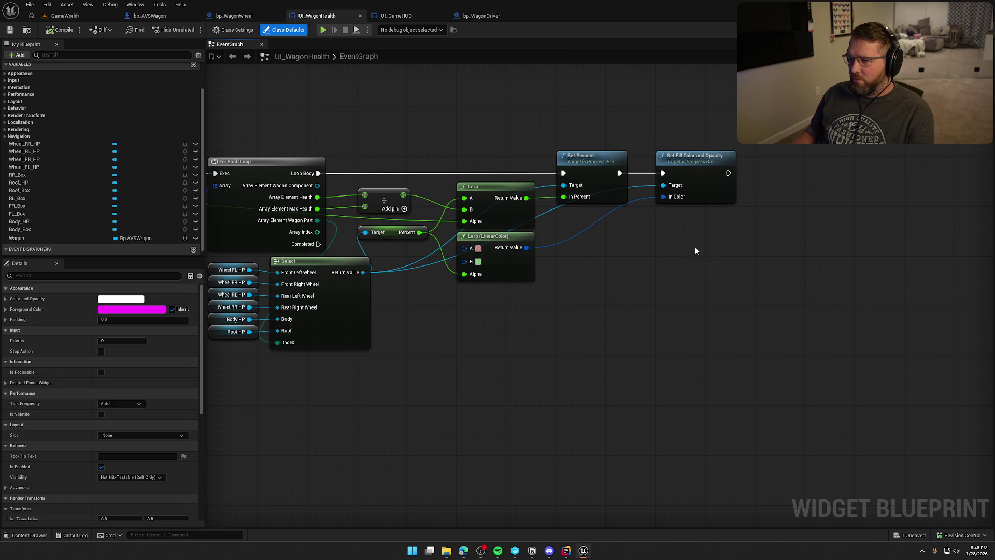
{"action": "scroll", "coordinate": [35, 177], "scroll_direction": "down", "scroll_amount": 1}
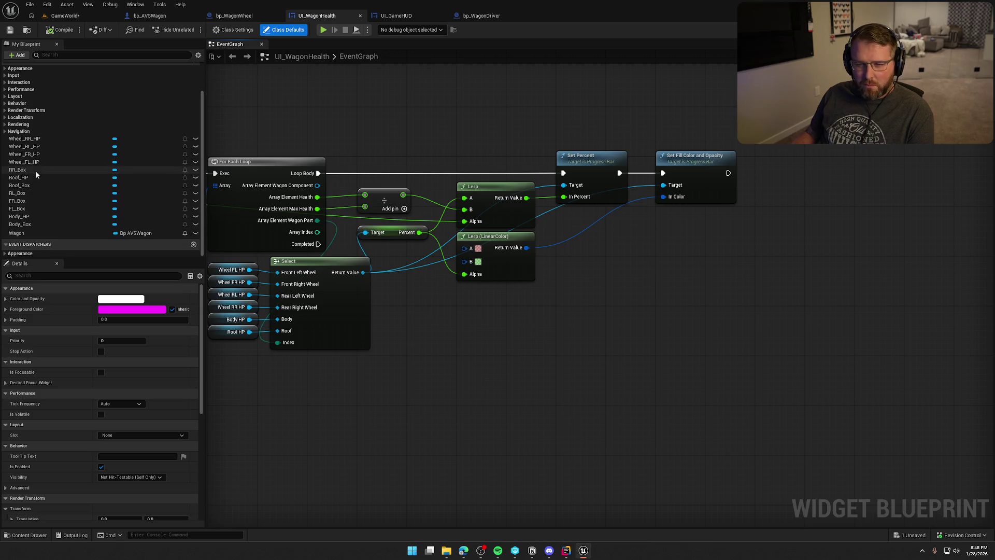
{"action": "mouse_move", "coordinate": [18, 170]}
{"action": "left_mouse_down"}
{"action": "mouse_move", "coordinate": [596, 251]}
{"action": "mouse_move", "coordinate": [671, 249]}
{"action": "left_mouse_up"}
{"action": "type", "text": "set is"}
{"action": "key", "text": "Return"}
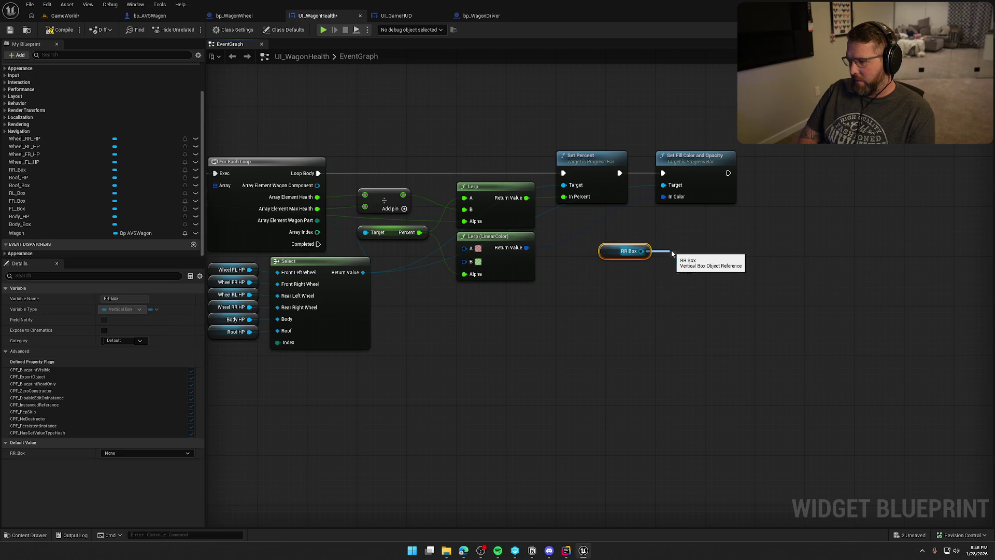
{"action": "mouse_move", "coordinate": [676, 272]}
{"action": "left_mouse_down"}
{"action": "mouse_move", "coordinate": [734, 207]}
{"action": "mouse_move", "coordinate": [728, 173]}
{"action": "left_mouse_up"}
{"action": "mouse_move", "coordinate": [699, 255]}
{"action": "left_mouse_down"}
{"action": "mouse_move", "coordinate": [800, 210]}
{"action": "mouse_move", "coordinate": [810, 162]}
{"action": "left_mouse_up"}
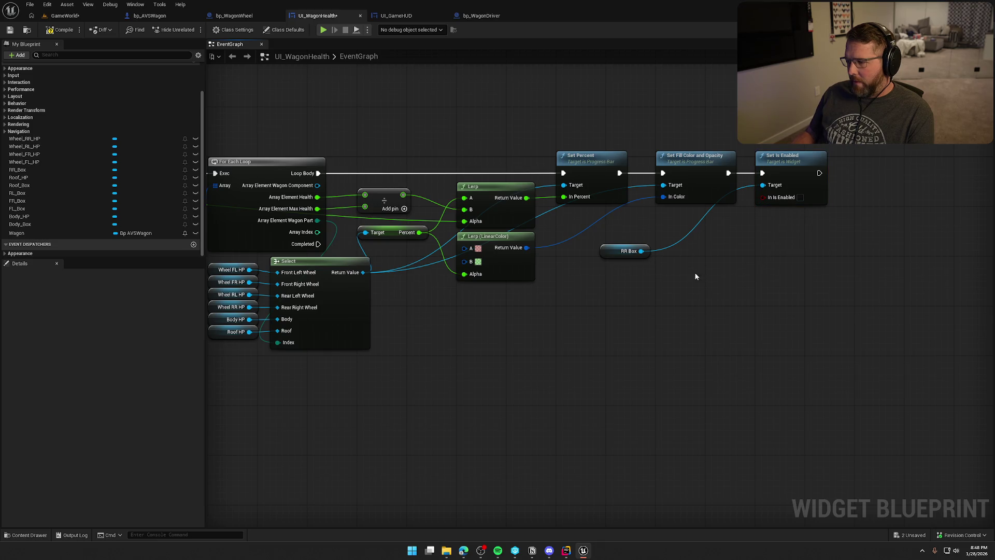
Supply Set Is Enabled's target from a Select node driven by the loop's Array Index.
{"action": "left_click_drag", "start_coordinate": [763, 185], "coordinate": [701, 274]}
{"action": "type", "text": "select"}
{"action": "left_click", "coordinate": [706, 336]}
{"action": "left_click_drag", "start_coordinate": [705, 334], "coordinate": [317, 232]}
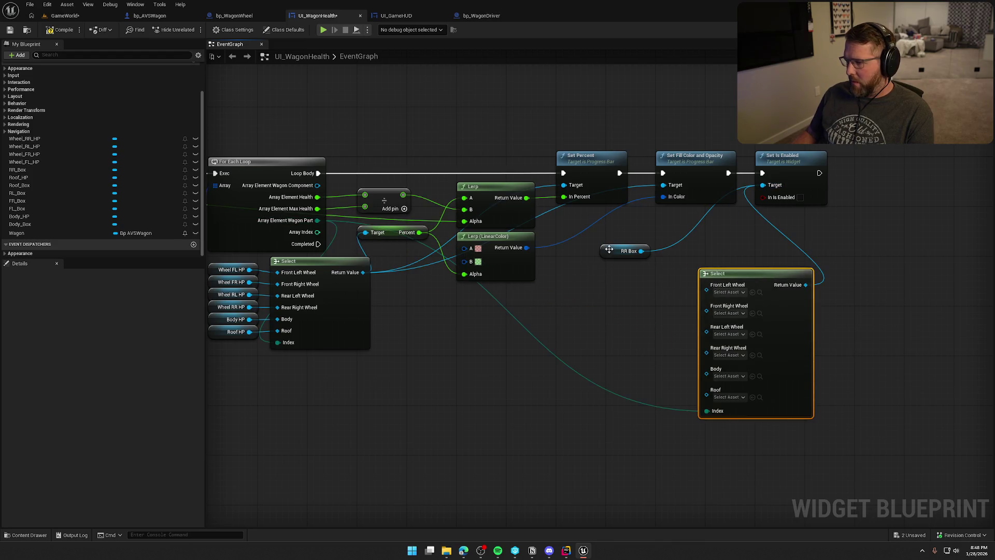
{"action": "mouse_move", "coordinate": [740, 271]}
{"action": "left_mouse_down"}
{"action": "mouse_move", "coordinate": [746, 222]}
{"action": "mouse_move", "coordinate": [750, 256]}
{"action": "left_mouse_up"}
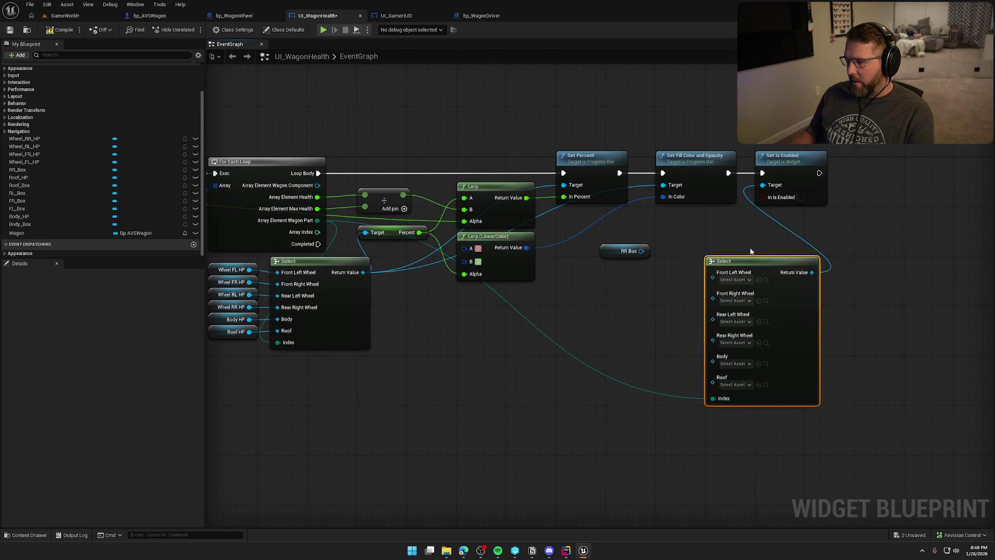
{"action": "left_click", "coordinate": [561, 215]}
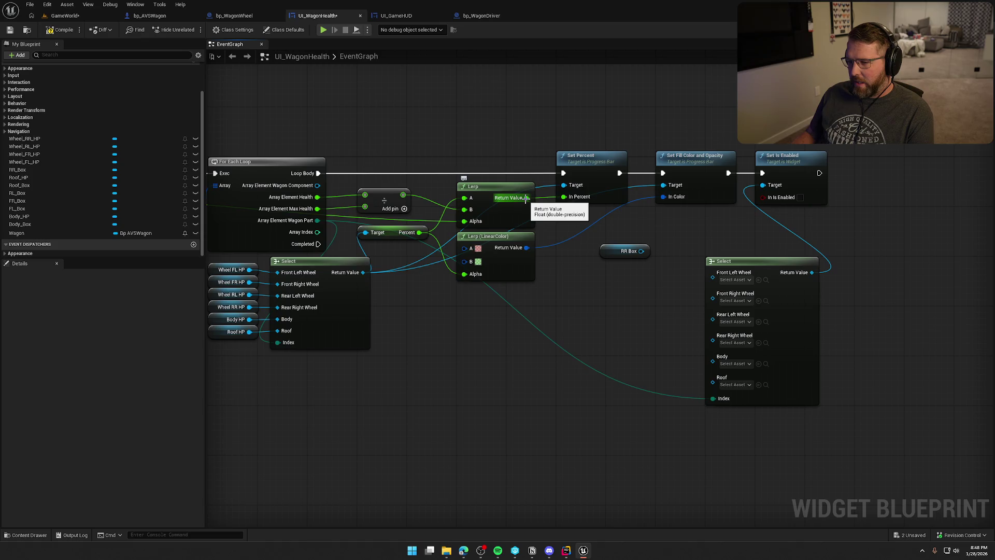
Feed In Is Enabled from a health greater-than 0.0 check, replacing a mistaken less-or-equal node.
{"action": "mouse_move", "coordinate": [526, 197]}
{"action": "left_mouse_down"}
{"action": "mouse_move", "coordinate": [680, 237]}
{"action": "mouse_move", "coordinate": [702, 233]}
{"action": "mouse_move", "coordinate": [690, 228]}
{"action": "left_mouse_up"}
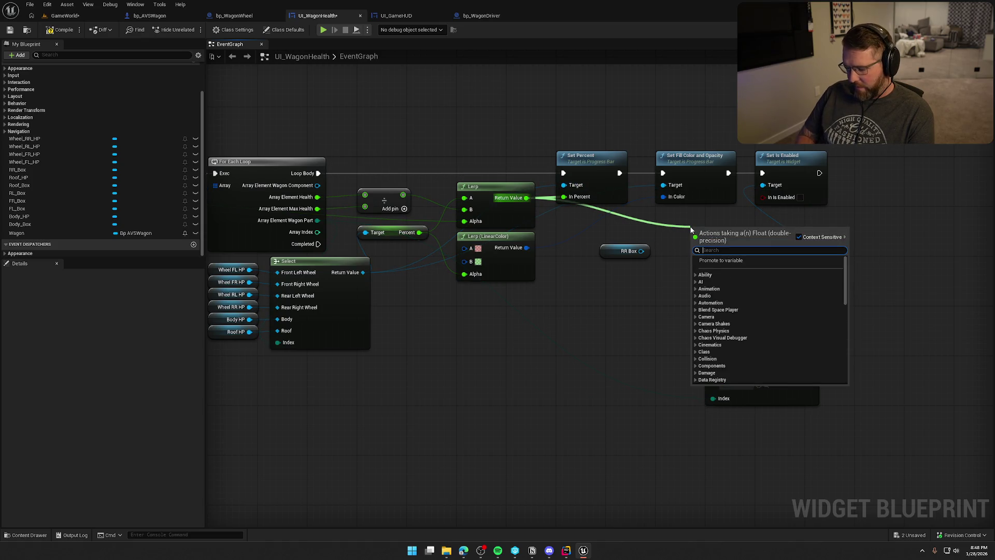
{"action": "type", "text": "<="}
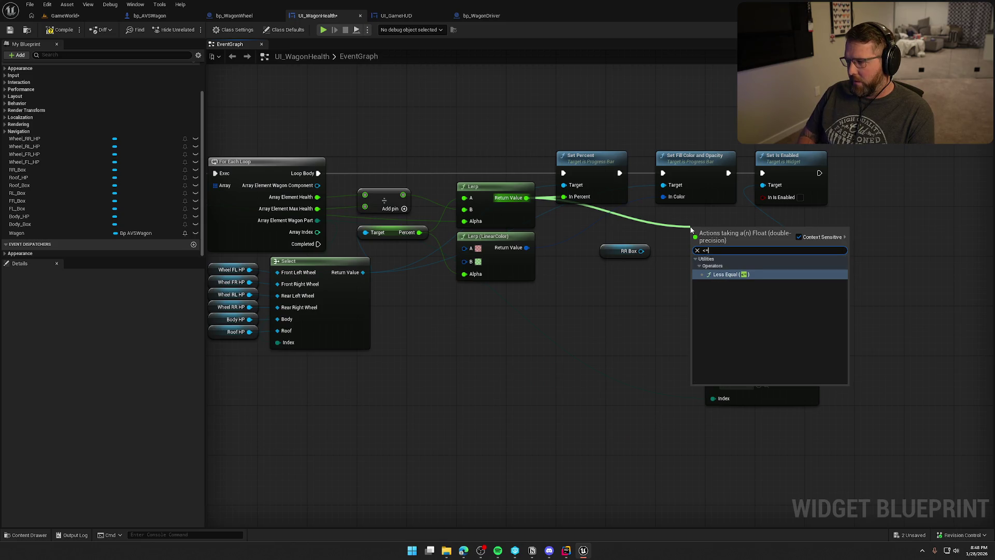
{"action": "key", "text": "Return"}
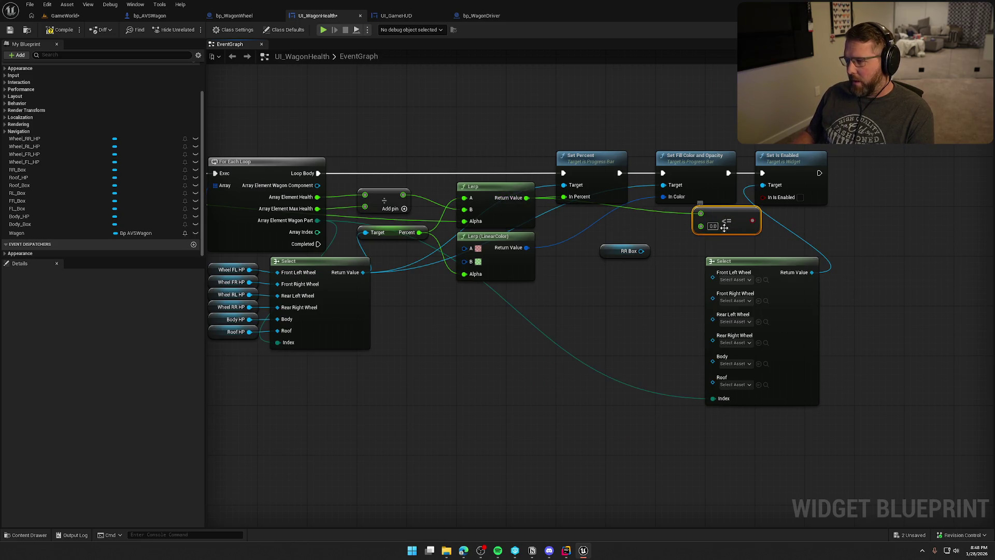
{"action": "left_click_drag", "start_coordinate": [762, 199], "coordinate": [762, 199]}
{"action": "key", "text": "Delete"}
{"action": "left_click_drag", "start_coordinate": [526, 198], "coordinate": [629, 224]}
{"action": "type", "text": ">"}
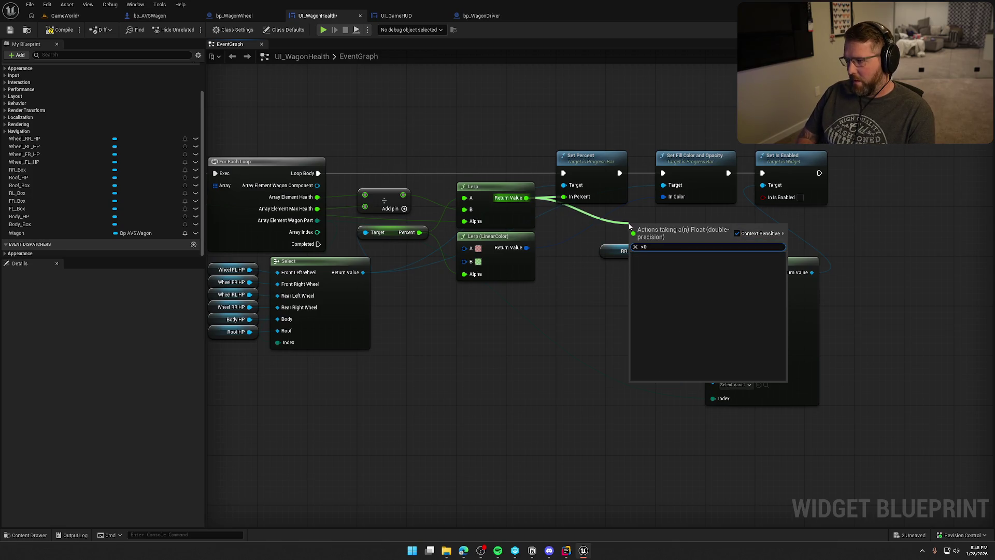
{"action": "key", "text": "Return"}
{"action": "mouse_move", "coordinate": [676, 232]}
{"action": "left_mouse_down"}
{"action": "mouse_move", "coordinate": [763, 197]}
{"action": "mouse_move", "coordinate": [679, 219]}
{"action": "mouse_move", "coordinate": [711, 209]}
{"action": "mouse_move", "coordinate": [664, 209]}
{"action": "left_mouse_up"}
{"action": "left_click", "coordinate": [567, 249]}
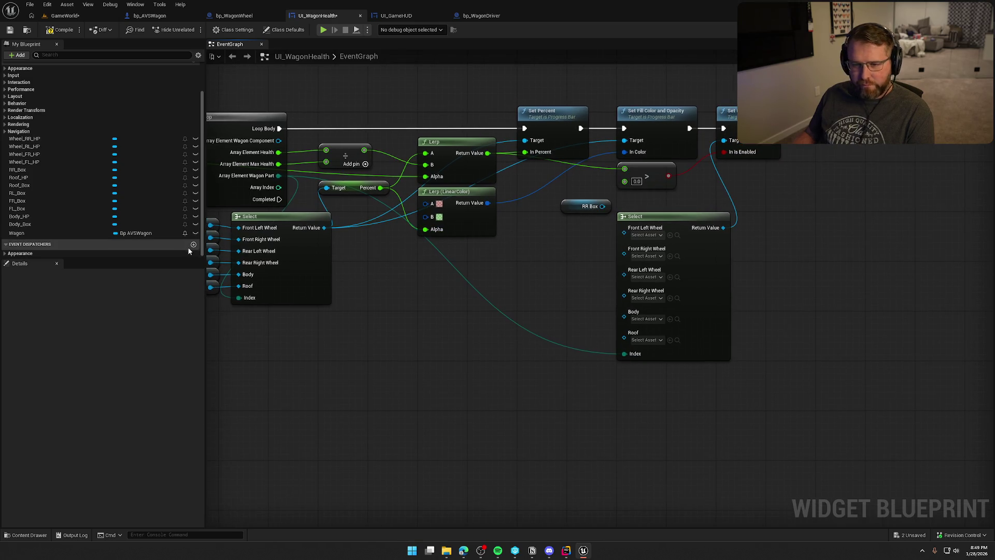
Add Roof, FR, FL and Body box getters; wire Roof_Box and Body_Box into the Select.
{"action": "mouse_move", "coordinate": [29, 186]}
{"action": "left_mouse_down"}
{"action": "mouse_move", "coordinate": [534, 261]}
{"action": "mouse_move", "coordinate": [259, 248]}
{"action": "mouse_move", "coordinate": [429, 280]}
{"action": "mouse_move", "coordinate": [397, 281]}
{"action": "left_mouse_up"}
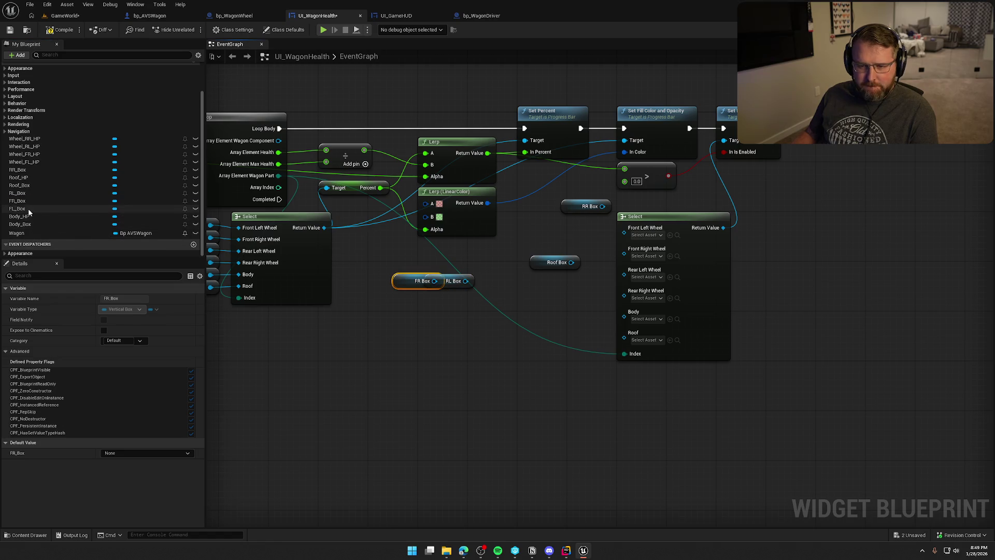
{"action": "left_click_drag", "start_coordinate": [29, 209], "coordinate": [345, 283]}
{"action": "left_click_drag", "start_coordinate": [21, 224], "coordinate": [430, 326]}
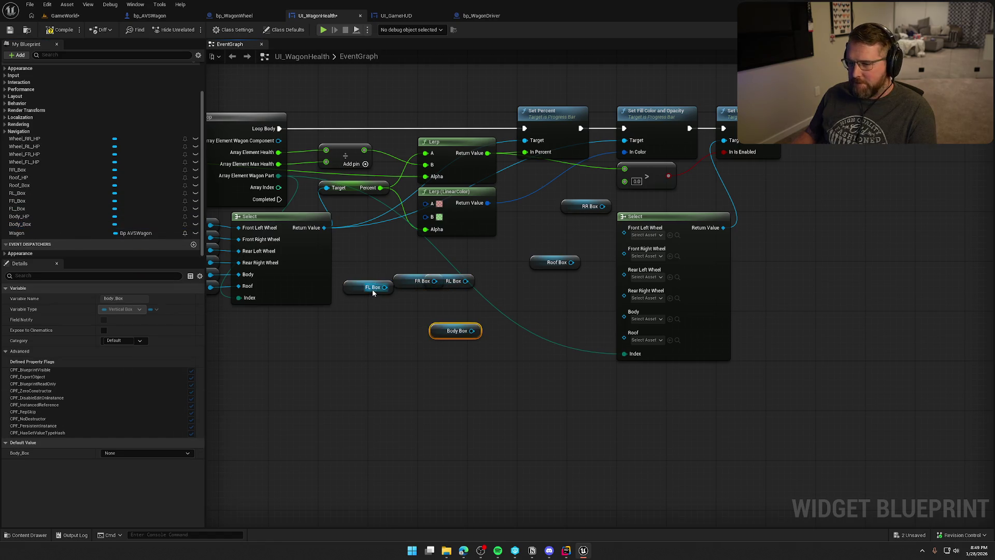
{"action": "left_click_drag", "start_coordinate": [462, 275], "coordinate": [386, 263]}
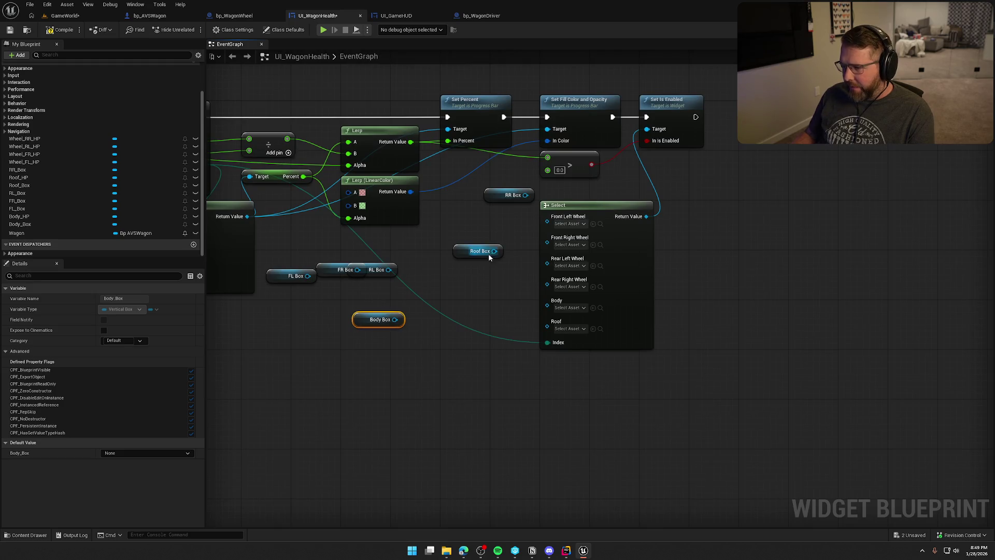
{"action": "left_click_drag", "start_coordinate": [494, 254], "coordinate": [546, 327]}
{"action": "mouse_move", "coordinate": [459, 252]}
{"action": "left_mouse_down"}
{"action": "mouse_move", "coordinate": [461, 312]}
{"action": "mouse_move", "coordinate": [490, 320]}
{"action": "left_mouse_up"}
{"action": "left_click", "coordinate": [462, 291]}
{"action": "mouse_move", "coordinate": [394, 319]}
{"action": "left_mouse_down"}
{"action": "mouse_move", "coordinate": [547, 300]}
{"action": "mouse_move", "coordinate": [505, 304]}
{"action": "mouse_move", "coordinate": [510, 311]}
{"action": "left_mouse_up"}
{"action": "mouse_move", "coordinate": [388, 270]}
{"action": "left_mouse_down"}
{"action": "mouse_move", "coordinate": [502, 282]}
{"action": "mouse_move", "coordinate": [547, 259]}
{"action": "mouse_move", "coordinate": [412, 270]}
{"action": "mouse_move", "coordinate": [531, 257]}
{"action": "left_mouse_up"}
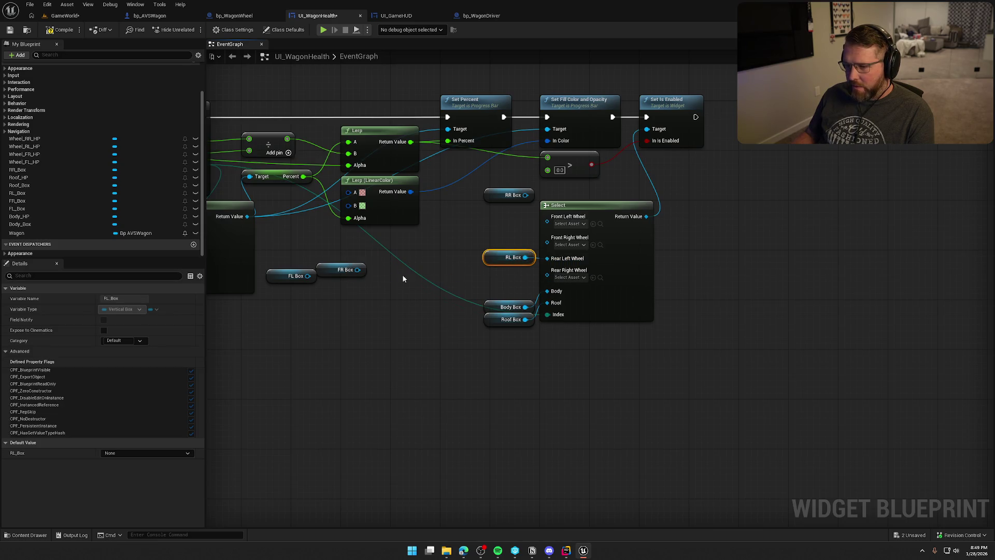
Wire FR_Box, RR_Box and FL_Box to their wheel options and align the getters in a column.
{"action": "mouse_move", "coordinate": [358, 269]}
{"action": "left_mouse_down"}
{"action": "mouse_move", "coordinate": [548, 242]}
{"action": "mouse_move", "coordinate": [415, 255]}
{"action": "mouse_move", "coordinate": [500, 244]}
{"action": "left_mouse_up"}
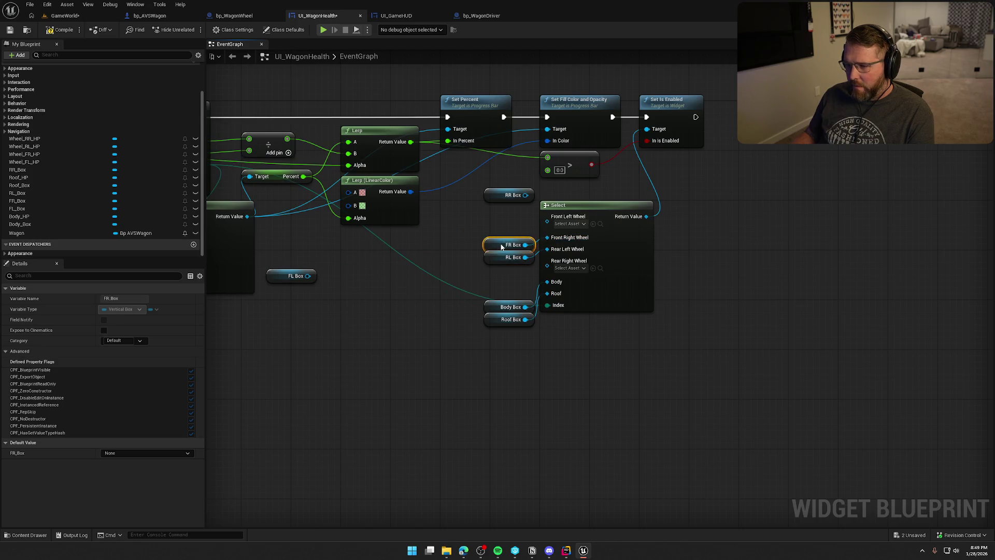
{"action": "mouse_move", "coordinate": [526, 195]}
{"action": "left_mouse_down"}
{"action": "mouse_move", "coordinate": [451, 244]}
{"action": "mouse_move", "coordinate": [483, 285]}
{"action": "mouse_move", "coordinate": [547, 261]}
{"action": "left_mouse_up"}
{"action": "left_click_drag", "start_coordinate": [492, 201], "coordinate": [494, 288]}
{"action": "left_click_drag", "start_coordinate": [310, 277], "coordinate": [547, 216]}
{"action": "left_click_drag", "start_coordinate": [280, 279], "coordinate": [503, 218]}
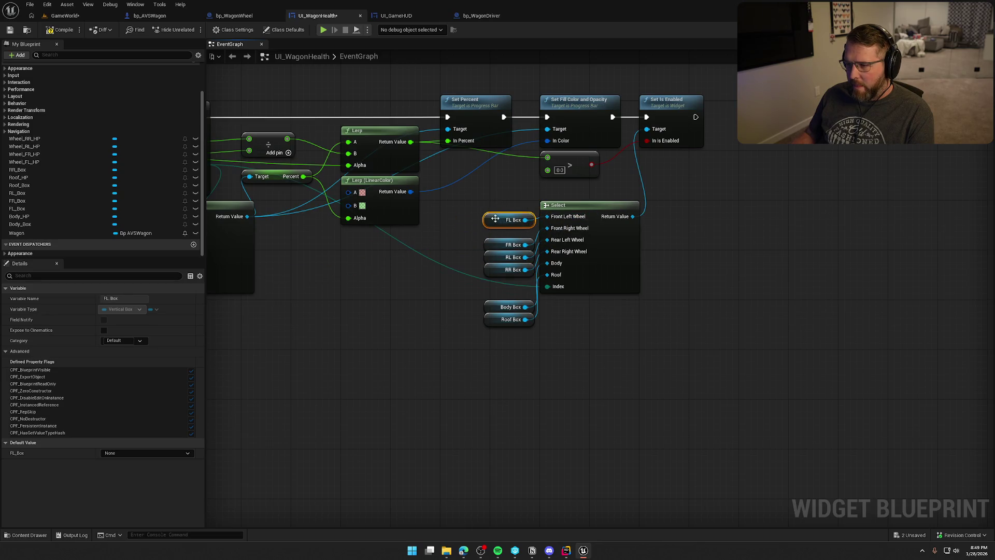
{"action": "mouse_move", "coordinate": [508, 281]}
{"action": "left_mouse_down"}
{"action": "mouse_move", "coordinate": [494, 232]}
{"action": "mouse_move", "coordinate": [502, 334]}
{"action": "mouse_move", "coordinate": [492, 274]}
{"action": "left_mouse_up"}
{"action": "left_click", "coordinate": [605, 341]}
{"action": "left_click_drag", "start_coordinate": [717, 203], "coordinate": [726, 262]}
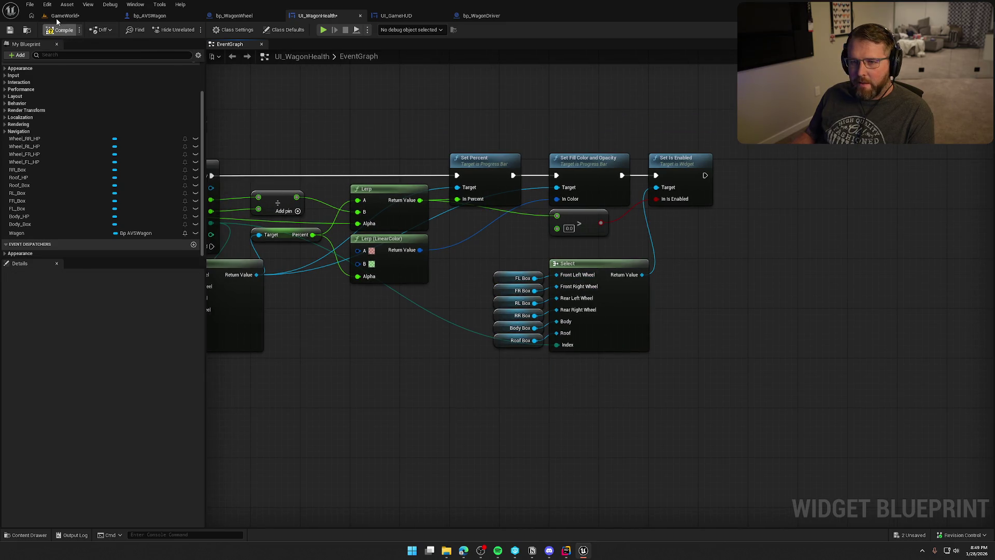
Review the bp_WagonWheel and bp_AVSWagon graphs, stop play-in-editor, and reopen the wagon blueprint.
{"action": "left_click", "coordinate": [59, 16]}
{"action": "left_click", "coordinate": [235, 15]}
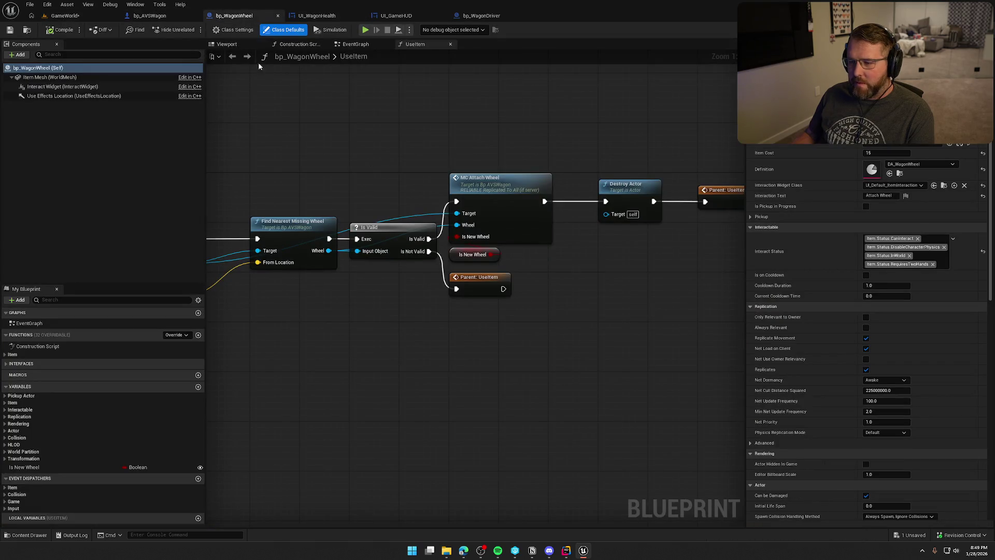
{"action": "left_click", "coordinate": [150, 15]}
{"action": "mouse_move", "coordinate": [560, 384]}
{"action": "left_mouse_down"}
{"action": "mouse_move", "coordinate": [466, 410]}
{"action": "mouse_move", "coordinate": [355, 373]}
{"action": "mouse_move", "coordinate": [596, 380]}
{"action": "left_mouse_up"}
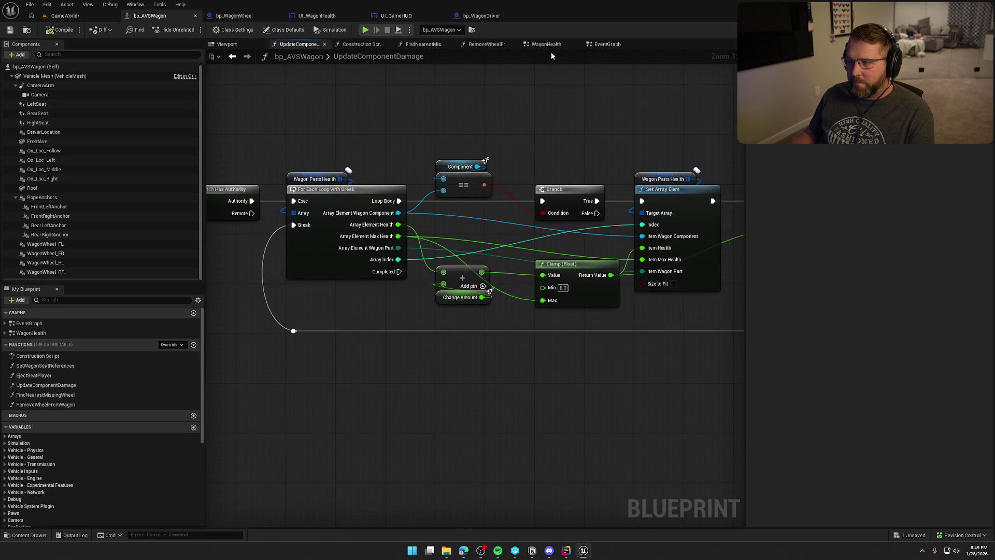
{"action": "left_click", "coordinate": [614, 44]}
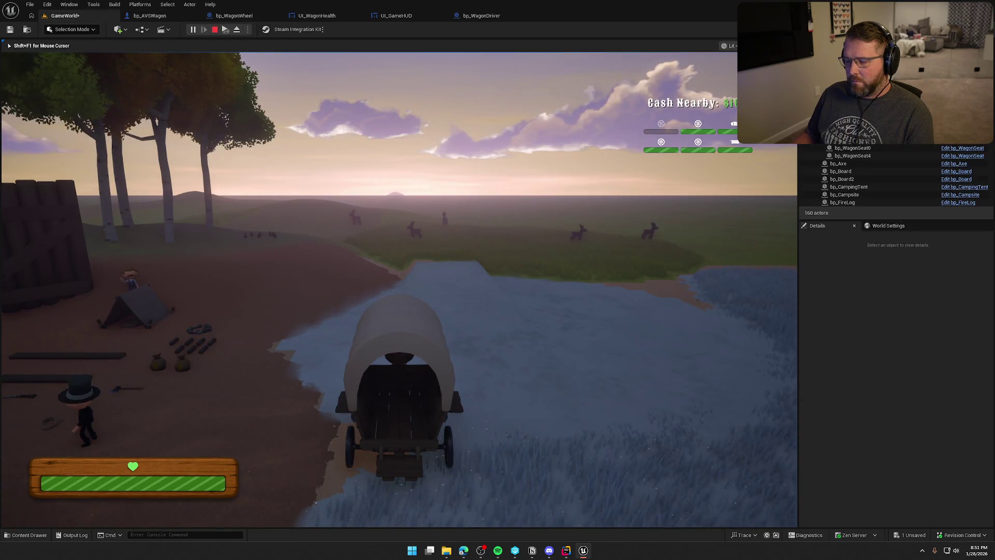
{"action": "key", "text": "Escape"}
{"action": "double_click", "coordinate": [399, 378]}
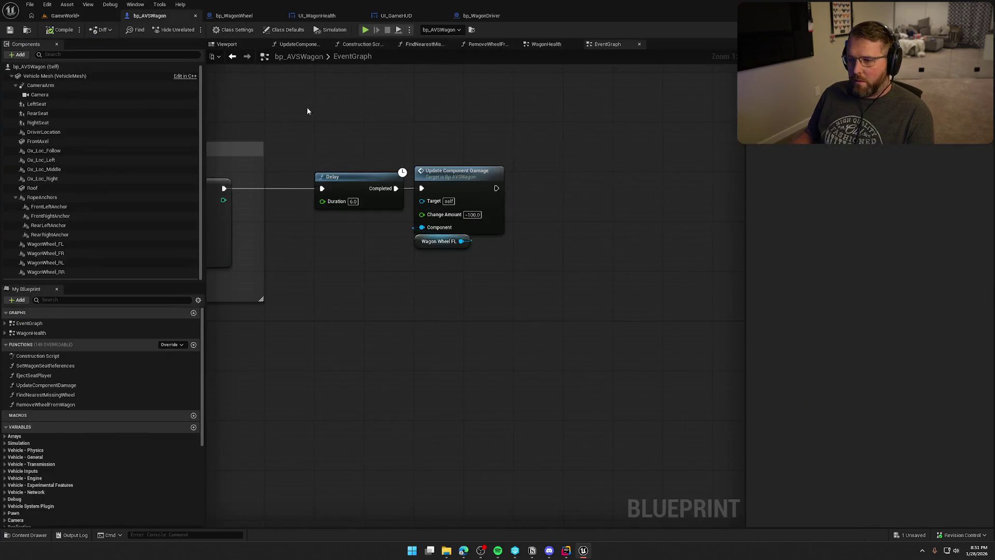
In UI_WagonHealth, multiply Delta Time by 4.0 and wire it into the Lerp's Alpha.
{"action": "left_click", "coordinate": [350, 15]}
{"action": "mouse_move", "coordinate": [353, 92]}
{"action": "left_mouse_down"}
{"action": "mouse_move", "coordinate": [590, 138]}
{"action": "mouse_move", "coordinate": [535, 134]}
{"action": "left_mouse_up"}
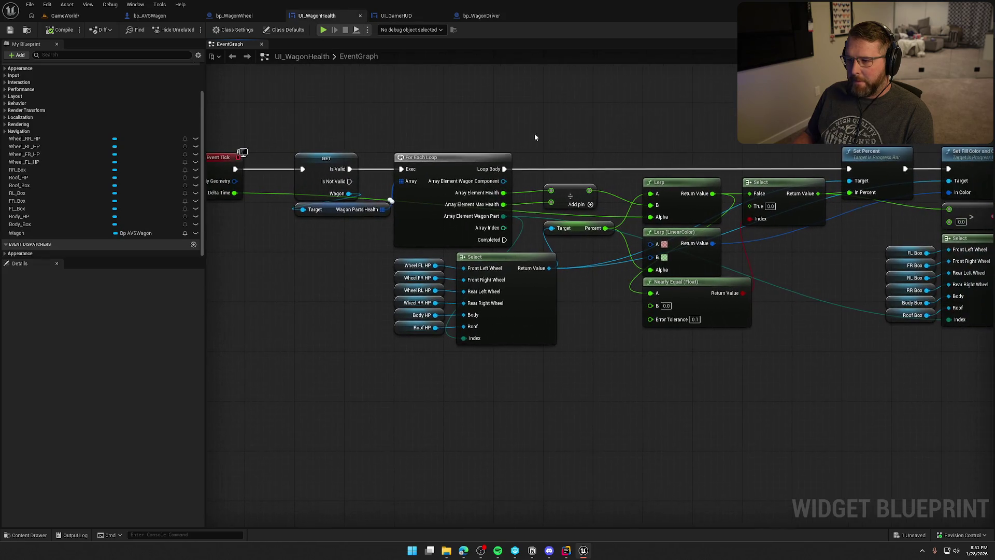
{"action": "left_click_drag", "start_coordinate": [236, 193], "coordinate": [281, 257]}
{"action": "type", "text": "*"}
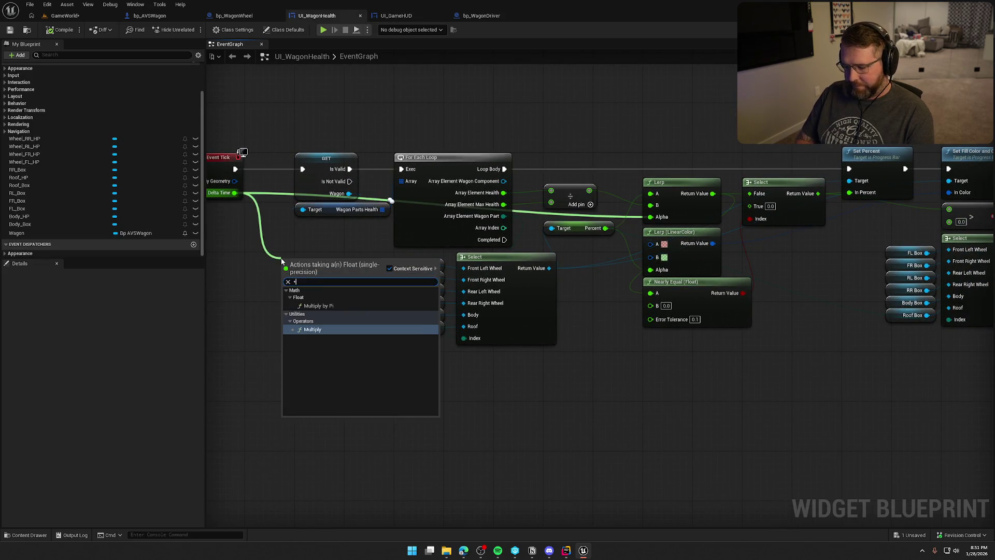
{"action": "key", "text": "Return"}
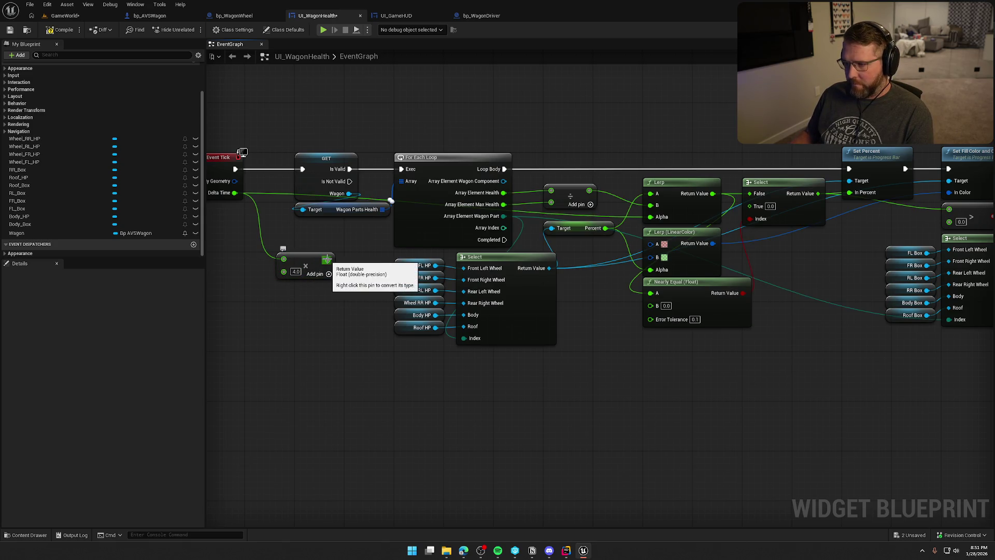
{"action": "left_click_drag", "start_coordinate": [327, 260], "coordinate": [650, 217]}
{"action": "mouse_move", "coordinate": [314, 263]}
{"action": "left_mouse_down"}
{"action": "mouse_move", "coordinate": [564, 231]}
{"action": "mouse_move", "coordinate": [584, 263]}
{"action": "mouse_move", "coordinate": [578, 222]}
{"action": "left_mouse_up"}
{"action": "mouse_move", "coordinate": [582, 265]}
{"action": "left_mouse_down"}
{"action": "mouse_move", "coordinate": [574, 240]}
{"action": "mouse_move", "coordinate": [575, 271]}
{"action": "left_mouse_up"}
{"action": "left_click", "coordinate": [575, 243]}
{"action": "left_click", "coordinate": [281, 153]}
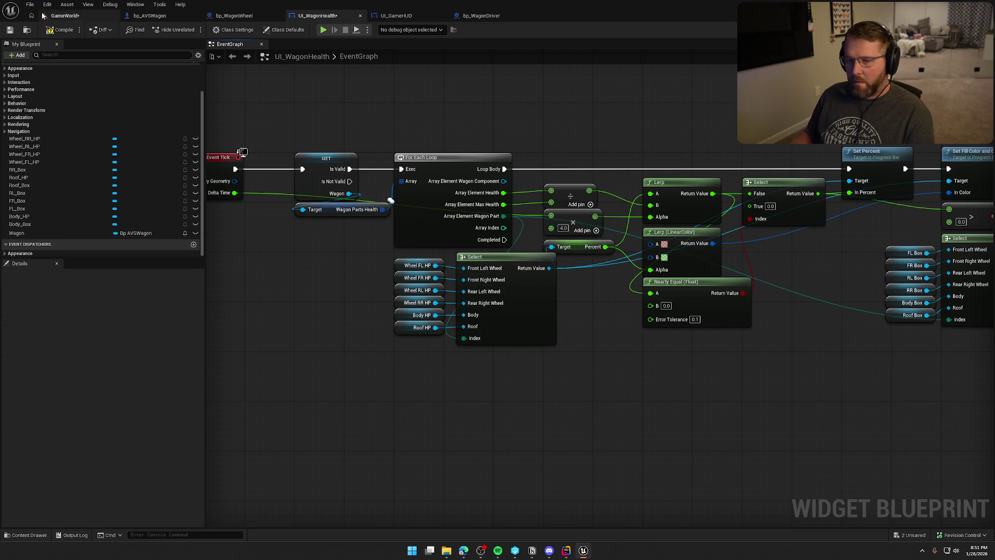
Start a play-in-editor test in GameWorld and sprint toward the wagon.
{"action": "left_click", "coordinate": [55, 30]}
{"action": "key", "text": "alt+p"}
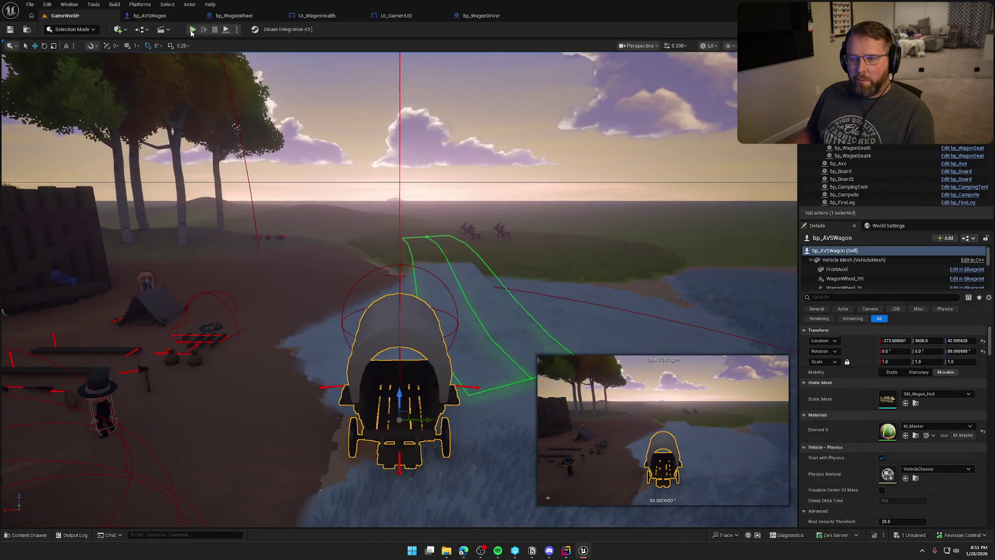
{"action": "key", "text": "shift+w"}
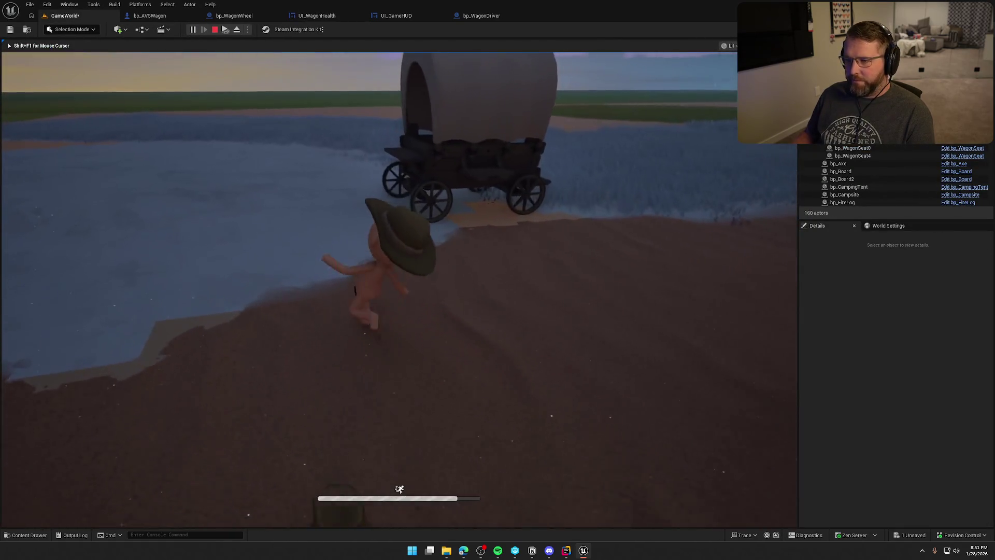
Enter and drive the wagon, exit, carry a loose wheel over, attach it, then stop playing.
{"action": "key", "text": "e"}
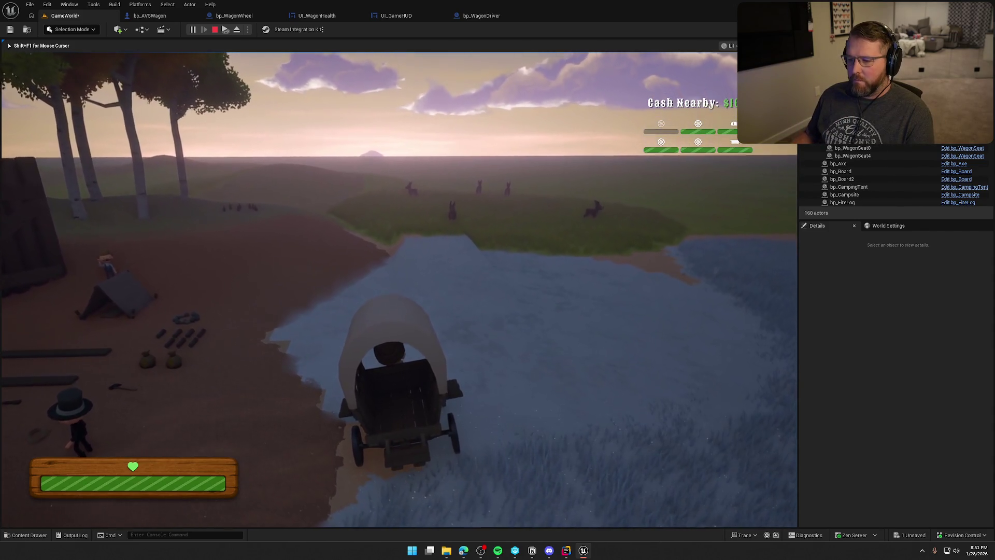
{"action": "key", "text": "a"}
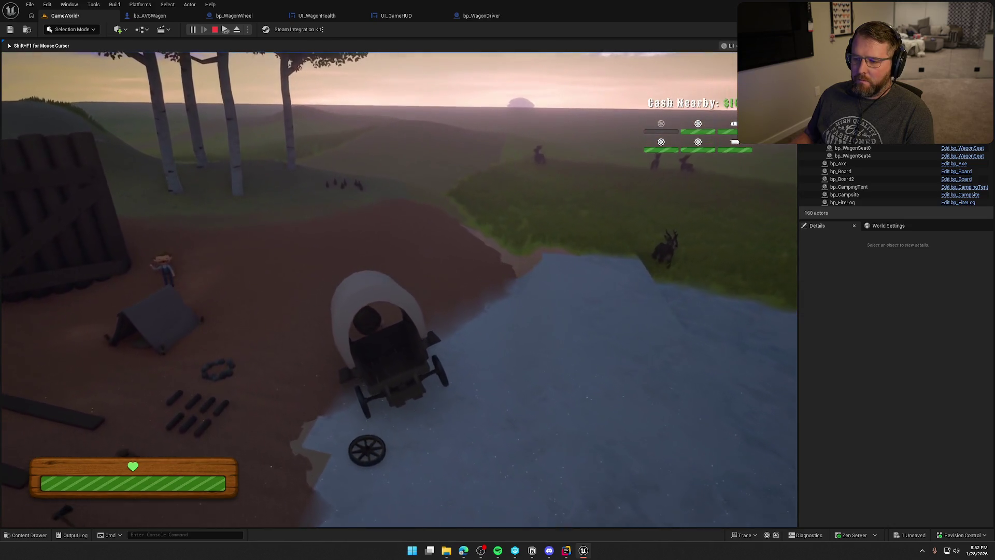
{"action": "key", "text": "e"}
{"action": "key", "text": "shift+w"}
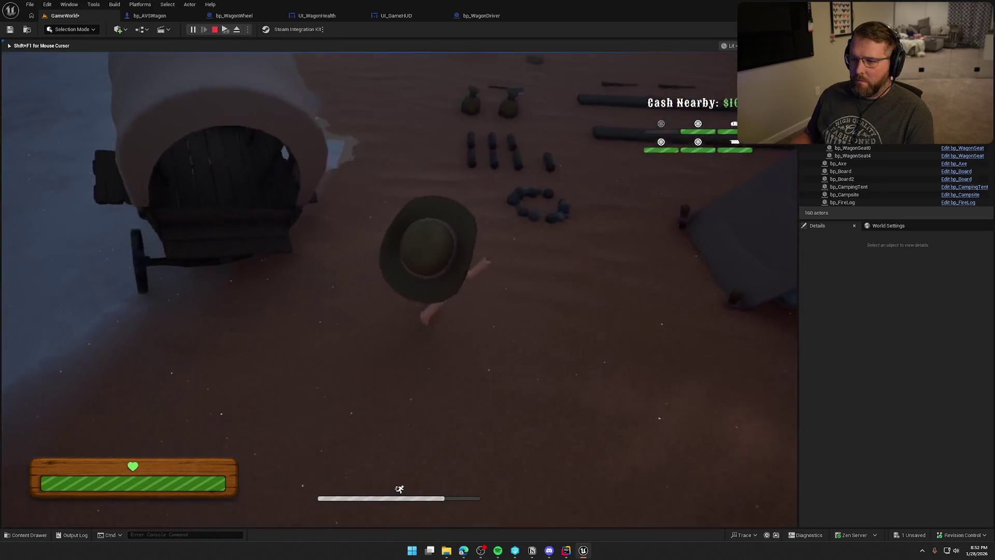
{"action": "key", "text": "e"}
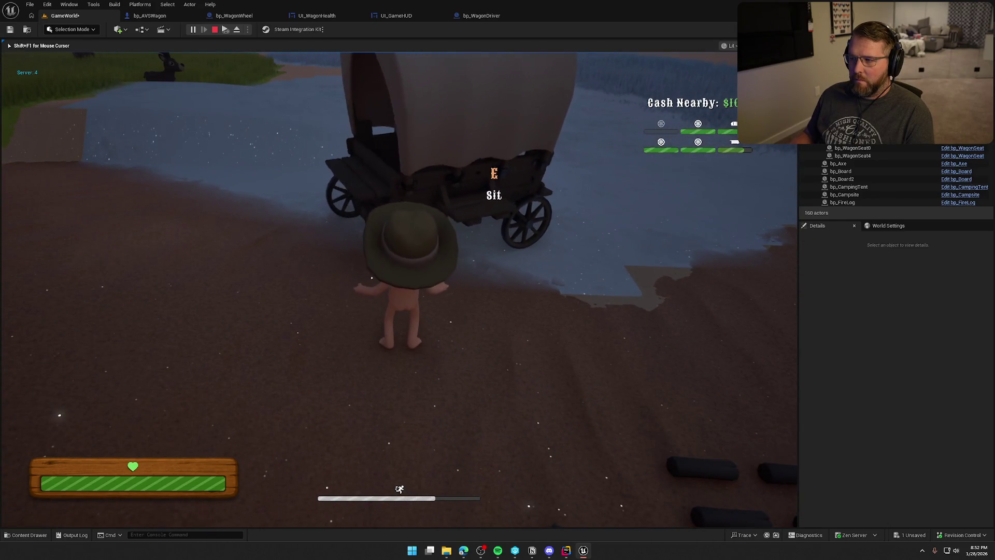
{"action": "left_click", "coordinate": [399, 290]}
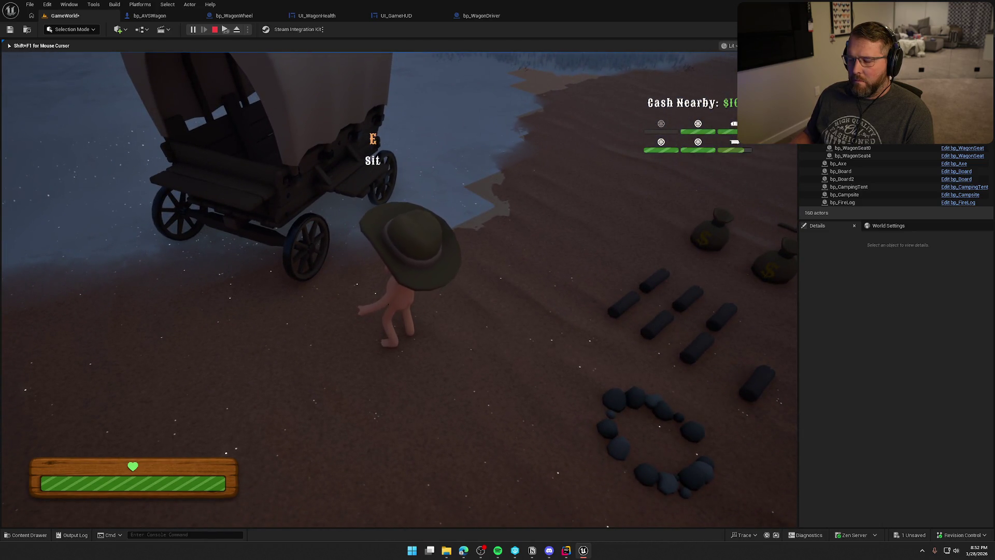
{"action": "key", "text": "Pause"}
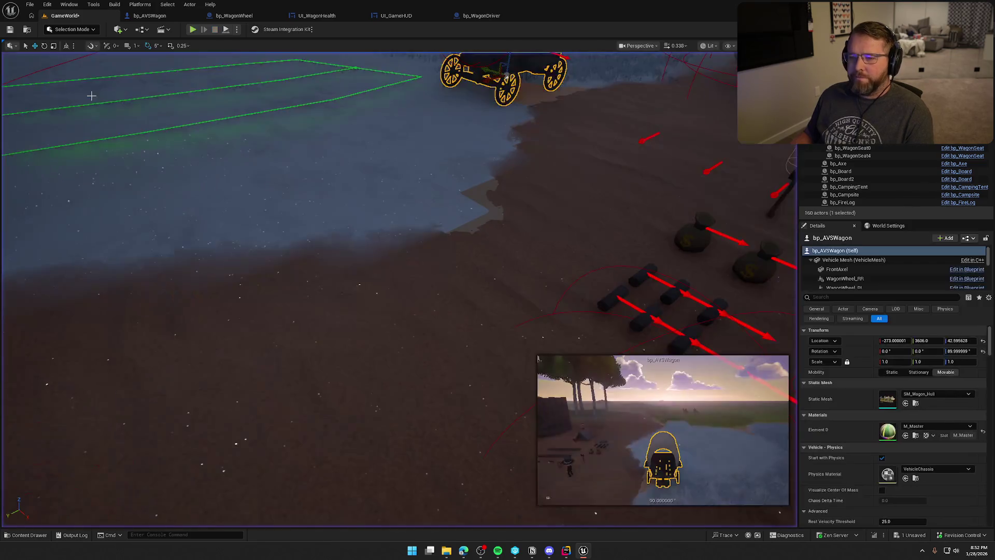
In bp_AVSWagon's WagonHealth function, connect Array Element Wagon Part to Set Array Elem's Item Wagon Part.
{"action": "left_click", "coordinate": [234, 15]}
{"action": "mouse_move", "coordinate": [447, 140]}
{"action": "left_mouse_down"}
{"action": "mouse_move", "coordinate": [360, 123]}
{"action": "mouse_move", "coordinate": [681, 117]}
{"action": "mouse_move", "coordinate": [616, 122]}
{"action": "left_mouse_up"}
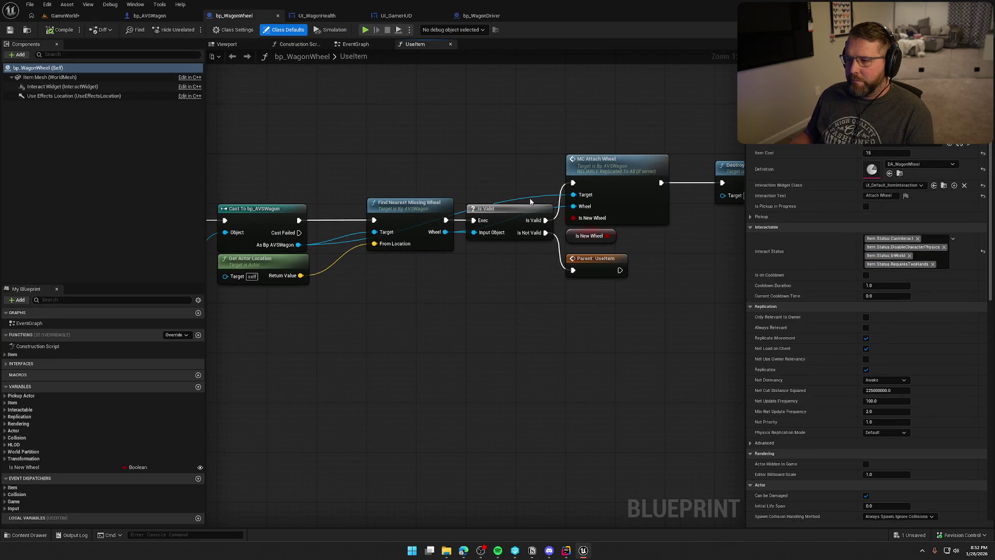
{"action": "double_click", "coordinate": [596, 168]}
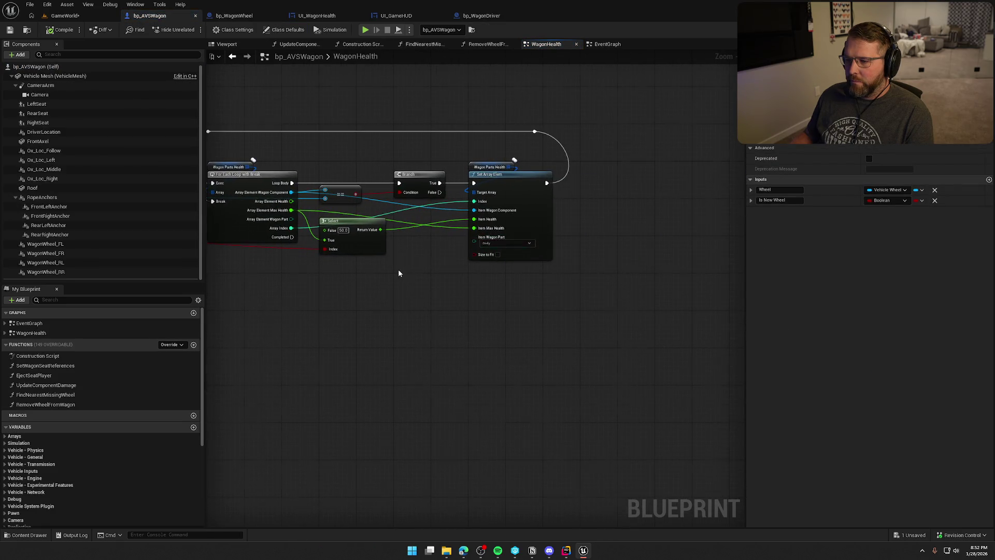
{"action": "left_click_drag", "start_coordinate": [342, 221], "coordinate": [589, 244]}
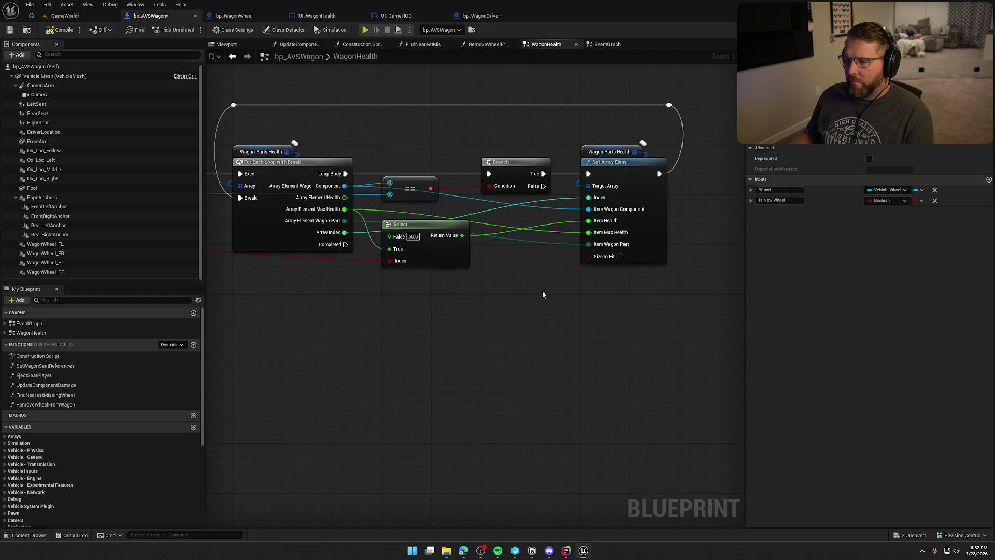
{"action": "left_click", "coordinate": [67, 15]}
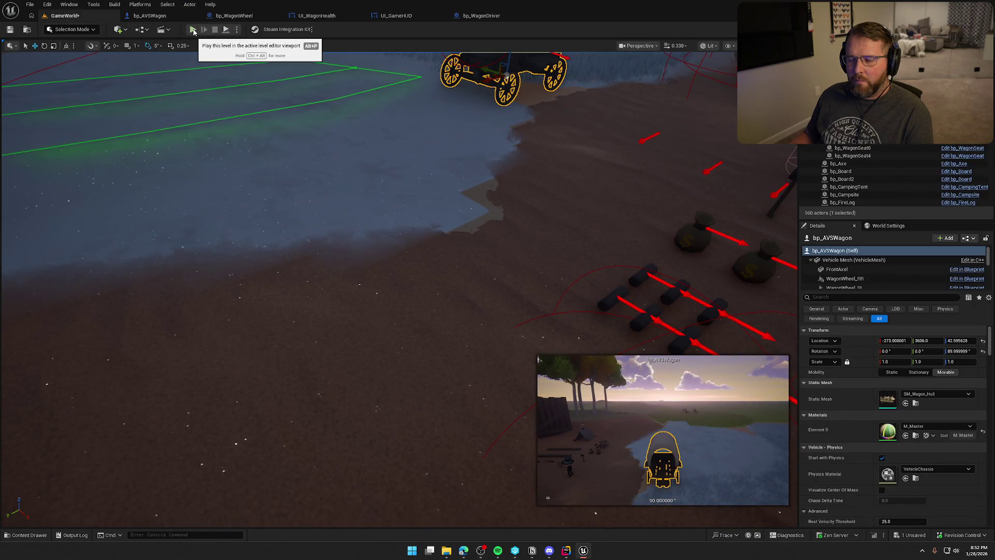
{"action": "left_click", "coordinate": [150, 16]}
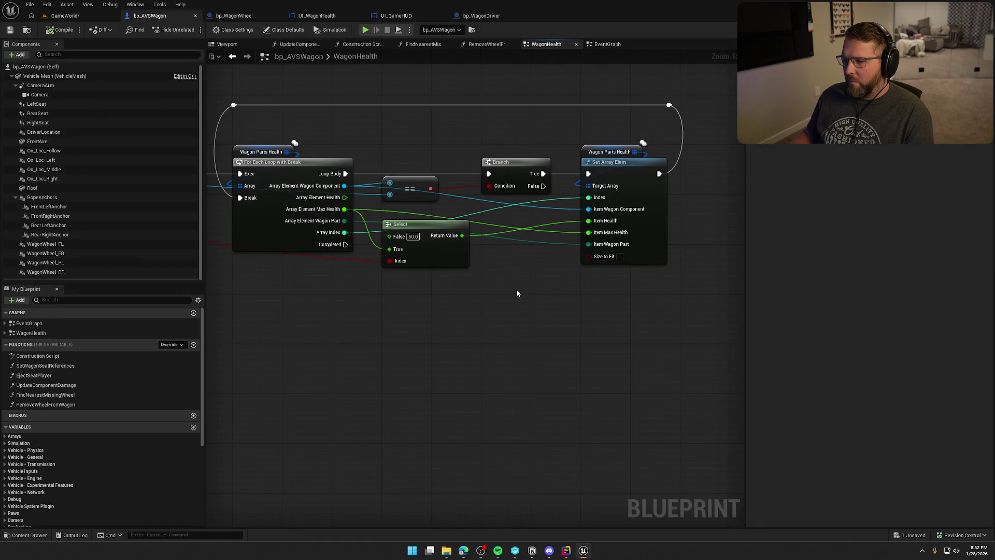
{"action": "left_click_drag", "start_coordinate": [517, 293], "coordinate": [643, 286]}
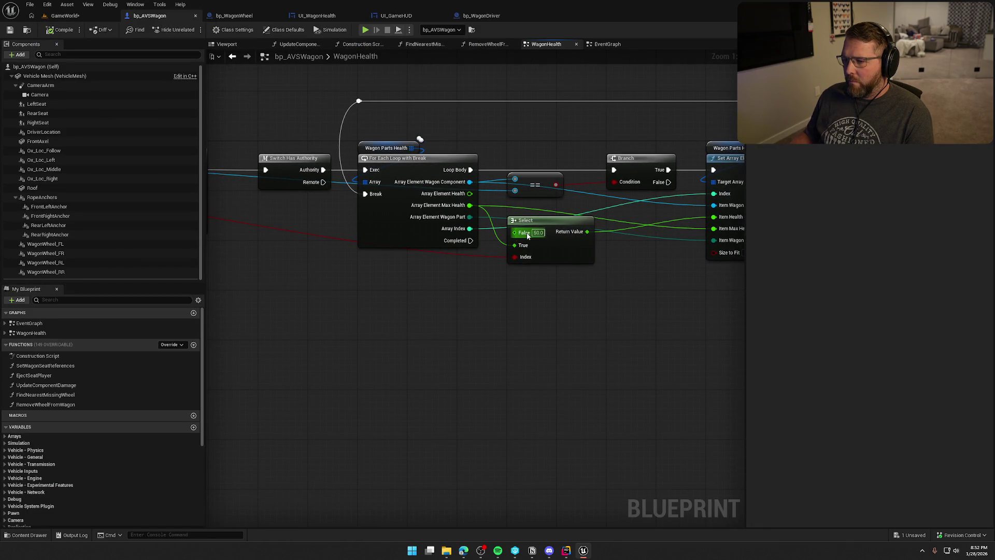
{"action": "left_click", "coordinate": [101, 15]}
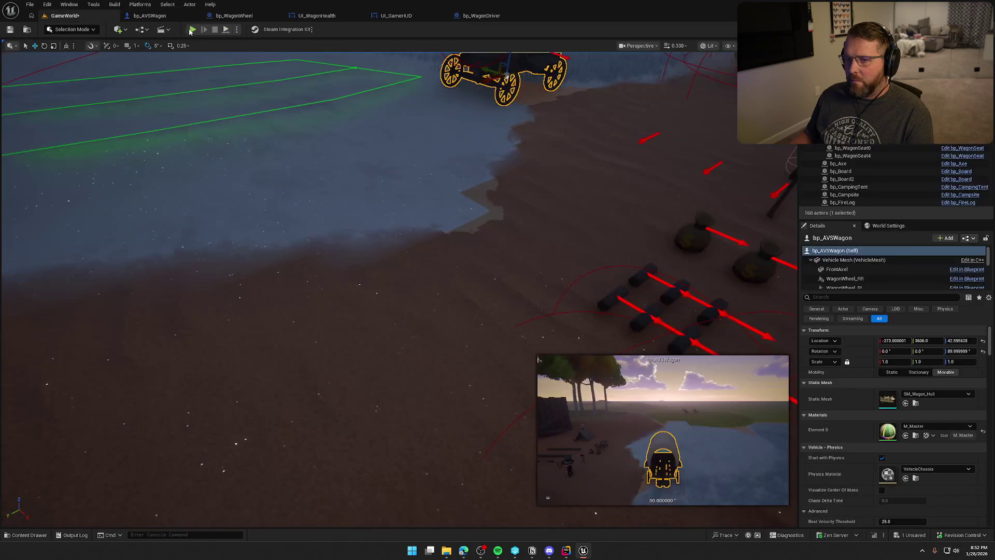
Play-test entering and leaving the wagon, then carry a loose wheel over and attach it.
{"action": "left_click", "coordinate": [190, 30]}
{"action": "left_click", "coordinate": [323, 201]}
{"action": "key", "text": "w"}
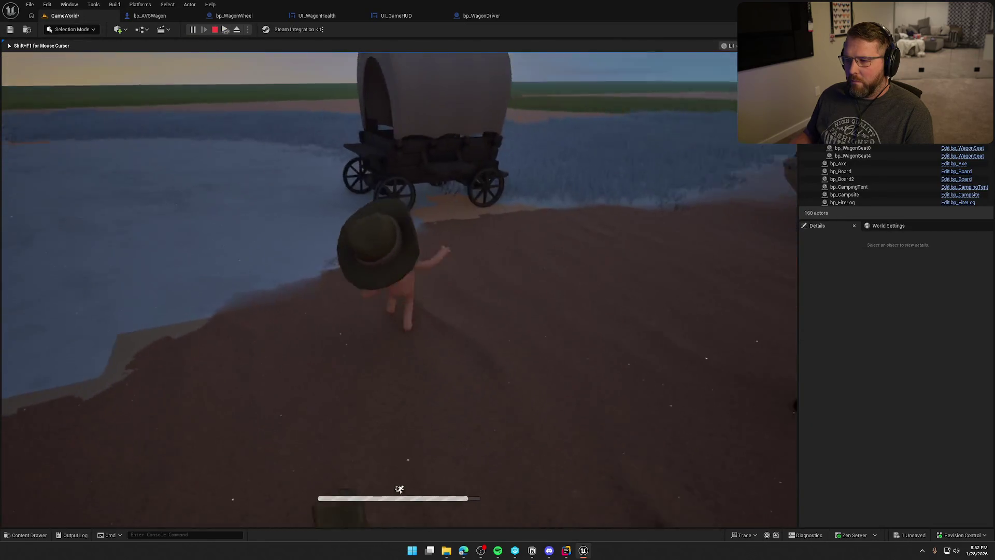
{"action": "key", "text": "e"}
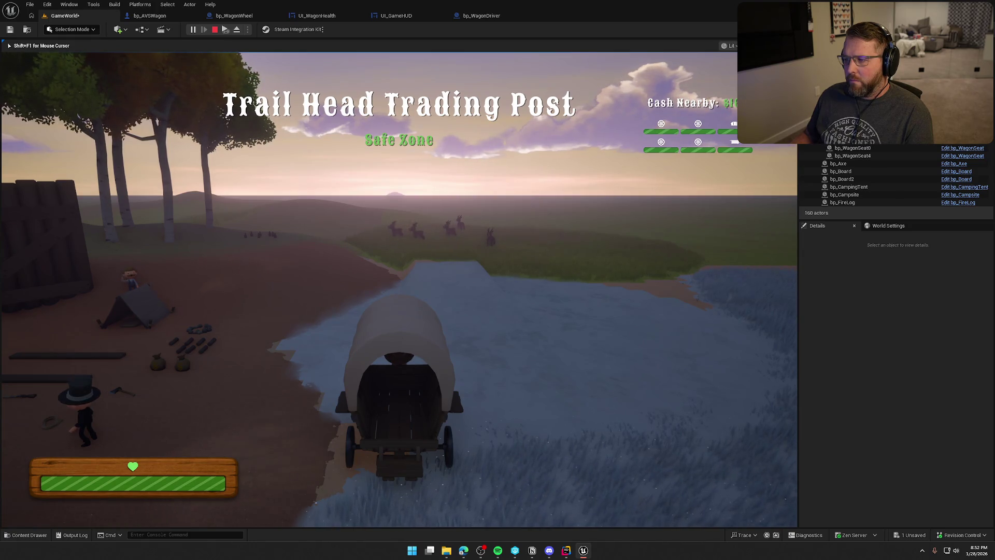
{"action": "key", "text": "e"}
{"action": "key", "text": "w"}
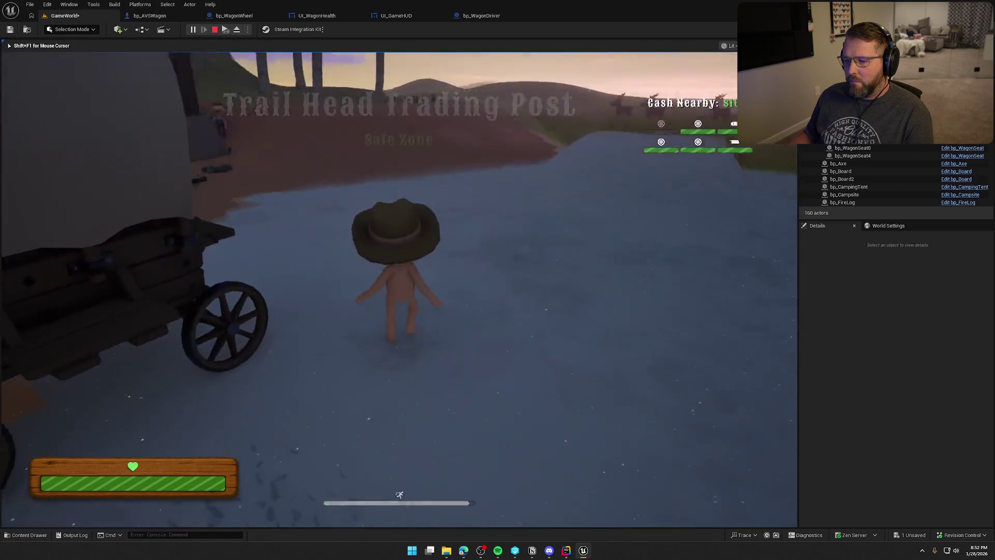
{"action": "key", "text": "e"}
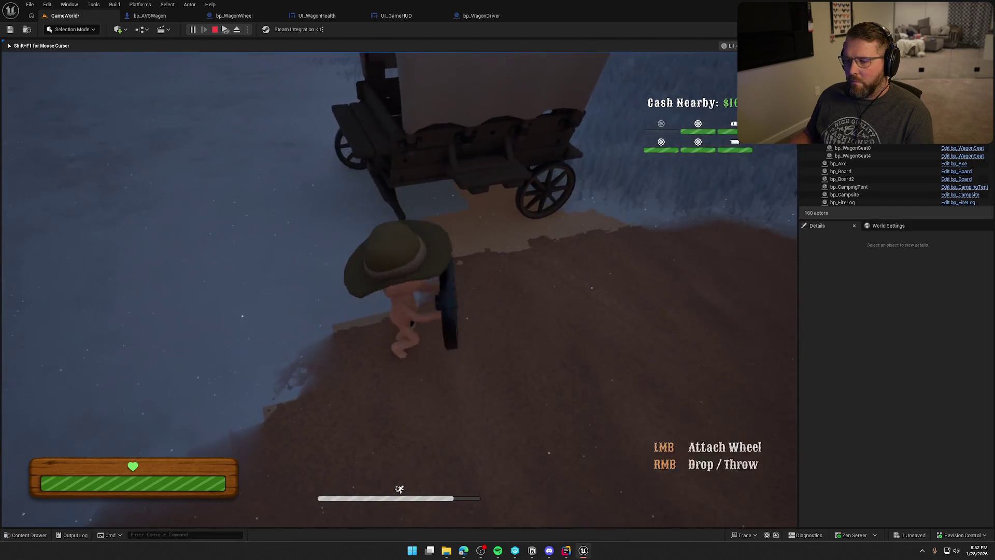
{"action": "key", "text": "w"}
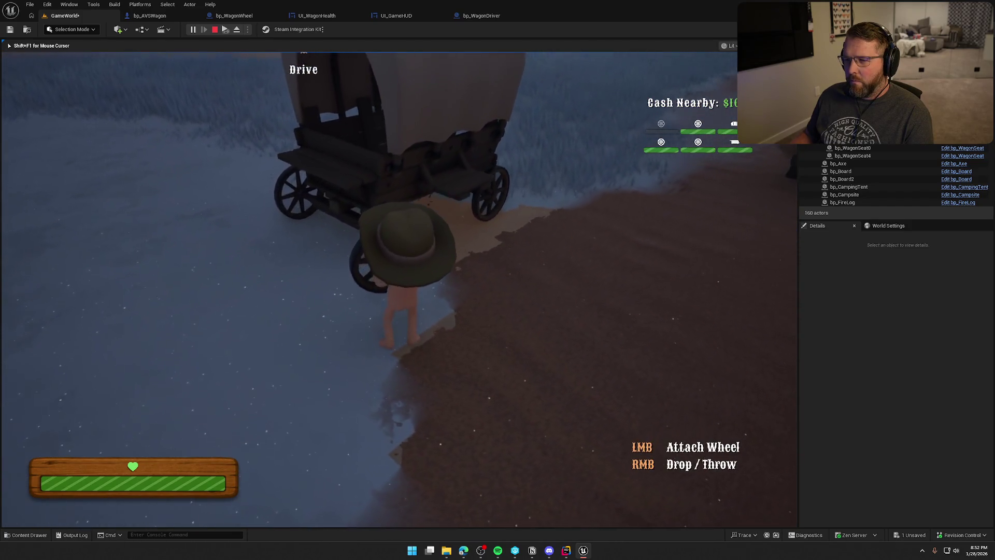
{"action": "left_click", "coordinate": [399, 289]}
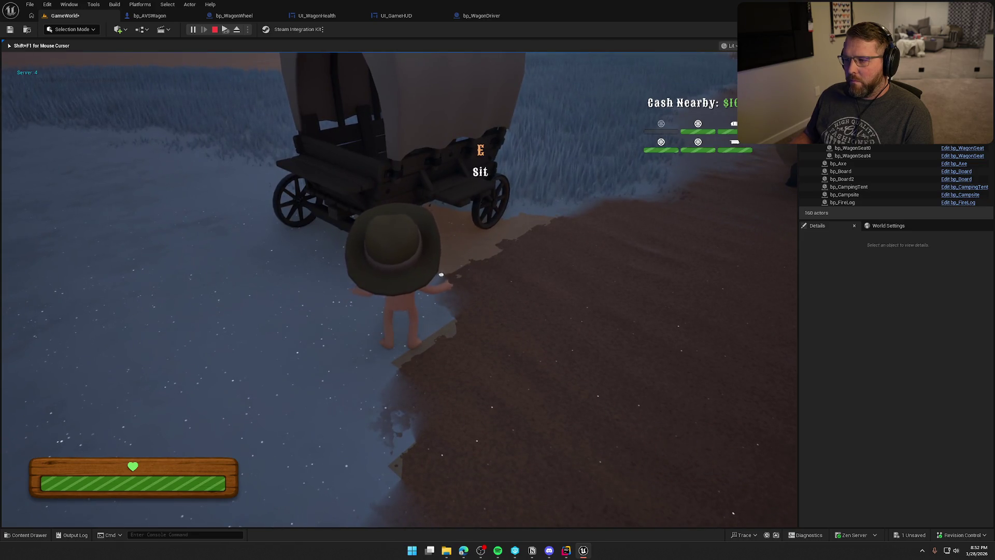
Walk the character around the wagon, then stop the play-in-editor session.
{"action": "key", "text": "w"}
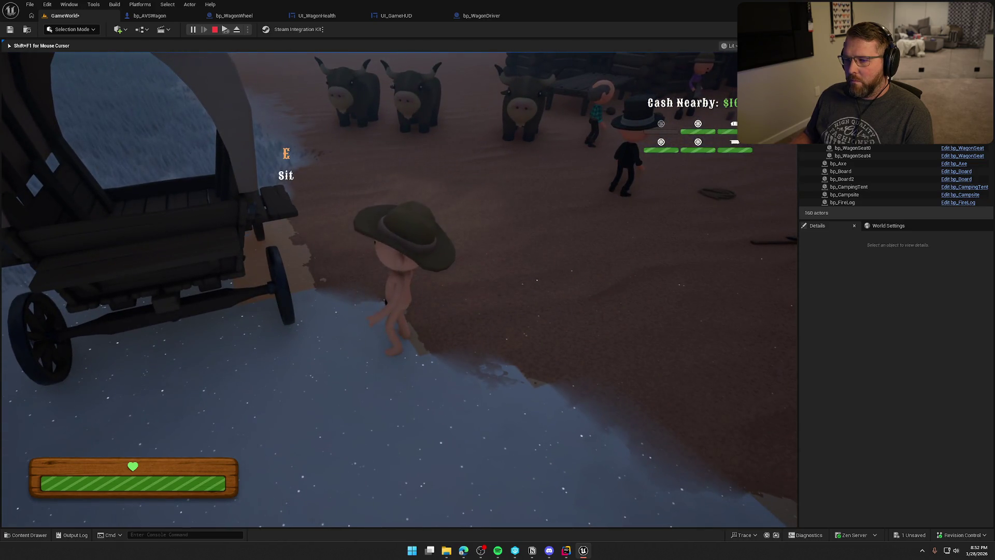
{"action": "key", "text": "w"}
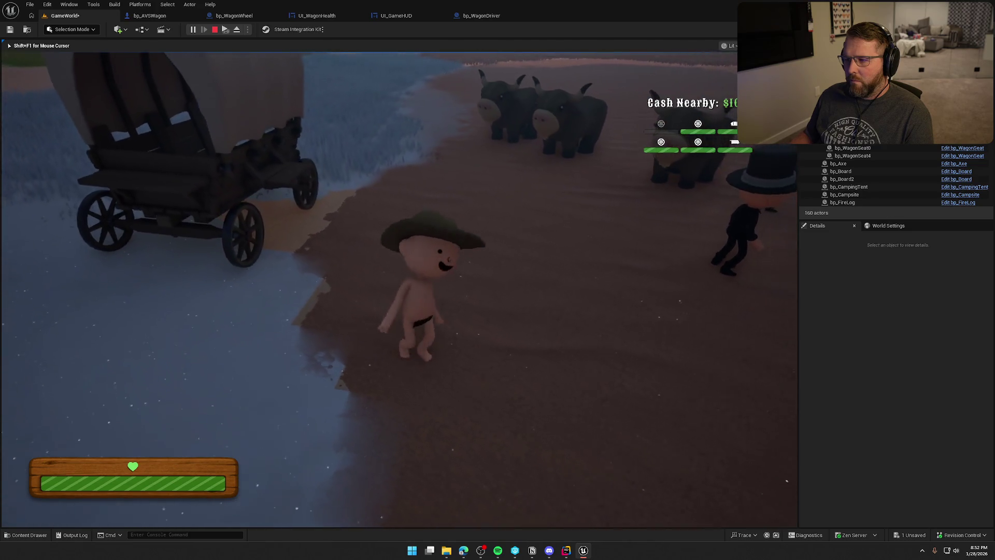
{"action": "key", "text": "w"}
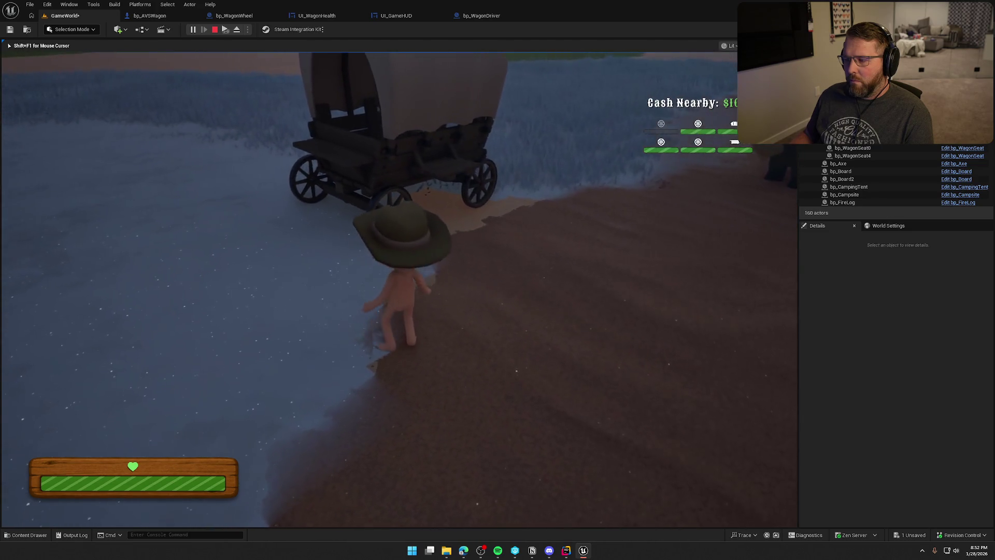
{"action": "key", "text": "w"}
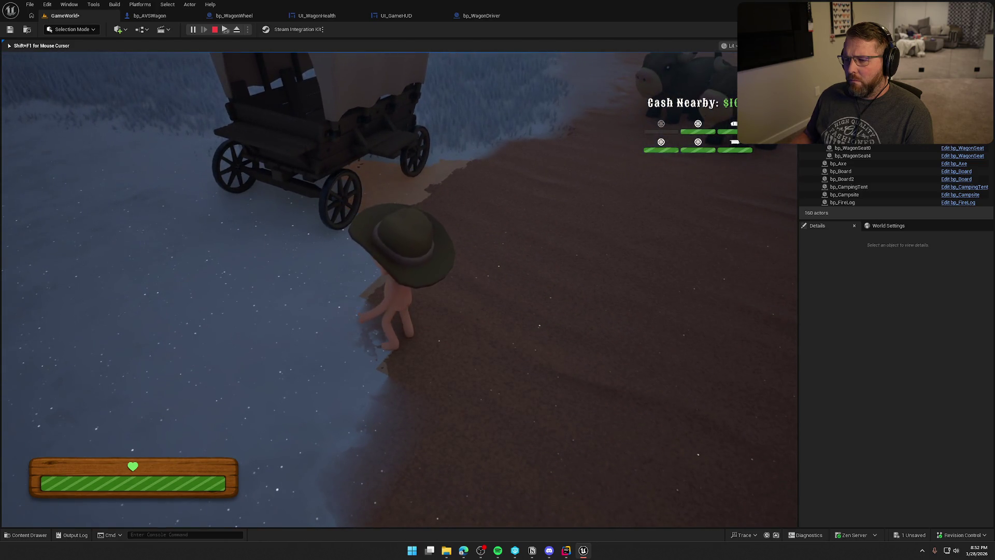
{"action": "key", "text": "w"}
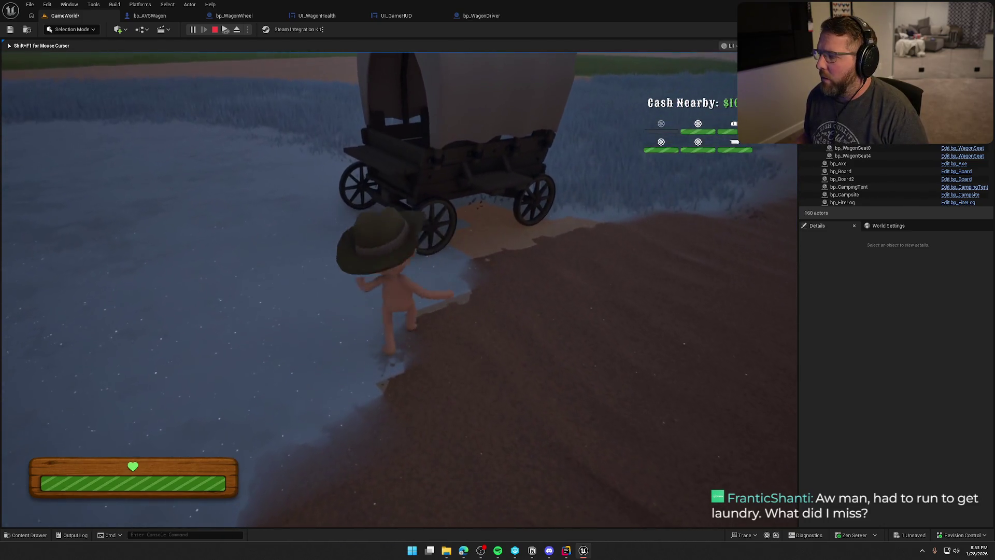
{"action": "key", "text": "Escape"}
Check the bp_AVSWagon WagonHealth and UI_WagonHealth graphs before returning to GameWorld.
{"action": "left_click", "coordinate": [160, 13]}
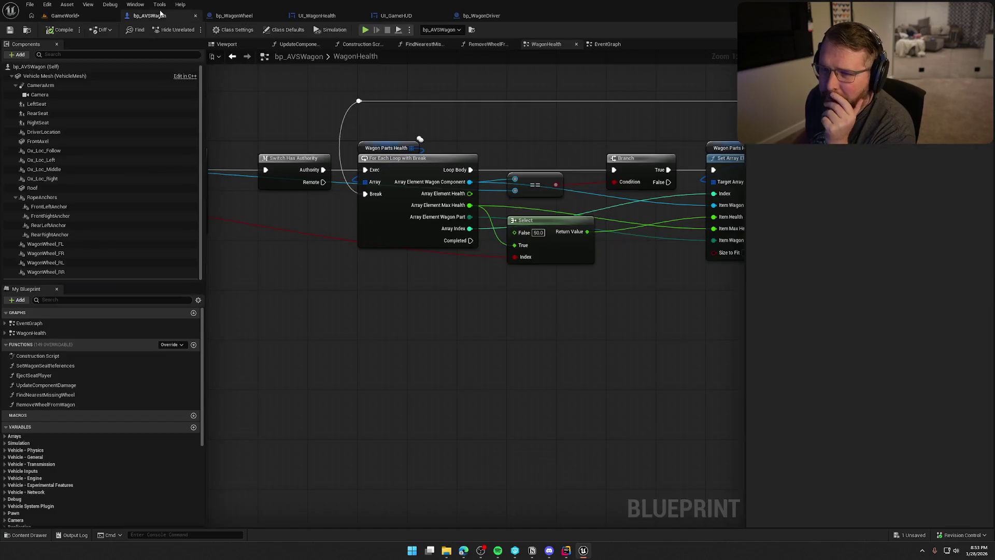
{"action": "left_click_drag", "start_coordinate": [606, 395], "coordinate": [545, 370]}
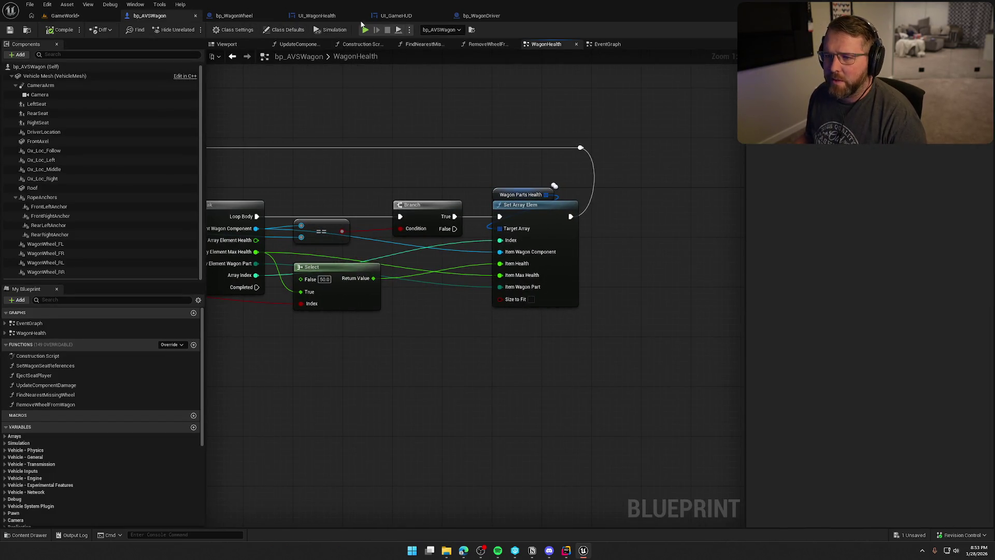
{"action": "left_click", "coordinate": [316, 15]}
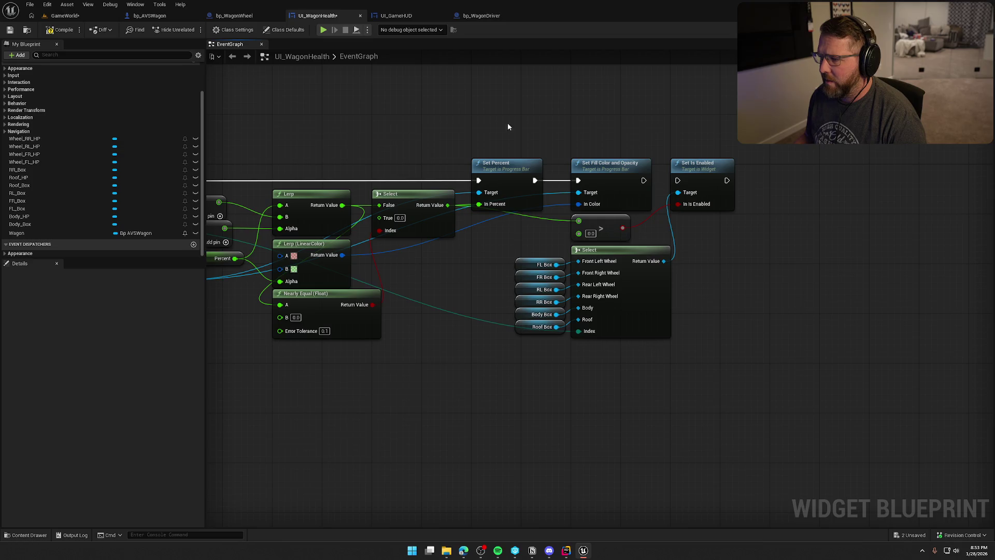
{"action": "left_click", "coordinate": [63, 15]}
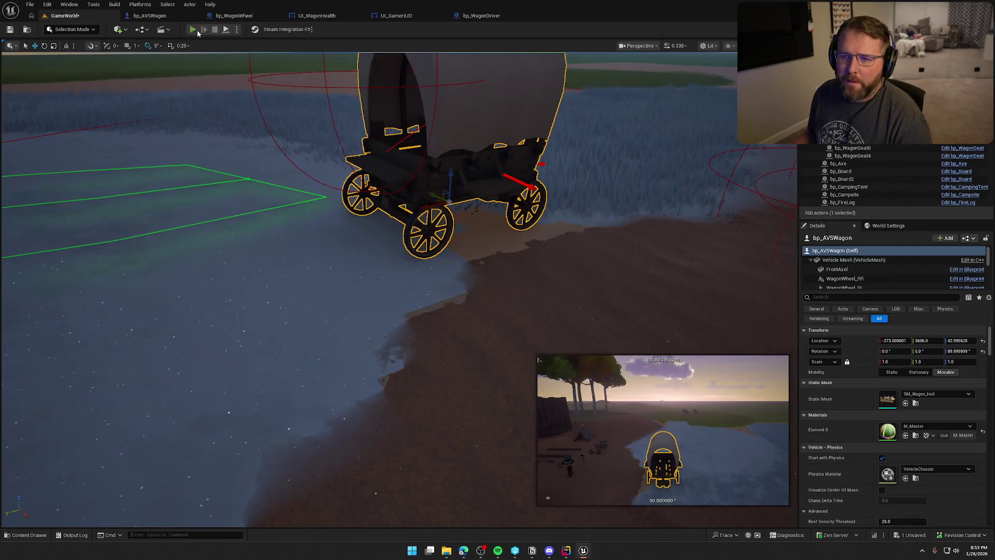
Start a new play test, drive the wagon, exit, and reattach a loose wheel.
{"action": "left_click", "coordinate": [193, 29]}
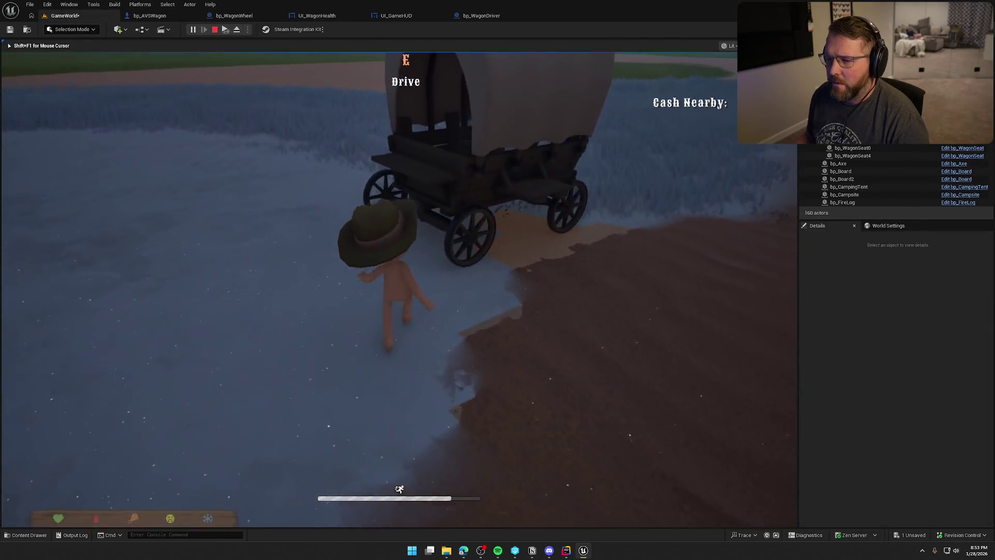
{"action": "key", "text": "e"}
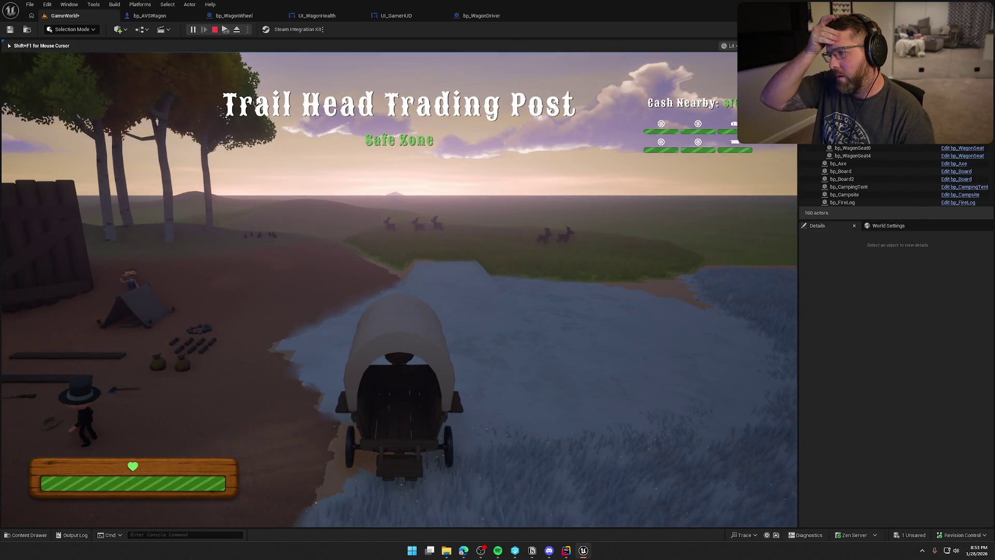
{"action": "key", "text": "e"}
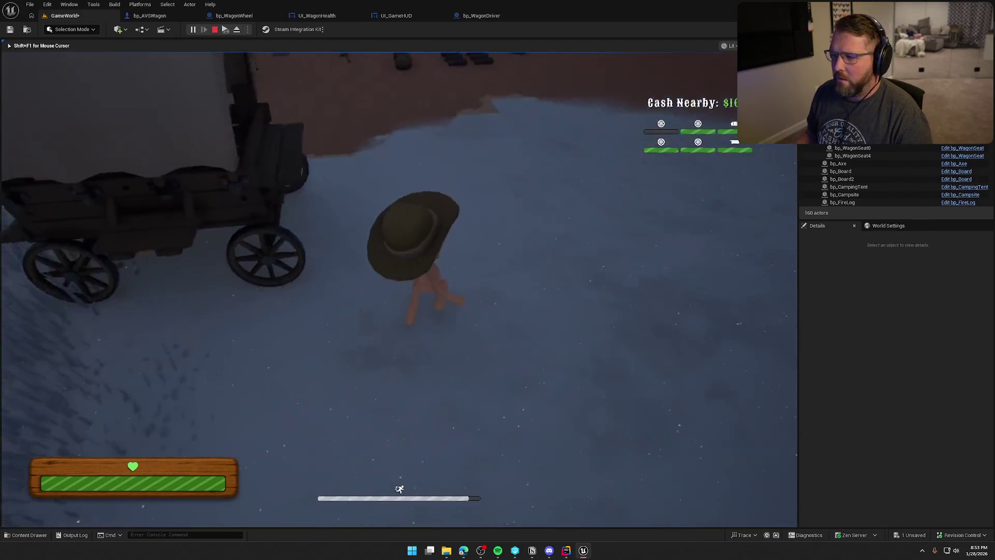
{"action": "key", "text": "e"}
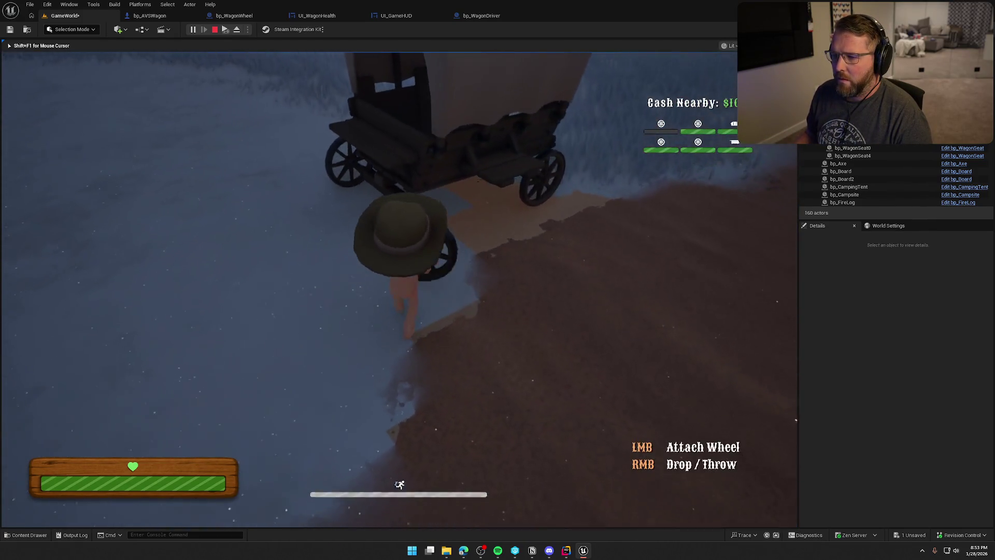
{"action": "left_click", "coordinate": [399, 289]}
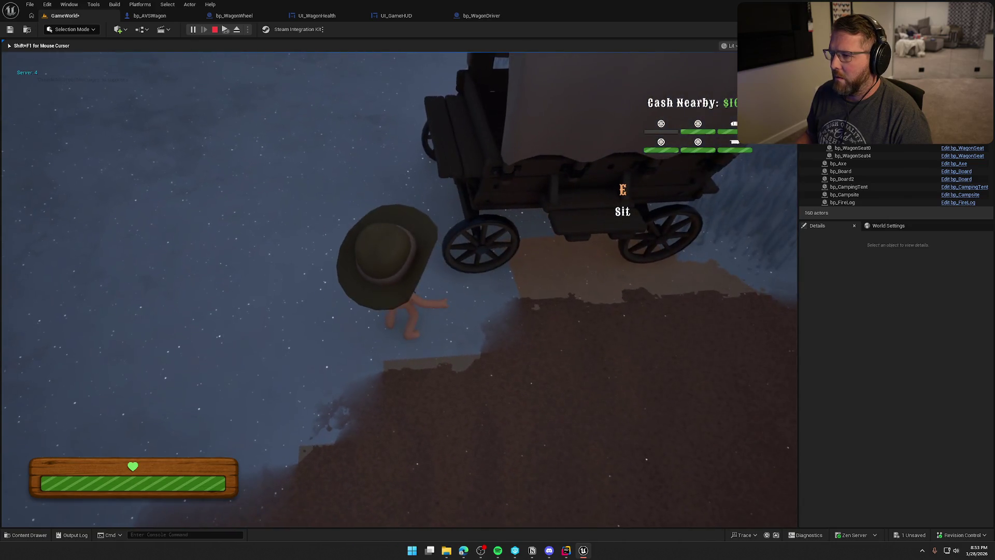
Walk back, sit on the wagon, get off and sprint away, then end the session.
{"action": "key", "text": "s"}
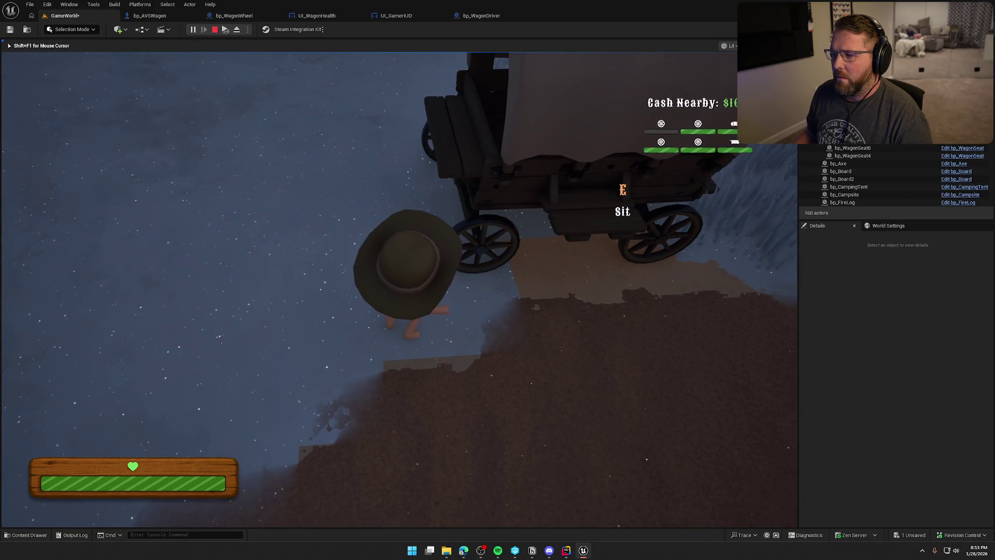
{"action": "key", "text": "w"}
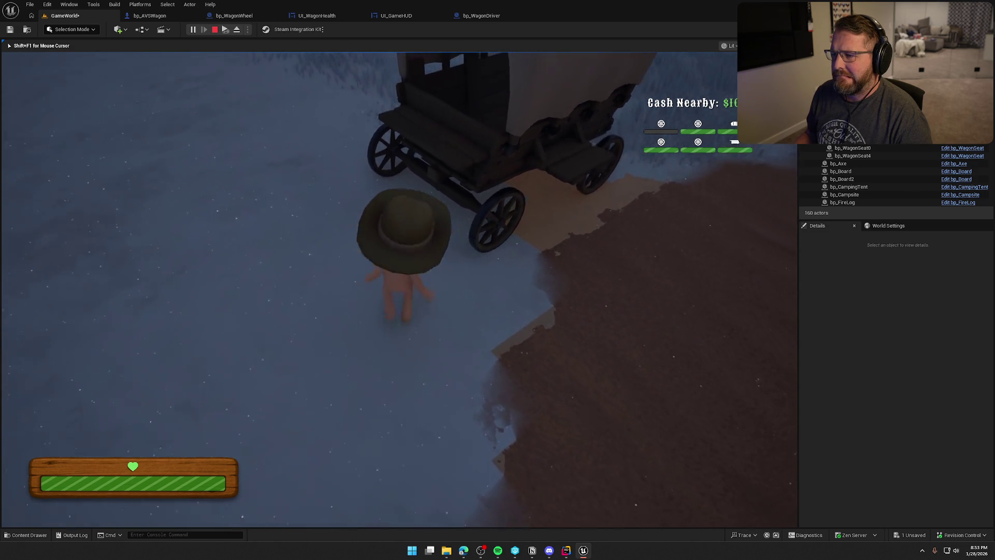
{"action": "key", "text": "e"}
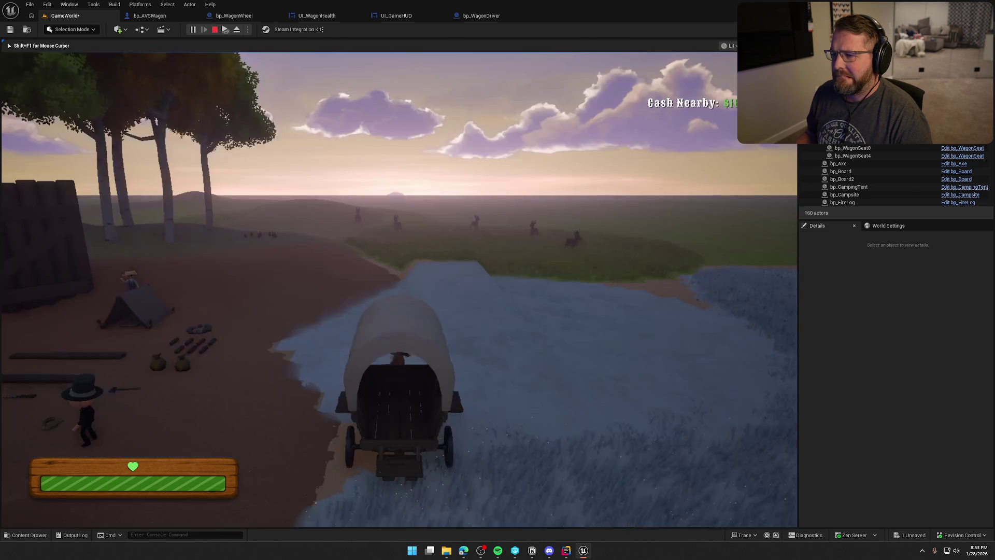
{"action": "key", "text": "e"}
{"action": "key", "text": "shift+w"}
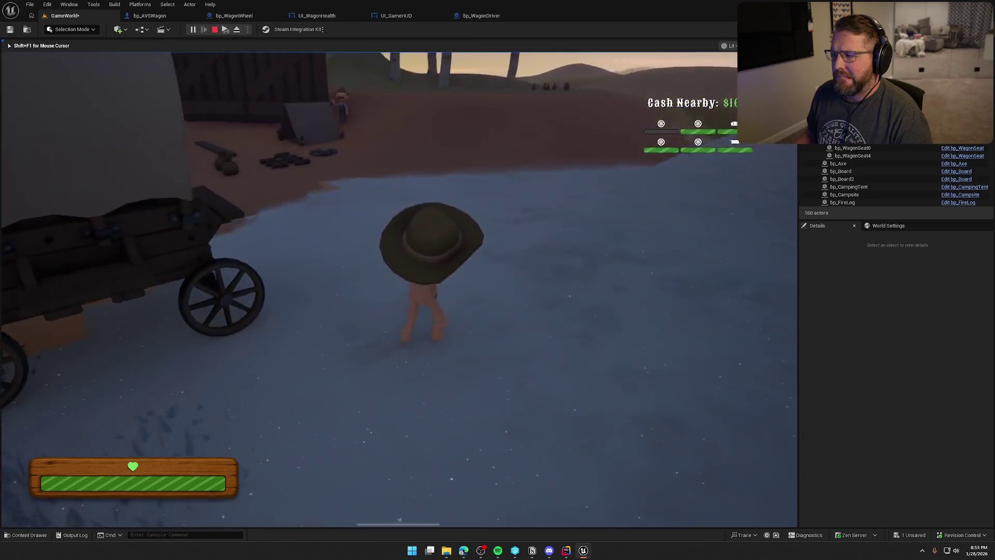
{"action": "key", "text": "Escape"}
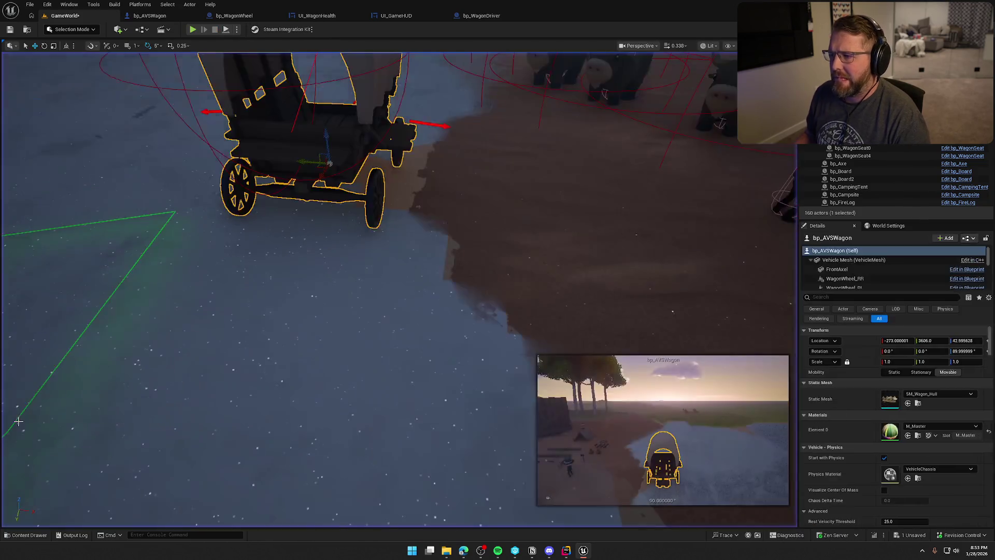
Follow MC Attach Wheel from bp_WagonWheel's UseItem into bp_AVSWagon's WagonHealth loop and events.
{"action": "left_click", "coordinate": [234, 15]}
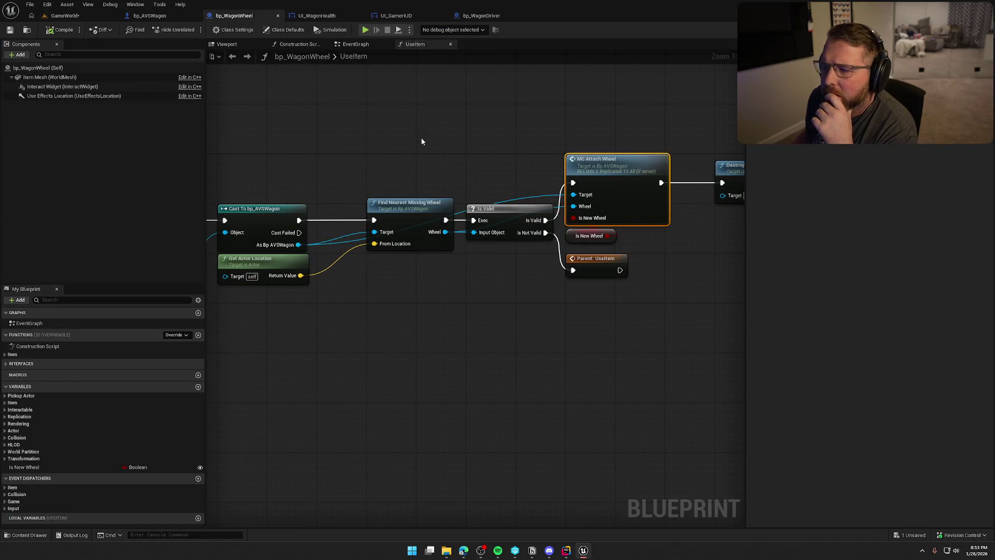
{"action": "left_click", "coordinate": [317, 15]}
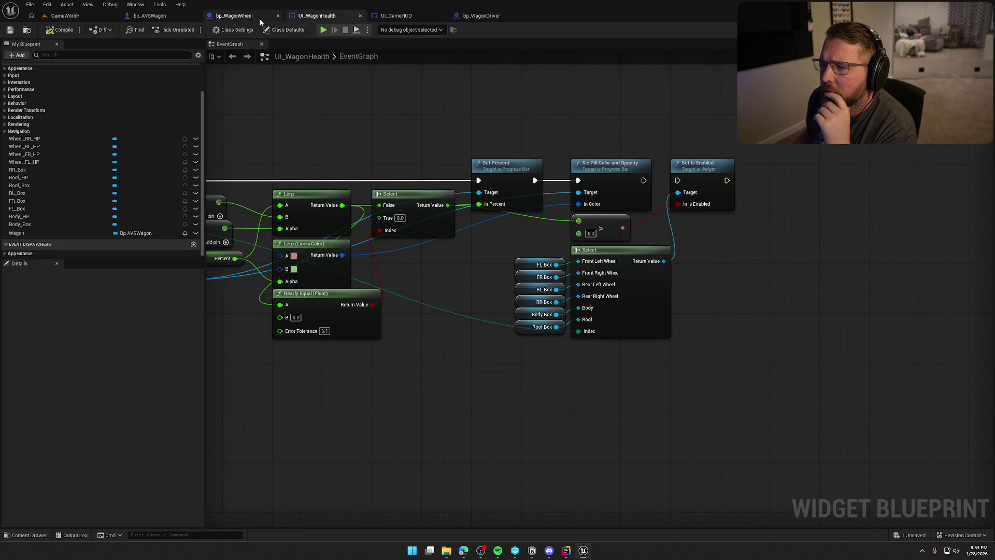
{"action": "left_click", "coordinate": [259, 16]}
{"action": "double_click", "coordinate": [621, 166]}
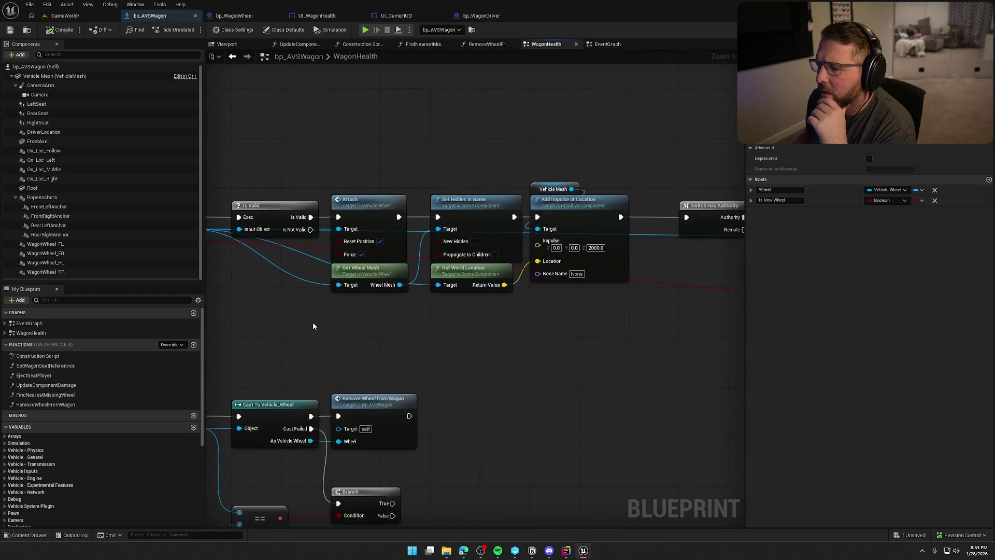
{"action": "mouse_move", "coordinate": [589, 321]}
{"action": "left_mouse_down"}
{"action": "mouse_move", "coordinate": [331, 311]}
{"action": "mouse_move", "coordinate": [299, 295]}
{"action": "mouse_move", "coordinate": [409, 236]}
{"action": "left_mouse_up"}
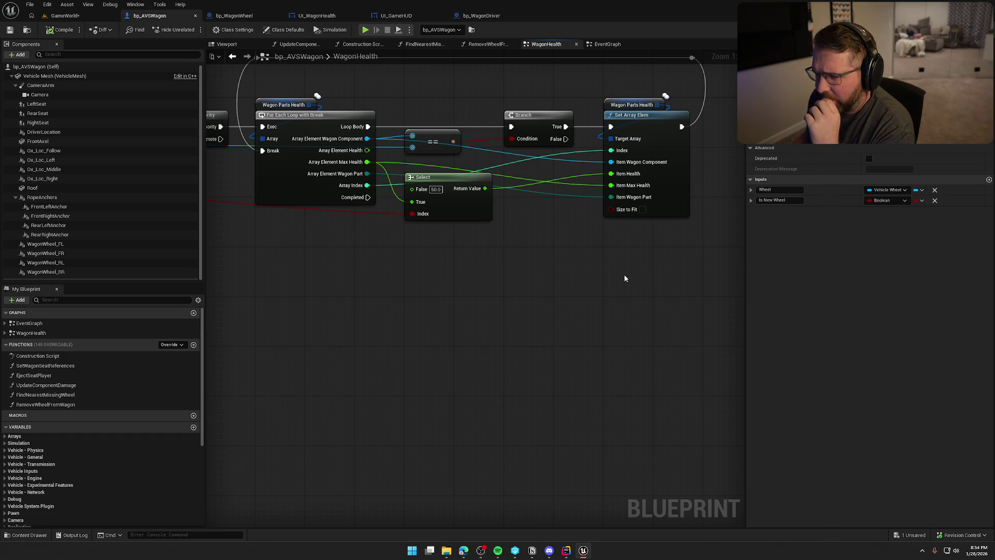
{"action": "mouse_move", "coordinate": [583, 253]}
{"action": "left_mouse_down"}
{"action": "mouse_move", "coordinate": [674, 259]}
{"action": "mouse_move", "coordinate": [747, 300]}
{"action": "left_mouse_up"}
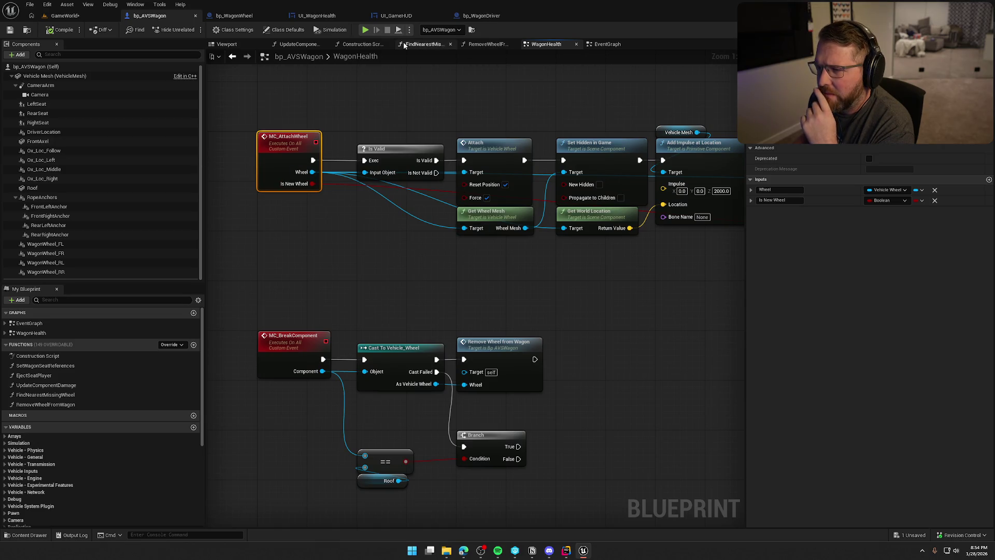
Recheck UseItem's overlap check and Destroy Actor, then WagonHealth's Select and Set Array Elem nodes.
{"action": "left_click", "coordinate": [223, 17]}
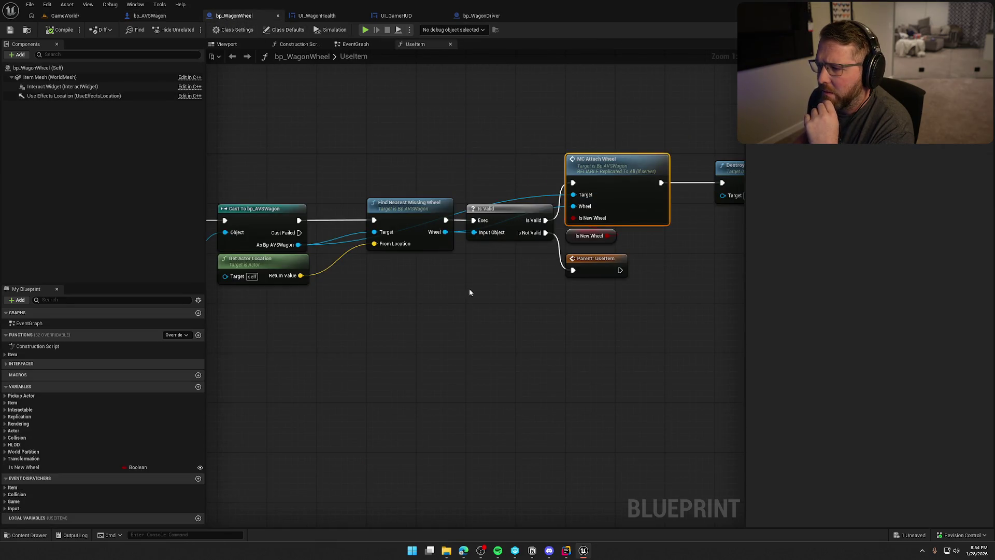
{"action": "left_click_drag", "start_coordinate": [354, 314], "coordinate": [798, 293]}
{"action": "mouse_move", "coordinate": [266, 155]}
{"action": "left_mouse_down"}
{"action": "mouse_move", "coordinate": [426, 155]}
{"action": "mouse_move", "coordinate": [271, 155]}
{"action": "left_mouse_up"}
{"action": "mouse_move", "coordinate": [725, 166]}
{"action": "left_mouse_down"}
{"action": "mouse_move", "coordinate": [409, 162]}
{"action": "mouse_move", "coordinate": [342, 171]}
{"action": "left_mouse_up"}
{"action": "left_click", "coordinate": [150, 15]}
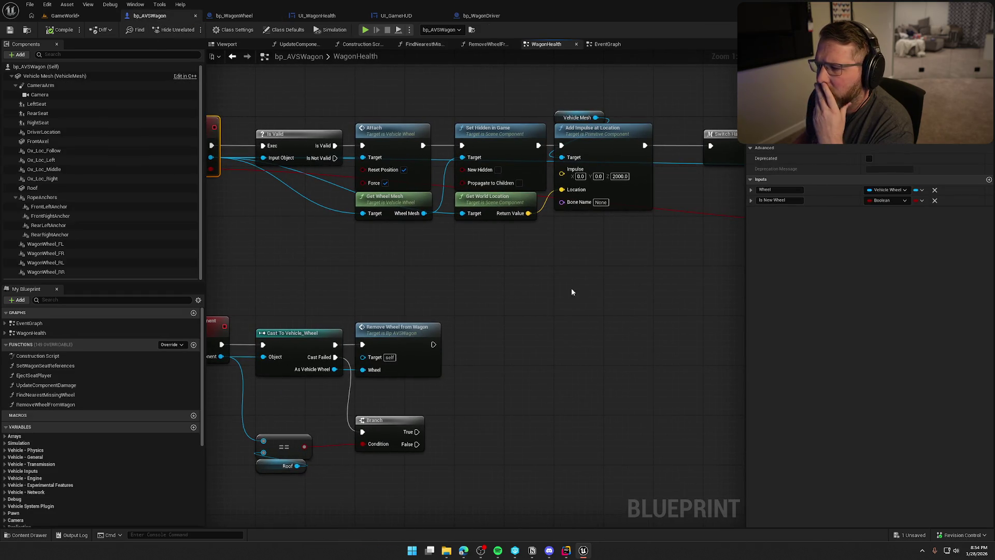
{"action": "mouse_move", "coordinate": [604, 285]}
{"action": "left_mouse_down"}
{"action": "mouse_move", "coordinate": [474, 275]}
{"action": "mouse_move", "coordinate": [515, 269]}
{"action": "mouse_move", "coordinate": [362, 287]}
{"action": "left_mouse_up"}
{"action": "left_click_drag", "start_coordinate": [654, 290], "coordinate": [365, 97]}
{"action": "left_click", "coordinate": [484, 321]}
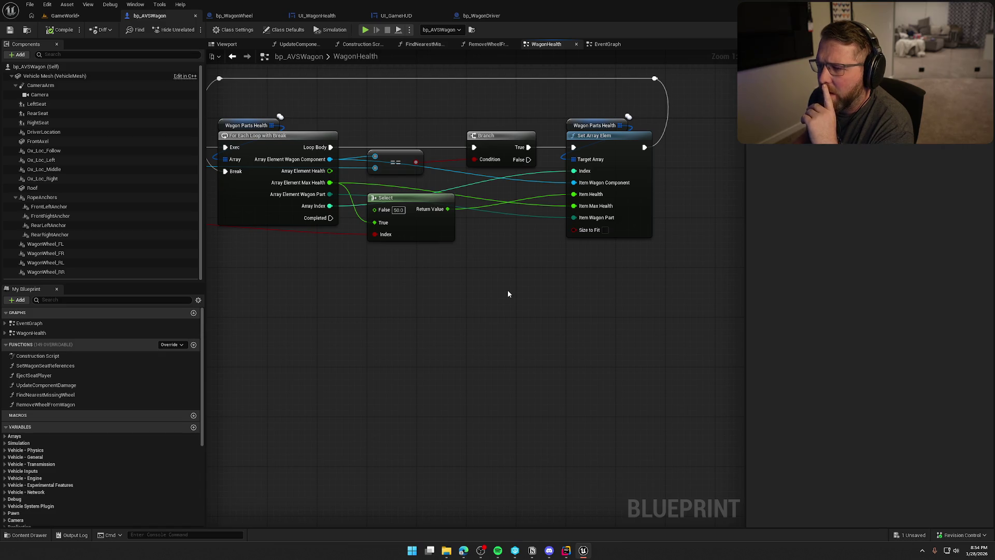
{"action": "left_click", "coordinate": [329, 17]}
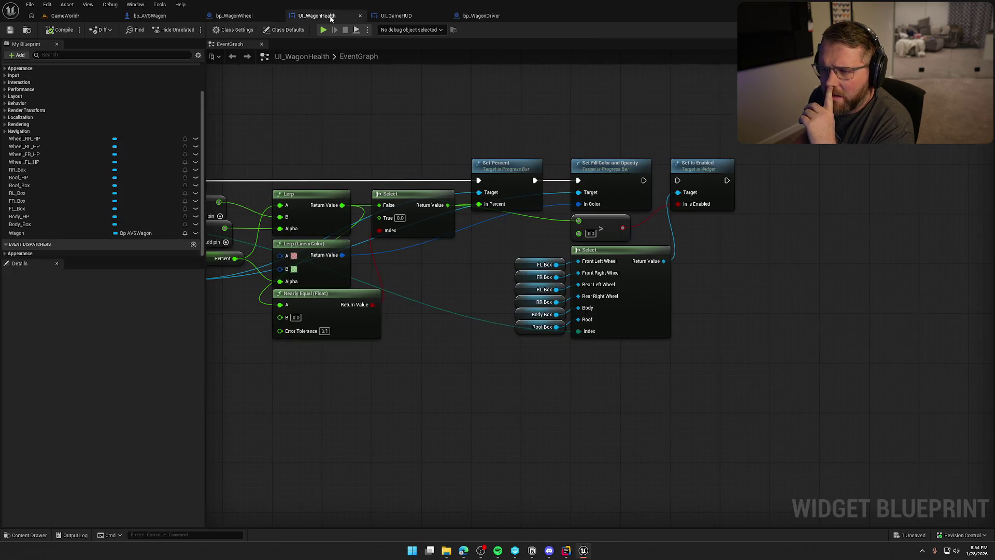
Wire the Lerp result straight into the bar's In Percent and delete the Select node.
{"action": "left_click_drag", "start_coordinate": [337, 134], "coordinate": [849, 115]}
{"action": "left_click_drag", "start_coordinate": [384, 145], "coordinate": [312, 133]}
{"action": "mouse_move", "coordinate": [694, 113]}
{"action": "left_mouse_down"}
{"action": "mouse_move", "coordinate": [595, 89]}
{"action": "mouse_move", "coordinate": [368, 62]}
{"action": "mouse_move", "coordinate": [292, 109]}
{"action": "left_mouse_up"}
{"action": "left_click_drag", "start_coordinate": [427, 114], "coordinate": [473, 99]}
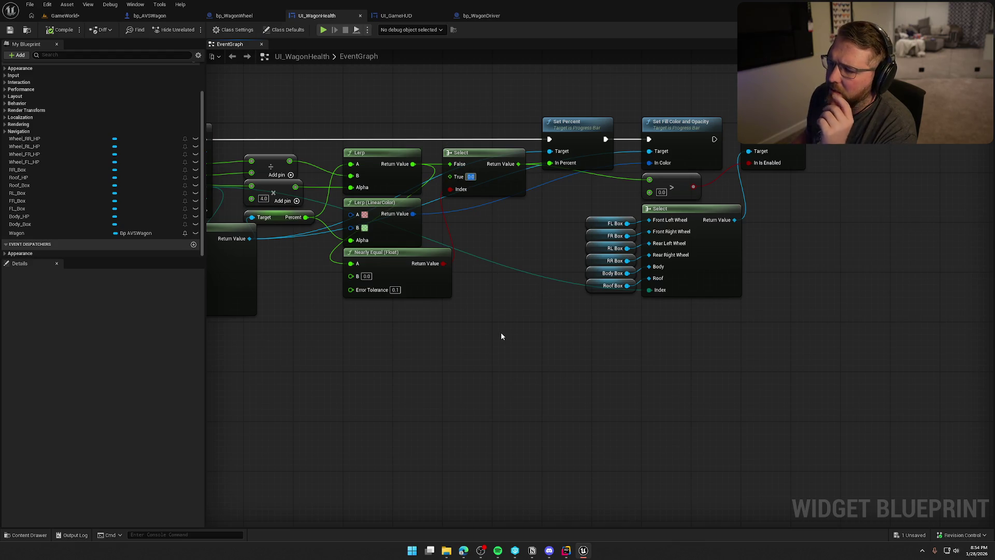
{"action": "left_click_drag", "start_coordinate": [502, 334], "coordinate": [557, 332]}
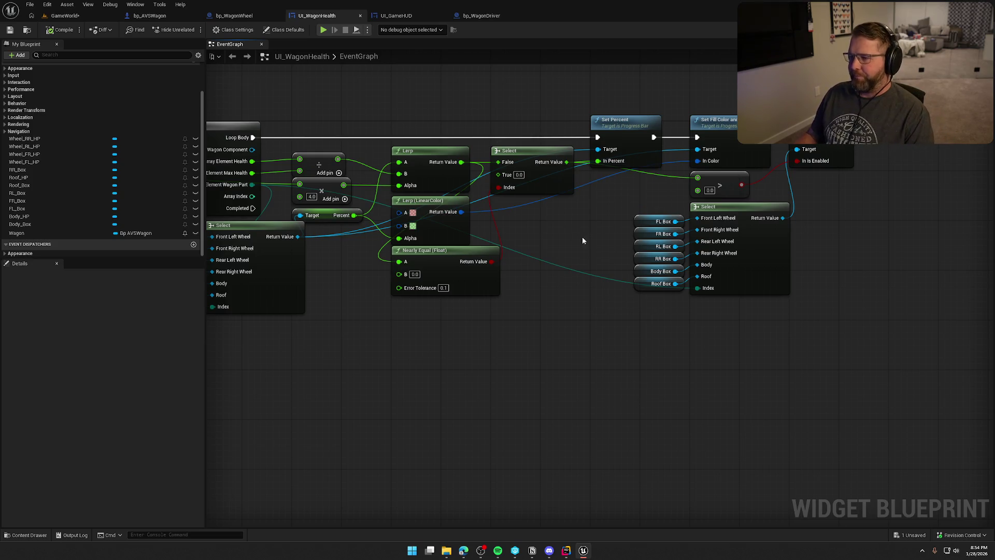
{"action": "left_click_drag", "start_coordinate": [526, 157], "coordinate": [534, 210]}
{"action": "left_click_drag", "start_coordinate": [461, 162], "coordinate": [601, 163]}
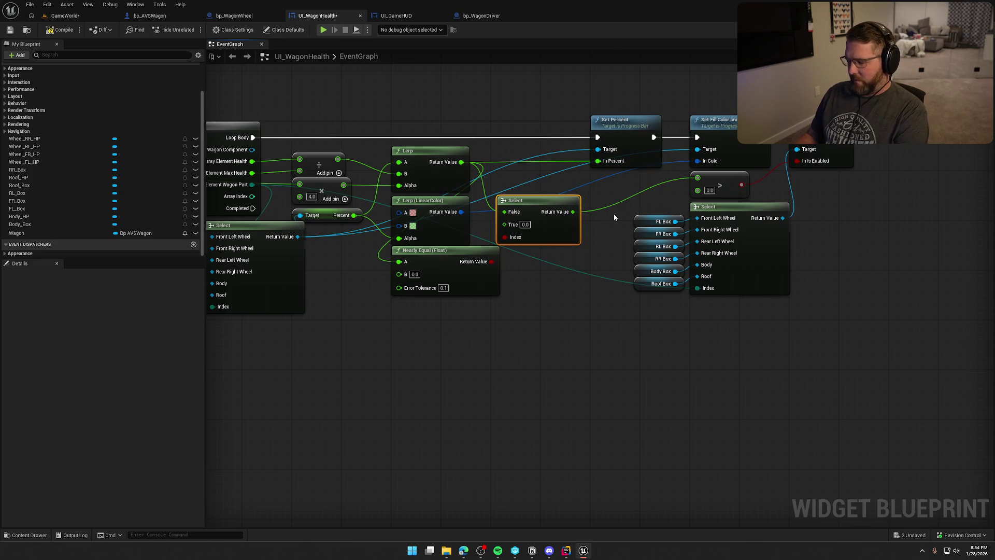
{"action": "key", "text": "Delete"}
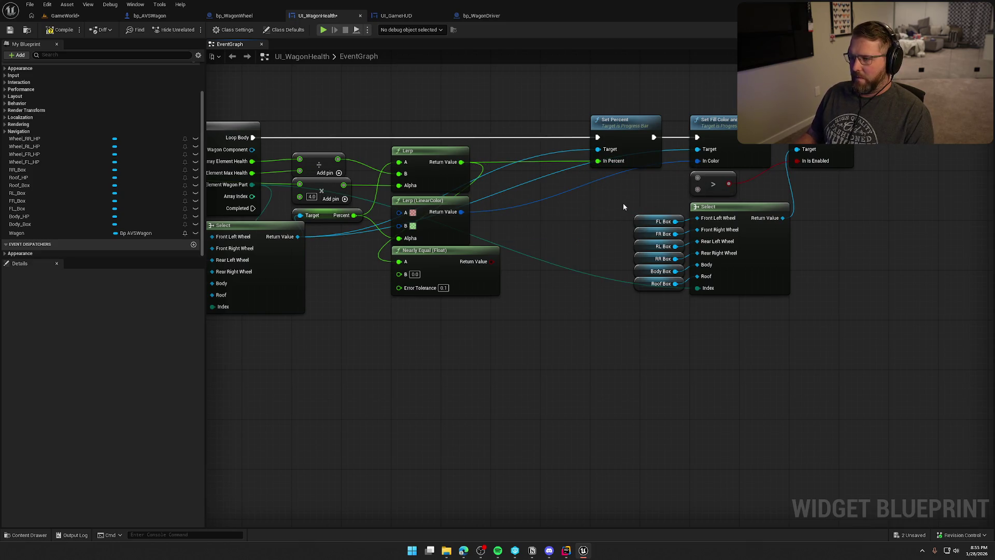
Feed the Lerp into the greater-than check with B 1.0, delete Nearly Equal, shift setters left.
{"action": "left_click_drag", "start_coordinate": [461, 161], "coordinate": [546, 180]}
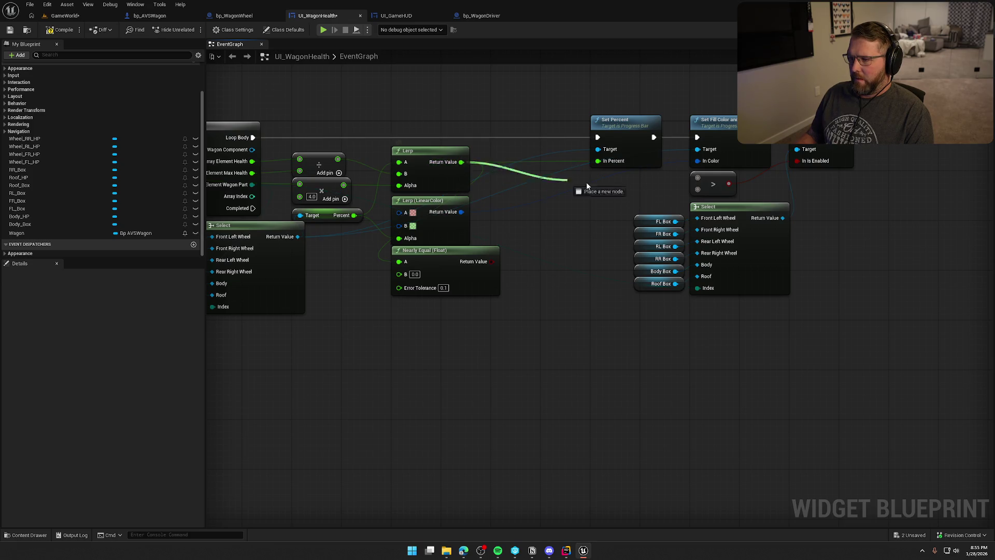
{"action": "left_click_drag", "start_coordinate": [695, 178], "coordinate": [697, 178]}
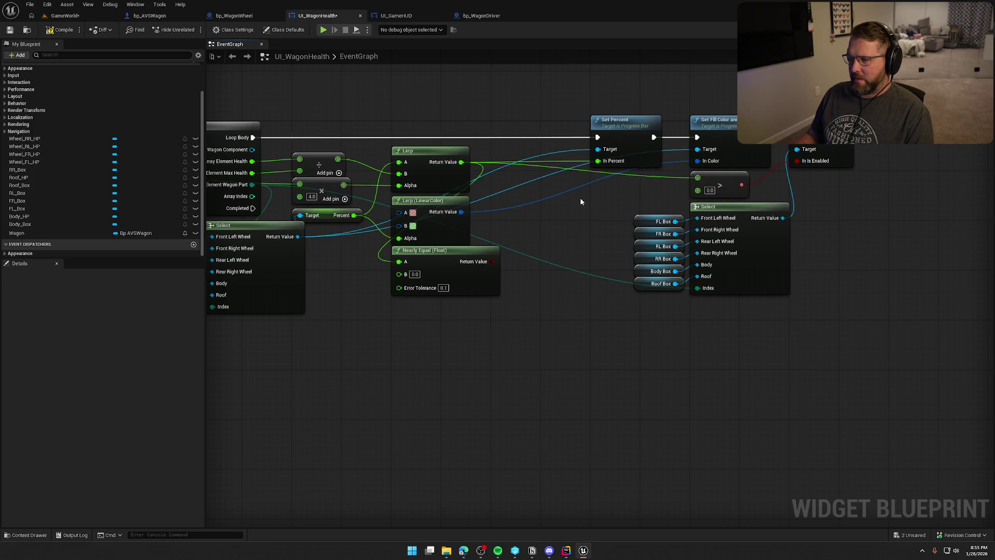
{"action": "type", "text": "1"}
{"action": "key", "text": "Return"}
{"action": "left_click", "coordinate": [620, 199]}
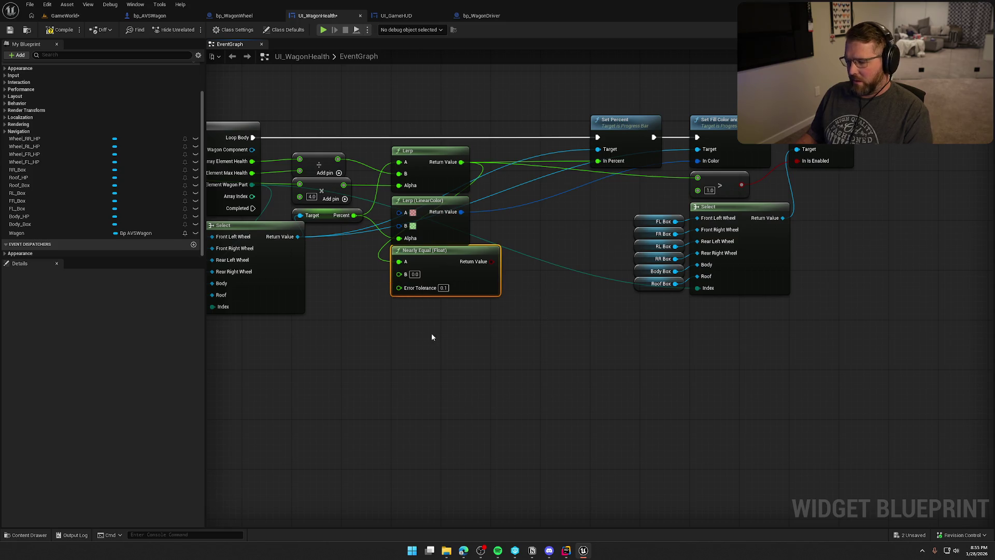
{"action": "key", "text": "Delete"}
{"action": "left_click_drag", "start_coordinate": [583, 109], "coordinate": [828, 336]}
{"action": "left_click_drag", "start_coordinate": [625, 128], "coordinate": [525, 128]}
{"action": "left_click", "coordinate": [260, 93]}
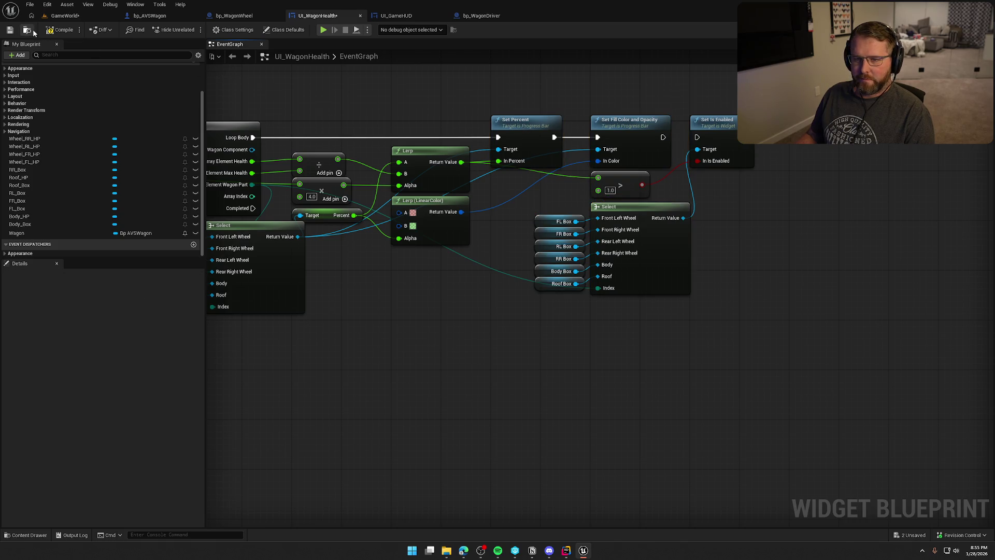
Play-test driving the wagon into the river, getting off, and reattaching a picked-up wheel.
{"action": "left_click", "coordinate": [65, 16]}
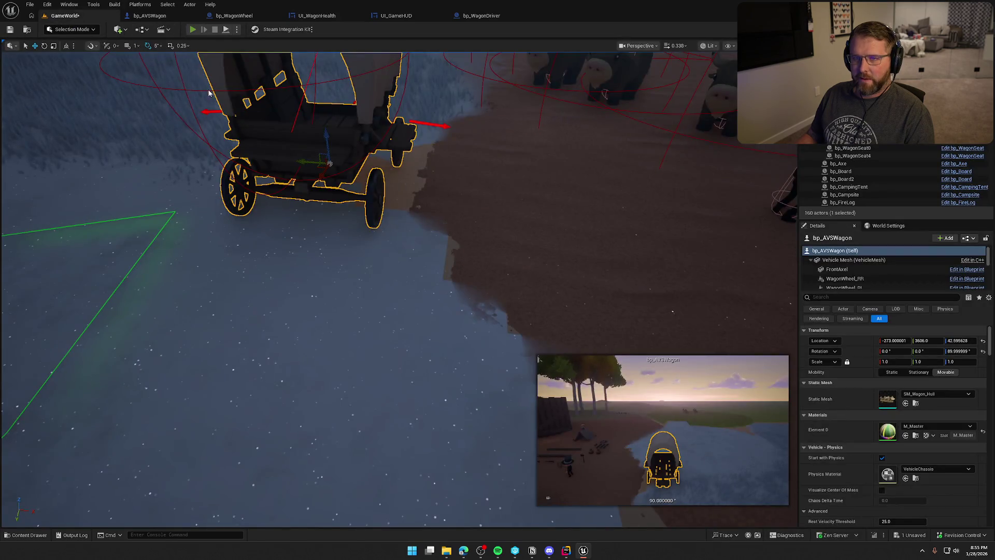
{"action": "key", "text": "alt+p"}
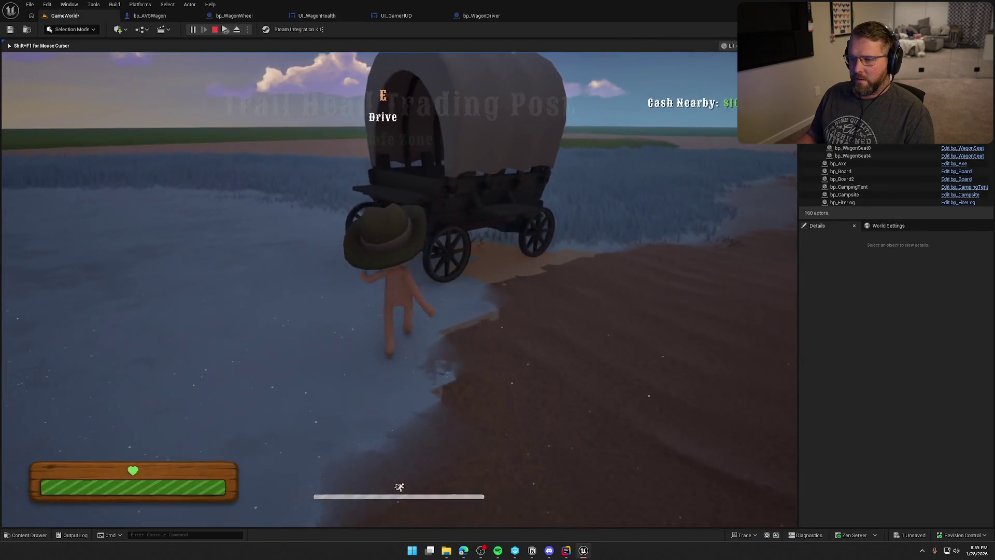
{"action": "key", "text": "e"}
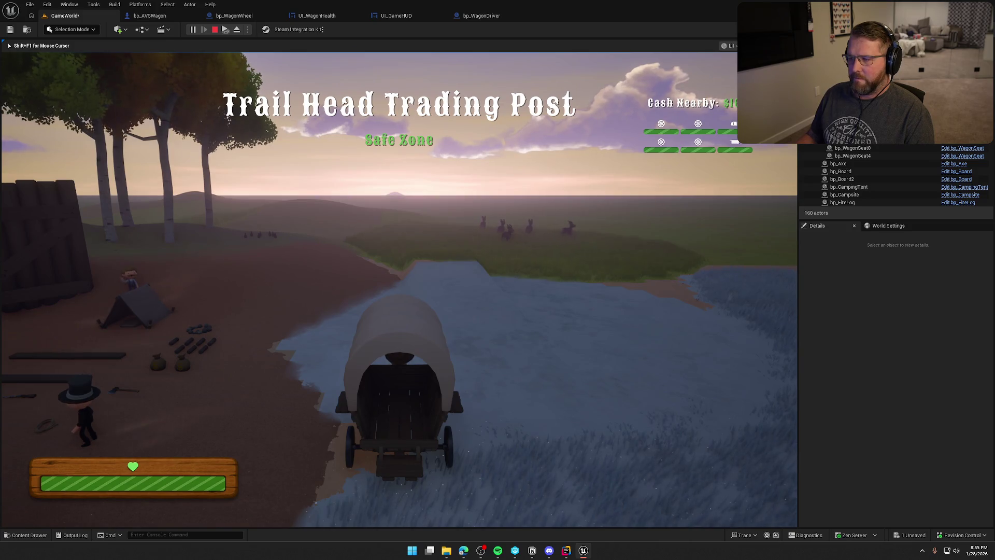
{"action": "key", "text": "w"}
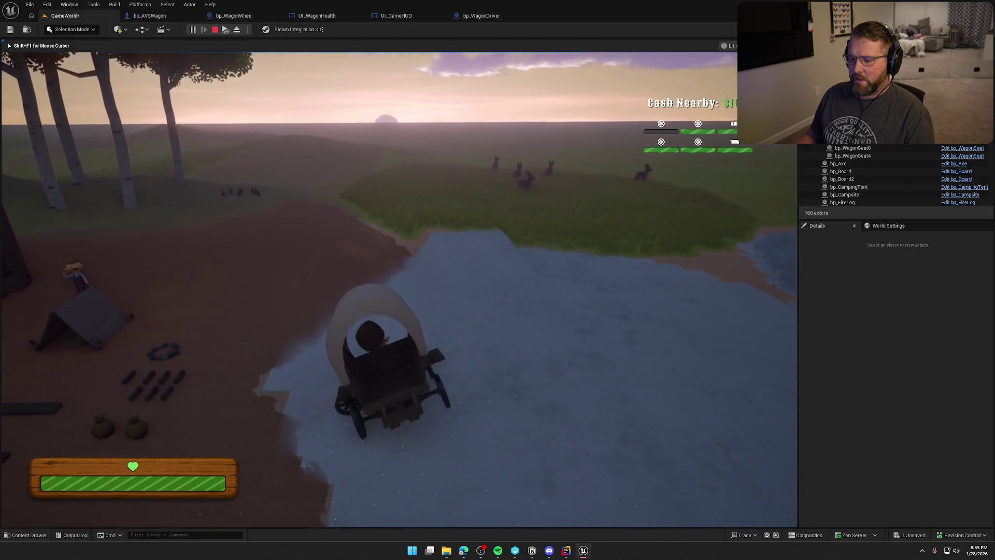
{"action": "key", "text": "e"}
{"action": "key", "text": "shift+w"}
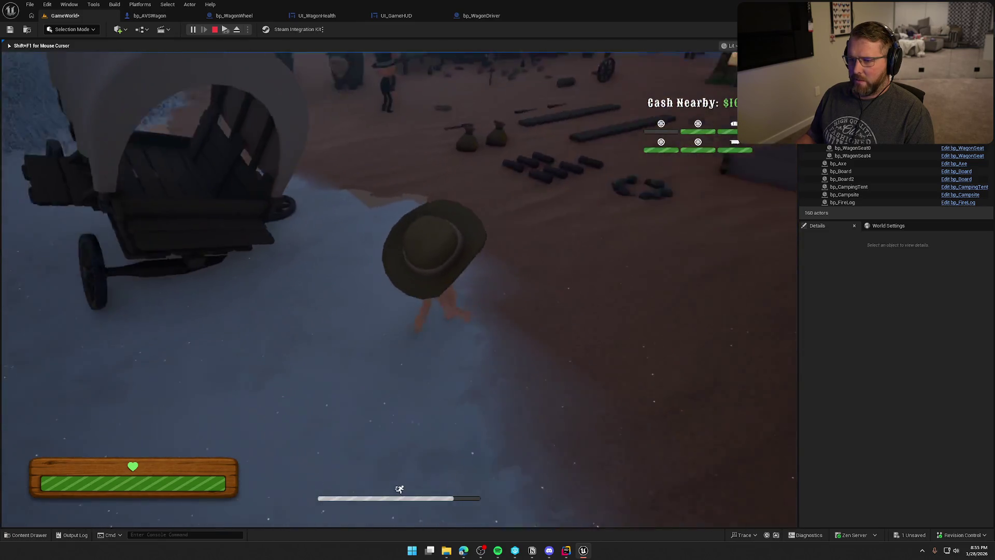
{"action": "key", "text": "w"}
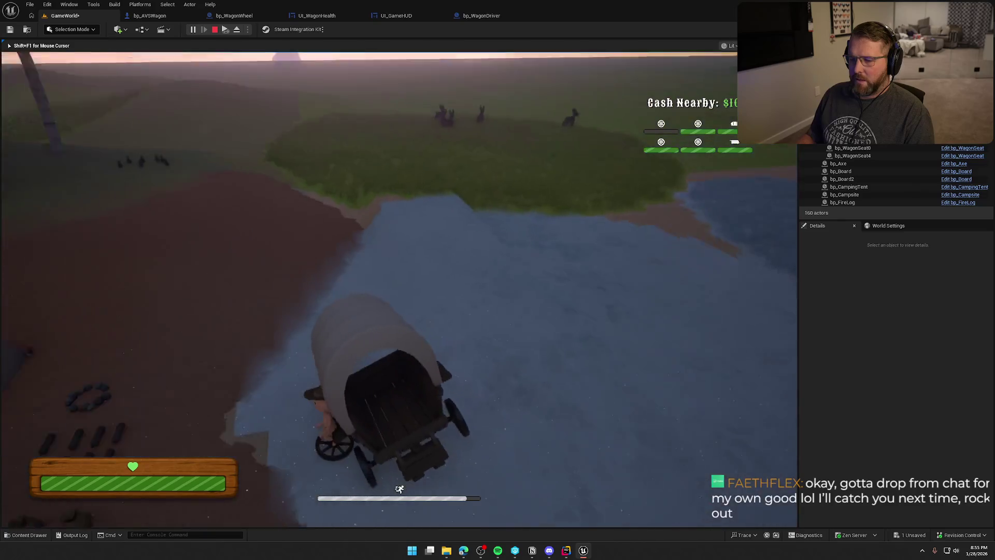
{"action": "key", "text": "s"}
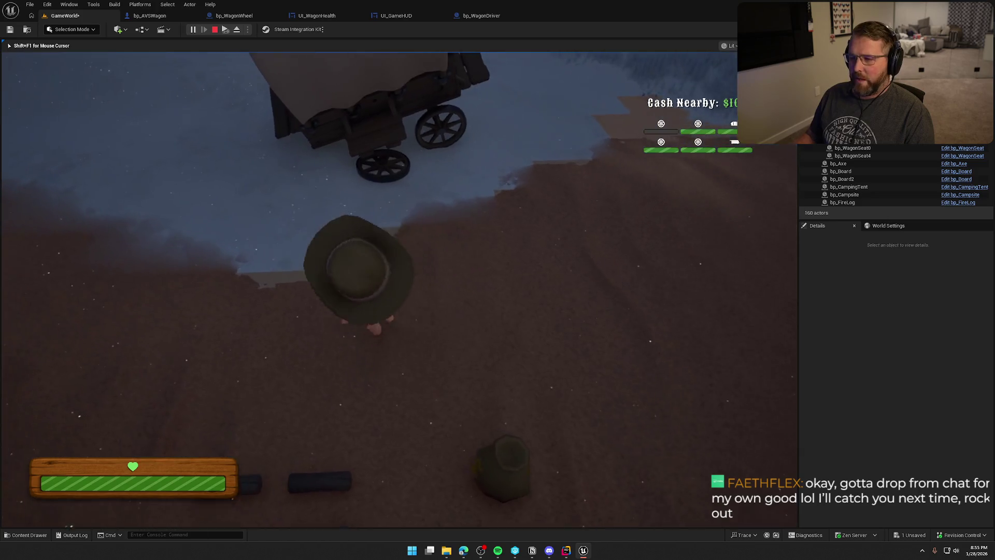
{"action": "key", "text": "w"}
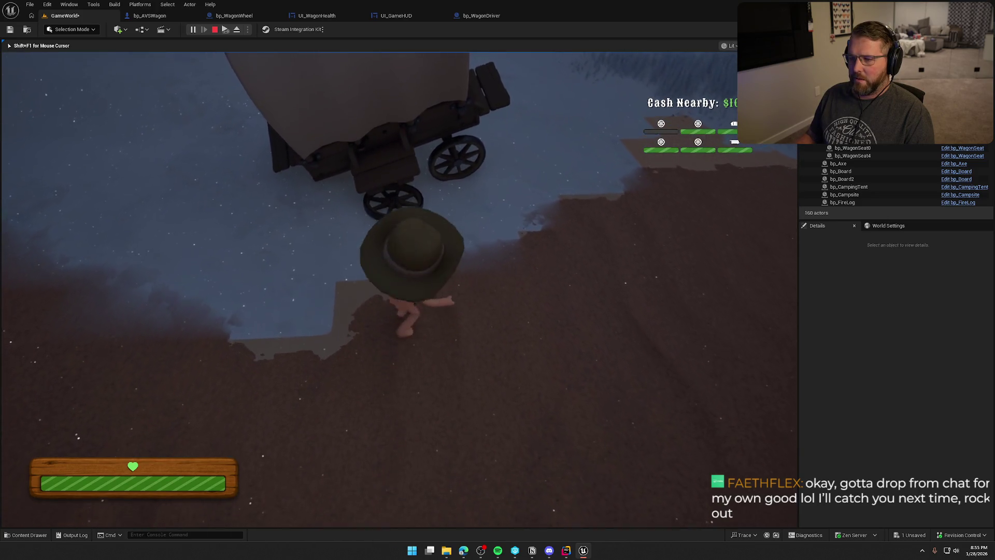
{"action": "key", "text": "e"}
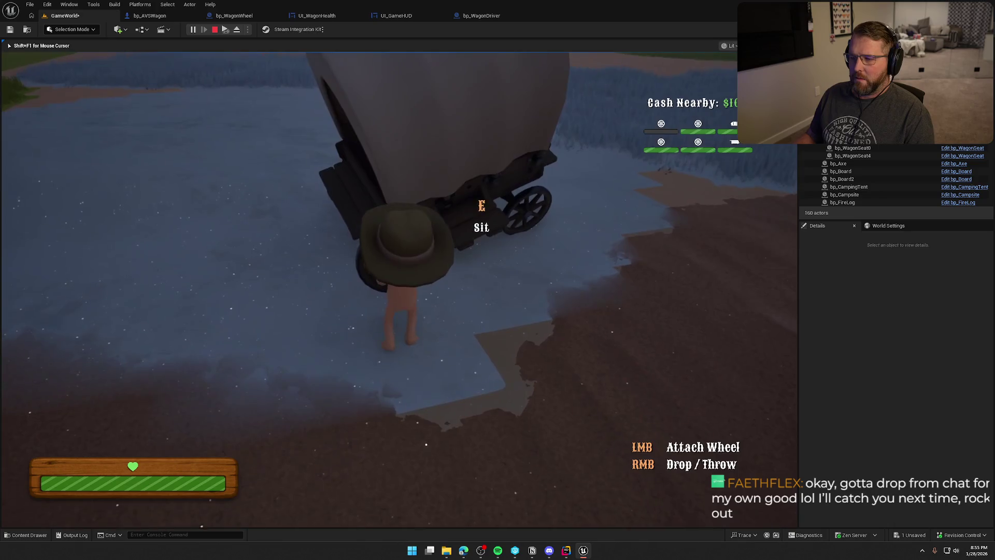
{"action": "left_click", "coordinate": [399, 290]}
{"action": "key", "text": "w"}
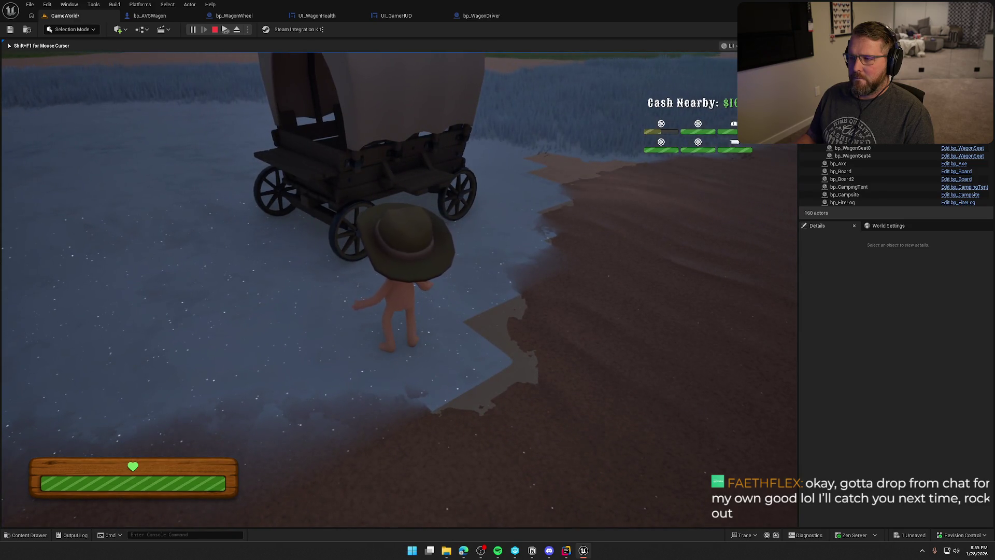
{"action": "key", "text": "Escape"}
Save all the unsaved widget changes.
{"action": "left_click", "coordinate": [326, 16]}
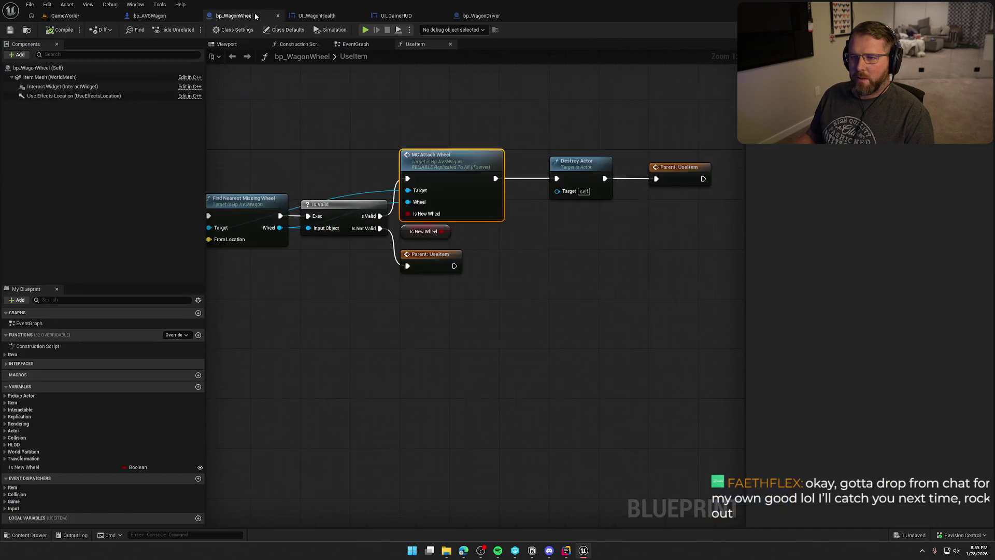
{"action": "left_click", "coordinate": [61, 30]}
{"action": "left_click", "coordinate": [63, 17]}
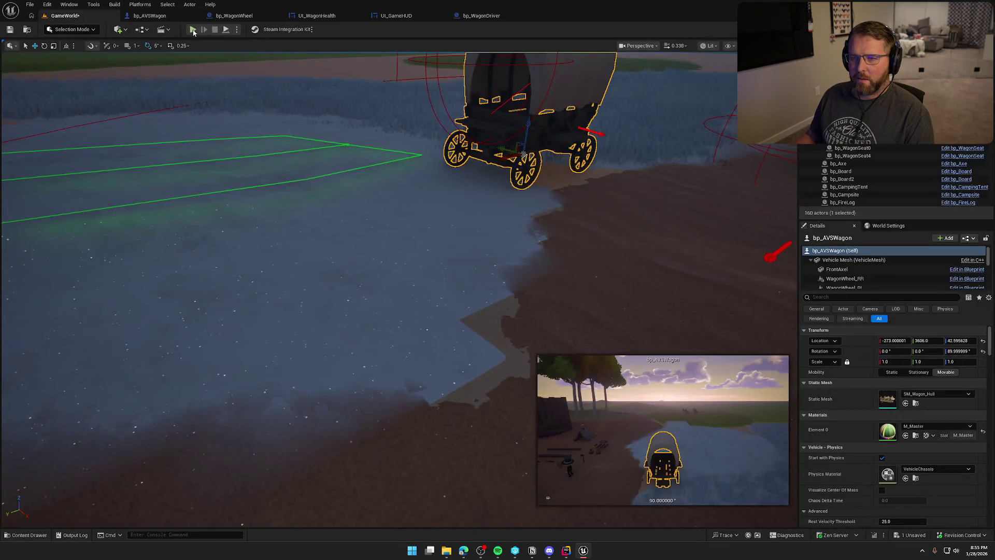
Play again: drive left, reattach the wheel, then sit in and leave the passenger seat.
{"action": "left_click", "coordinate": [193, 30]}
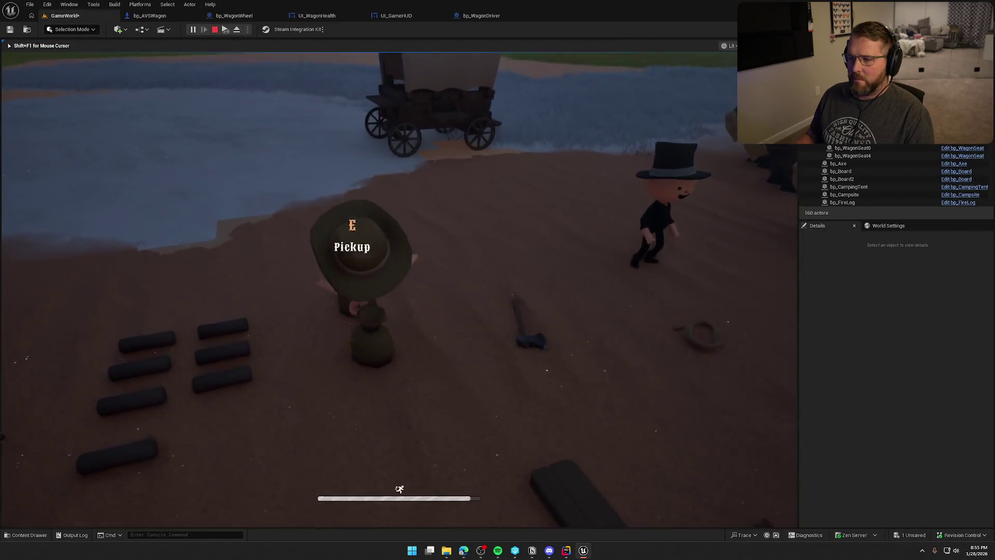
{"action": "key", "text": "w"}
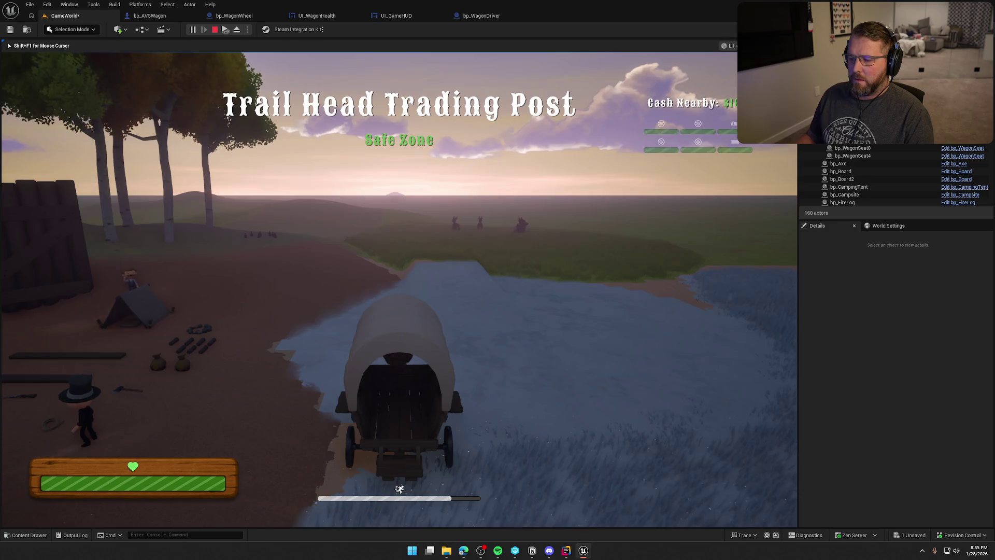
{"action": "key", "text": "a"}
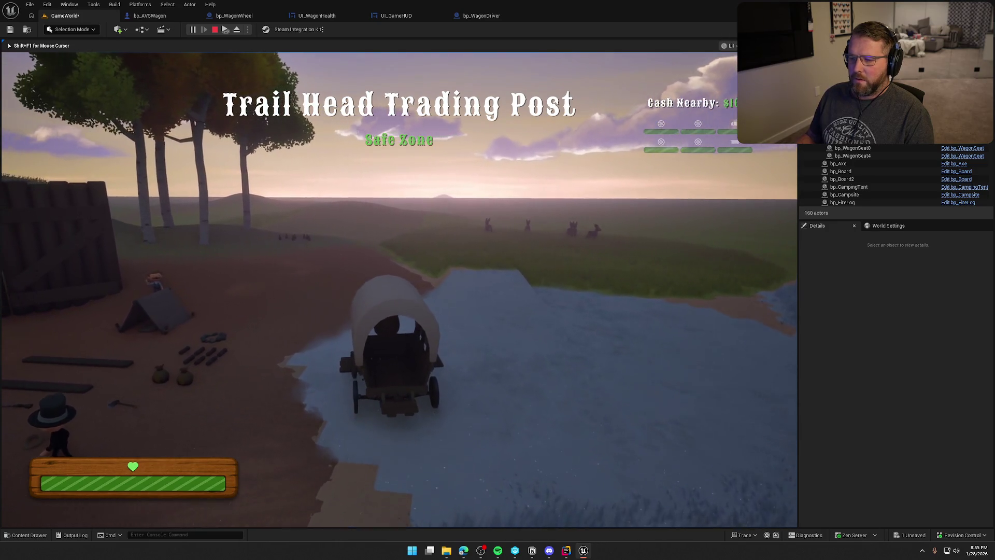
{"action": "key", "text": "a"}
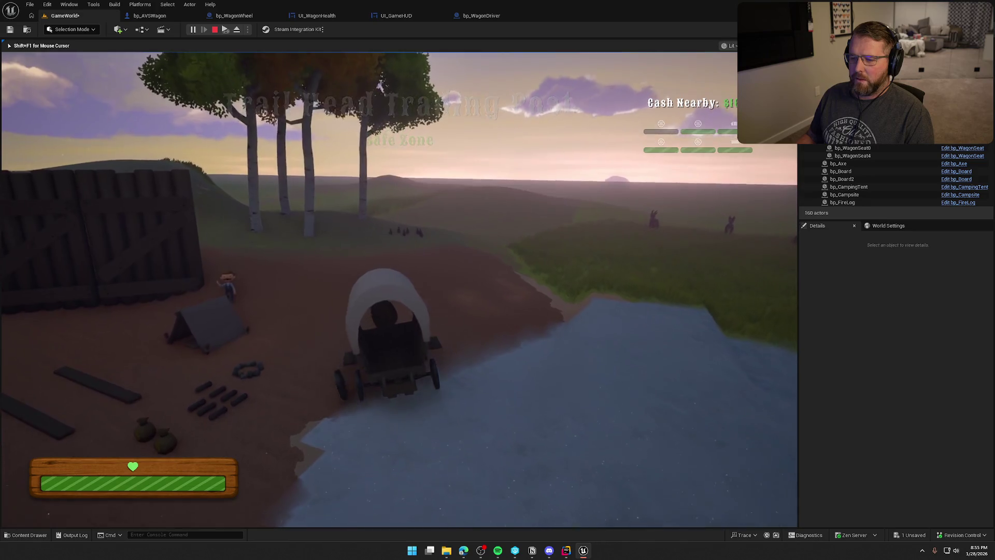
{"action": "key", "text": "e"}
{"action": "key", "text": "shift+w"}
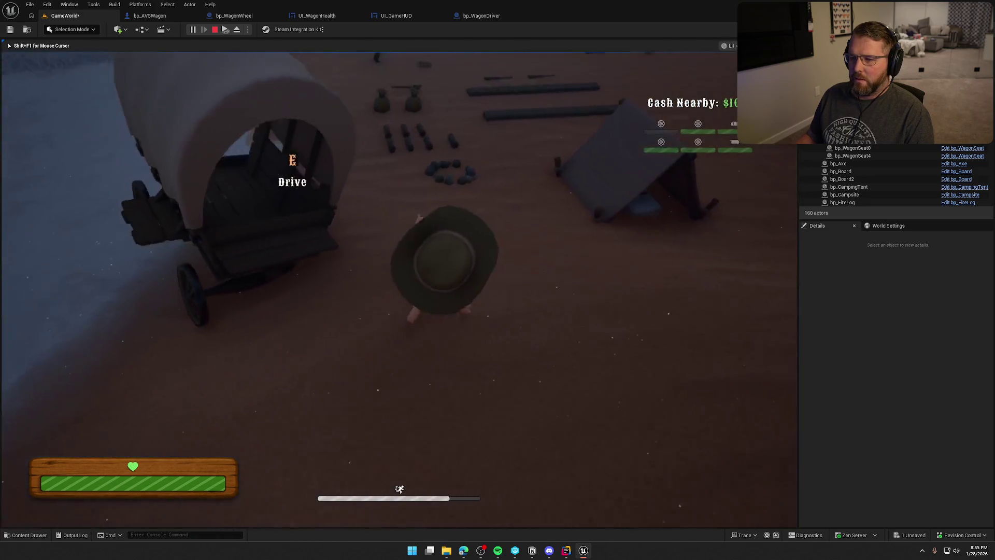
{"action": "key", "text": "e"}
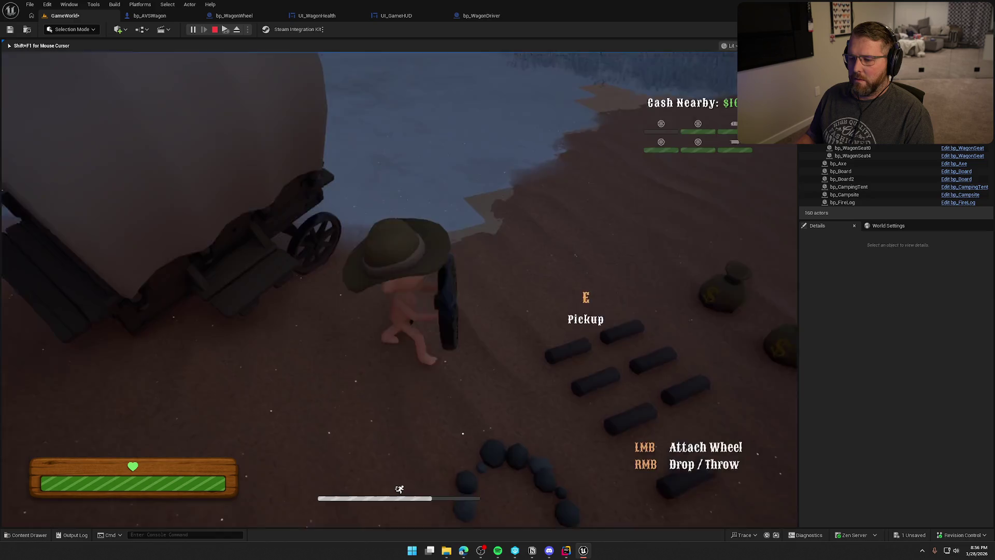
{"action": "key", "text": "w"}
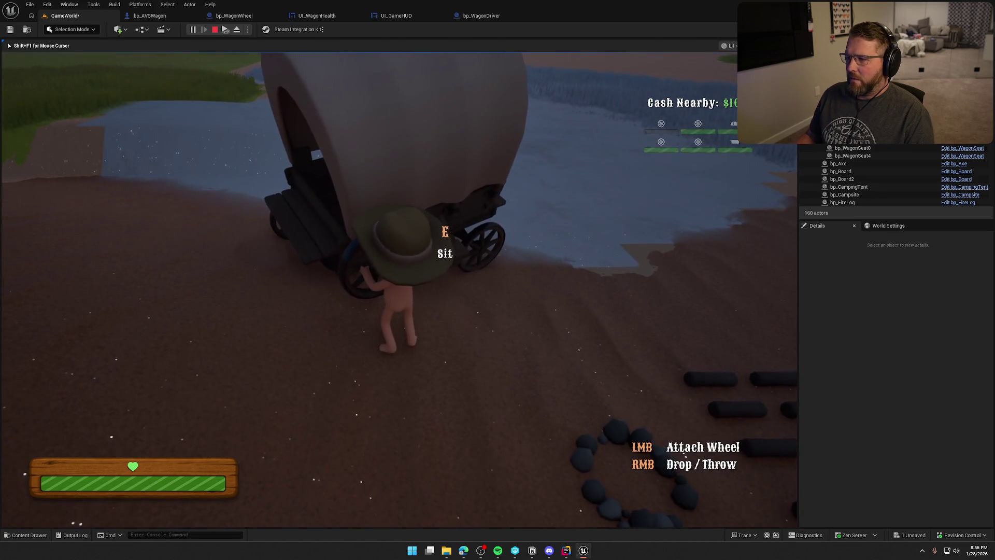
{"action": "left_click", "coordinate": [399, 290]}
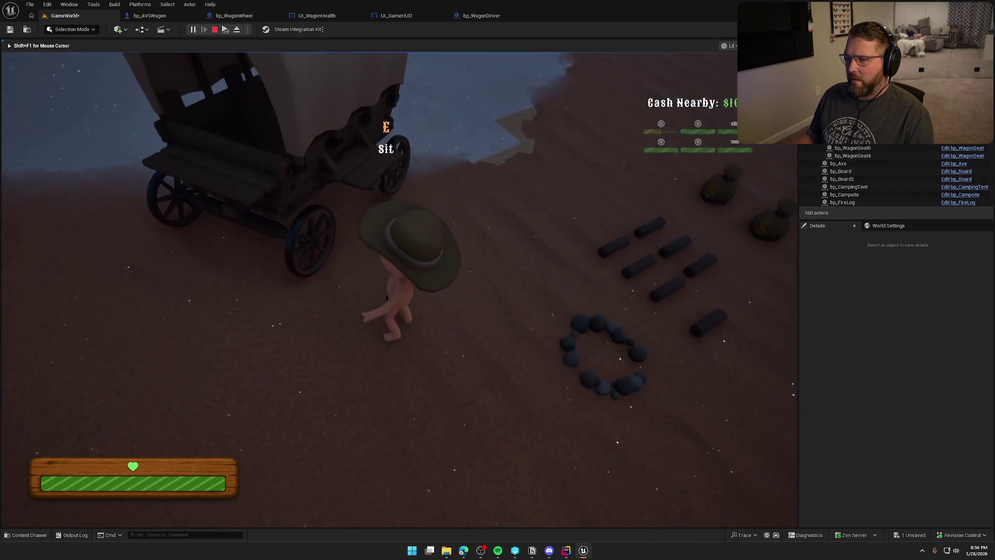
{"action": "key", "text": "w"}
{"action": "key", "text": "e"}
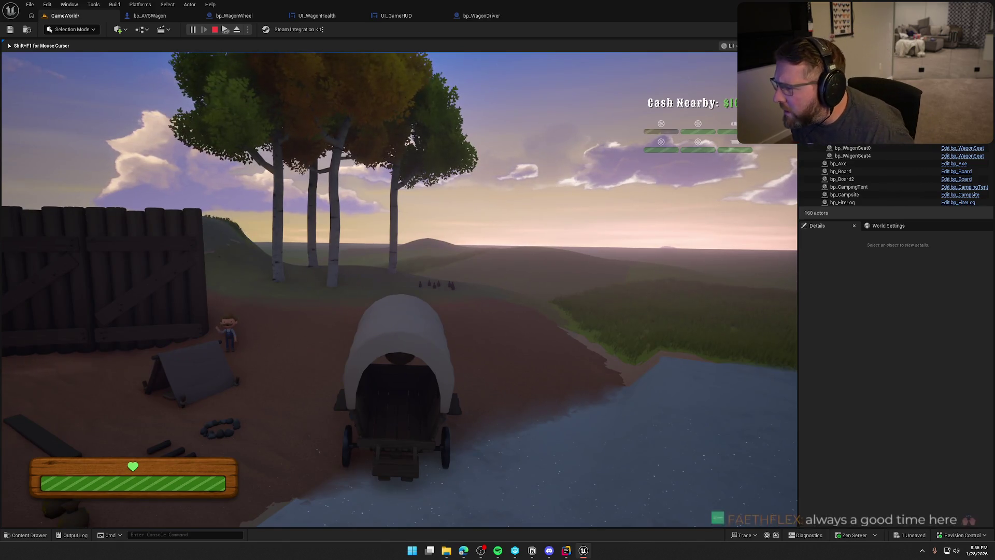
{"action": "key", "text": "e"}
{"action": "key", "text": "Escape"}
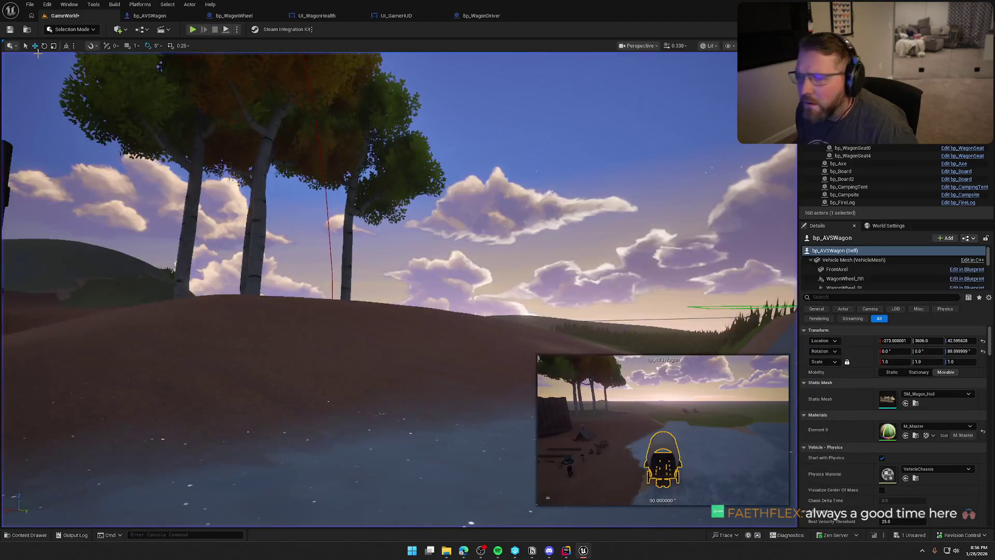
In UI_WagonHealth, connect the chosen part's box Select output to the Set Is Enabled Target.
{"action": "left_click", "coordinate": [247, 18]}
{"action": "left_click", "coordinate": [323, 18]}
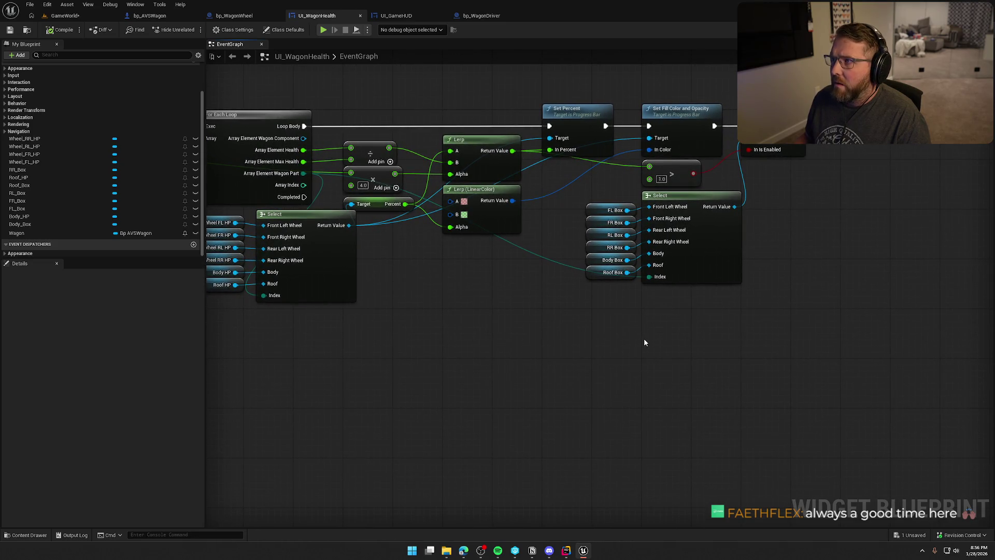
{"action": "left_click_drag", "start_coordinate": [645, 342], "coordinate": [674, 352]}
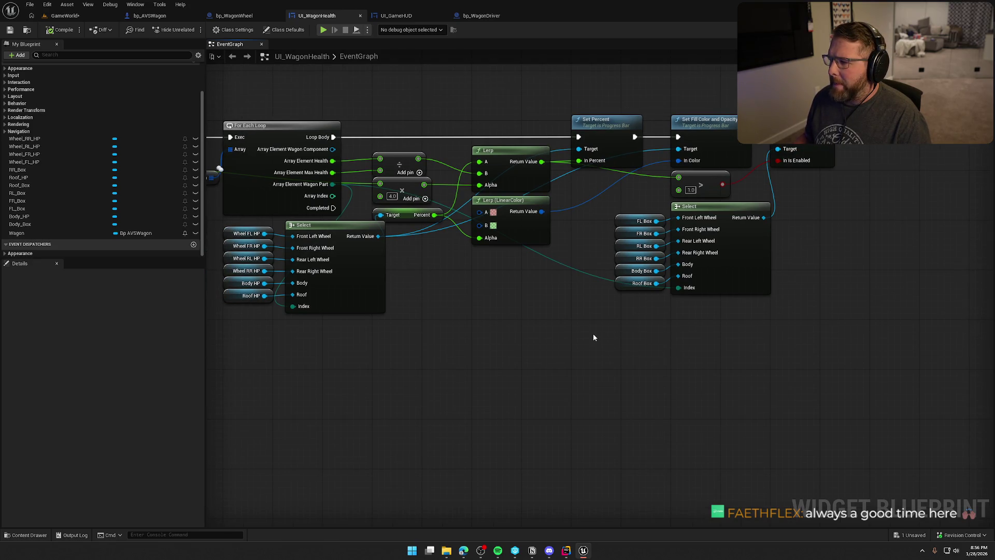
{"action": "left_click_drag", "start_coordinate": [581, 238], "coordinate": [623, 251]}
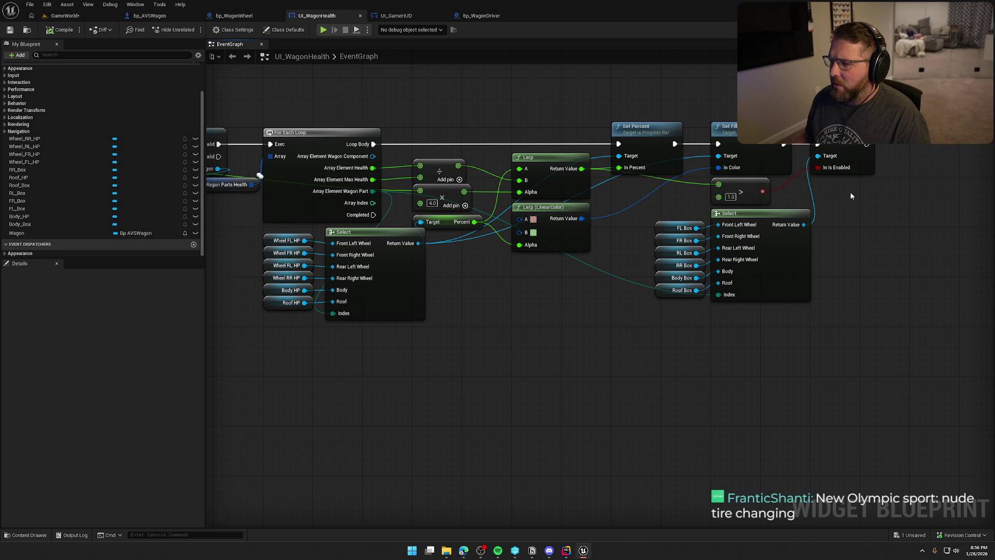
{"action": "left_click_drag", "start_coordinate": [809, 218], "coordinate": [804, 225]}
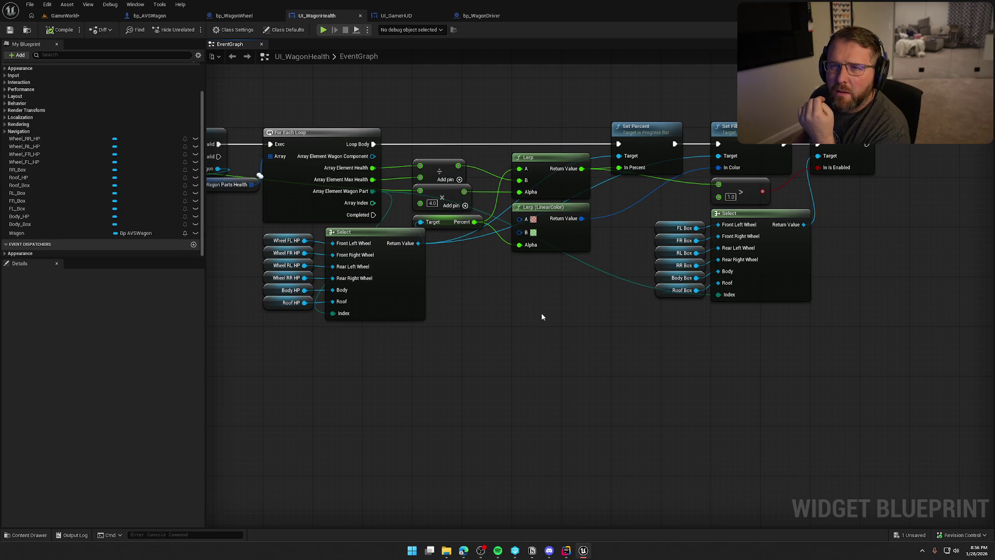
{"action": "left_click", "coordinate": [67, 17]}
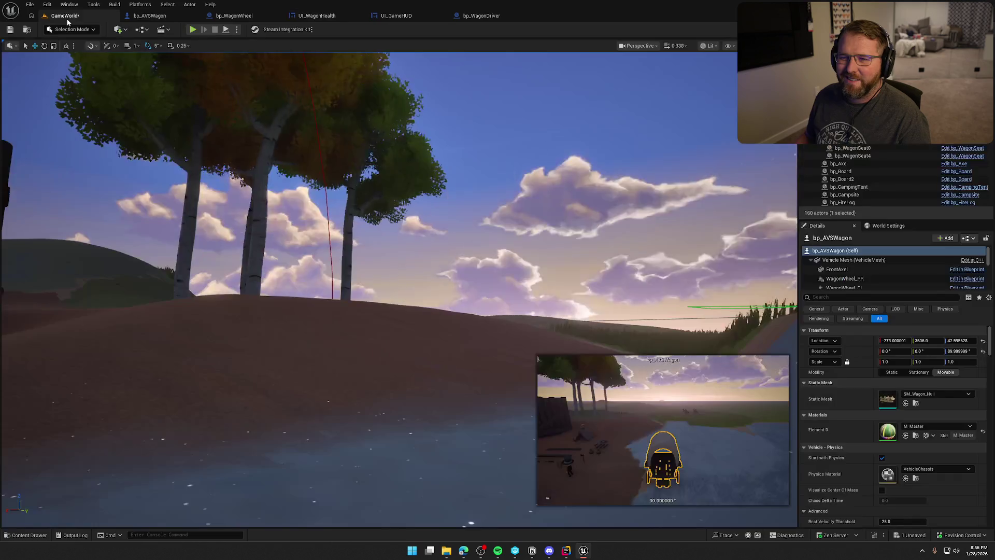
Run a quick play test driving the wagon, then stop and view bp_WagonWheel's UseItem graph.
{"action": "left_click", "coordinate": [193, 29]}
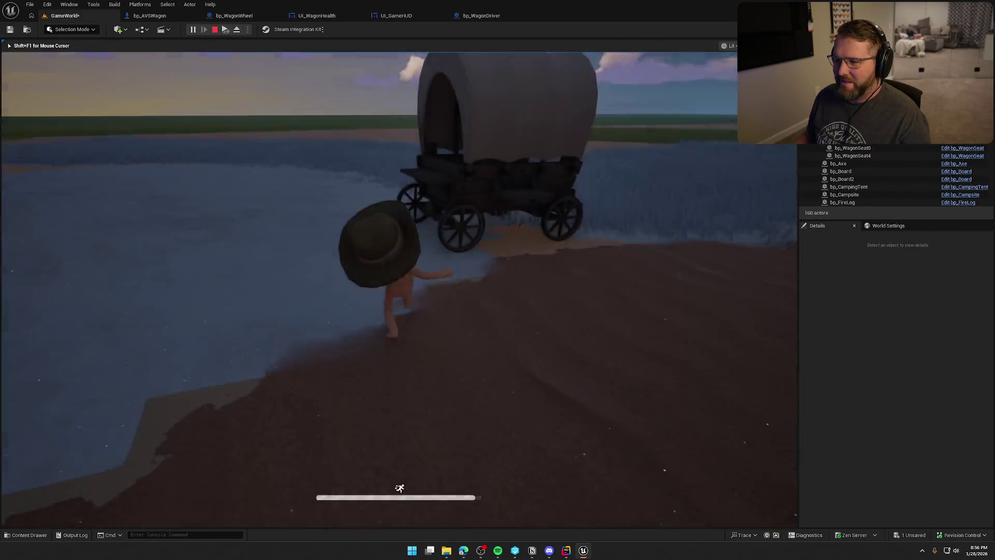
{"action": "key", "text": "e"}
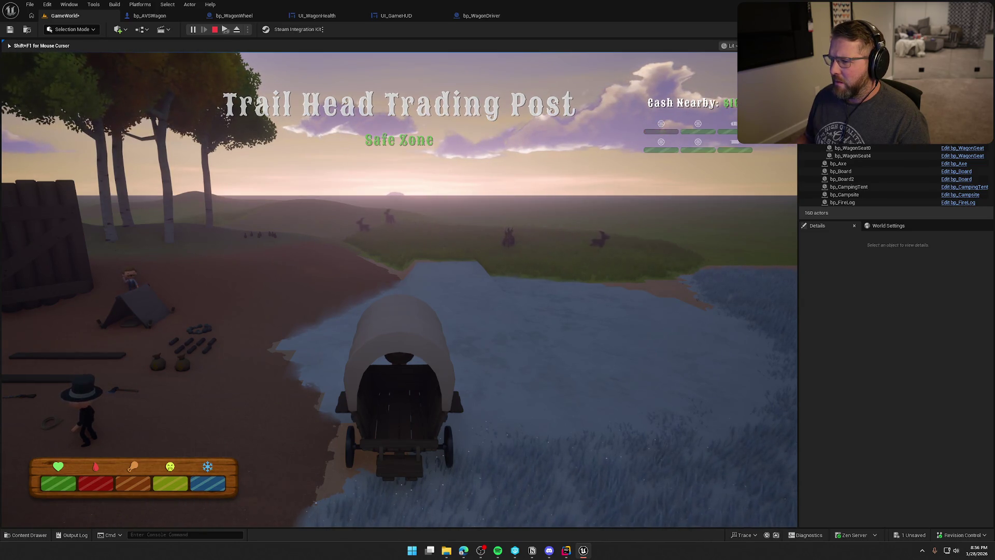
{"action": "key", "text": "Escape"}
{"action": "left_click", "coordinate": [234, 16]}
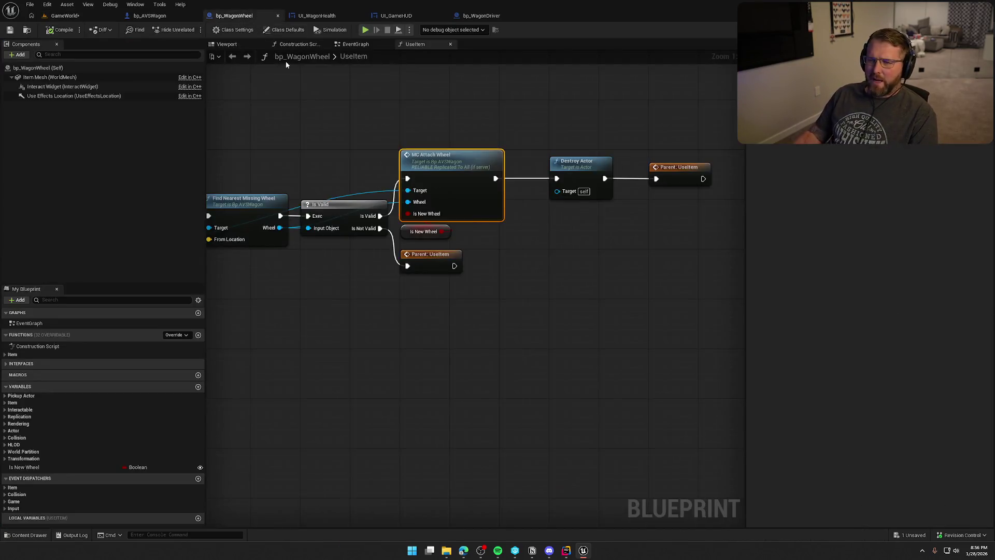
Change the UI_WagonHealth greater-than threshold to 0.01 and head back to GameWorld.
{"action": "left_click", "coordinate": [316, 16]}
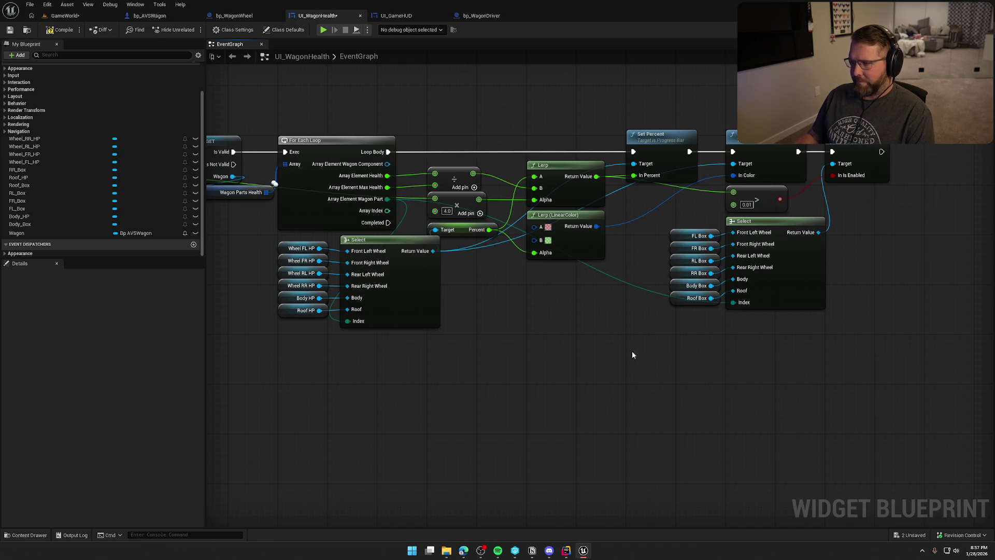
{"action": "left_click", "coordinate": [58, 15]}
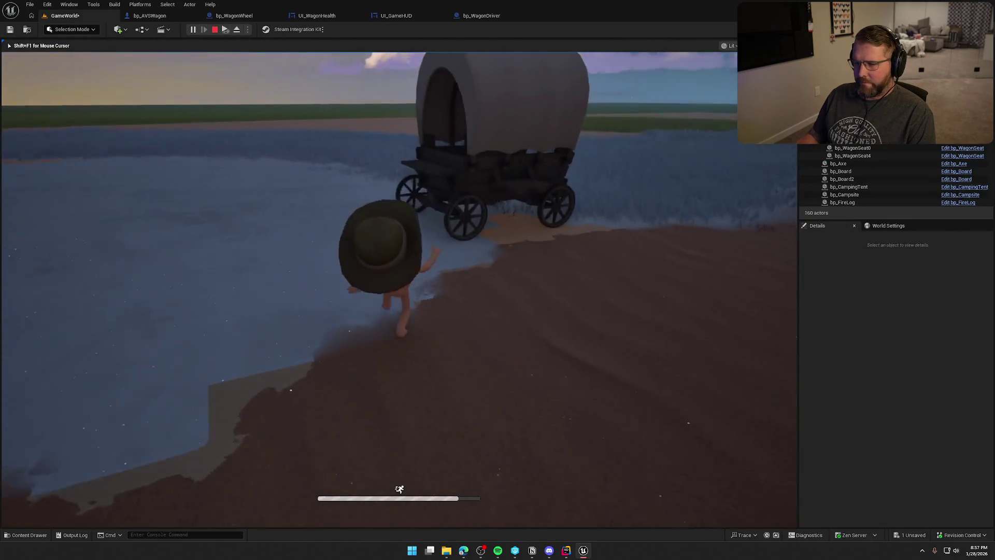
Drive the wagon onto the dirt bank, climb out, and reattach the loose wheel.
{"action": "key", "text": "e"}
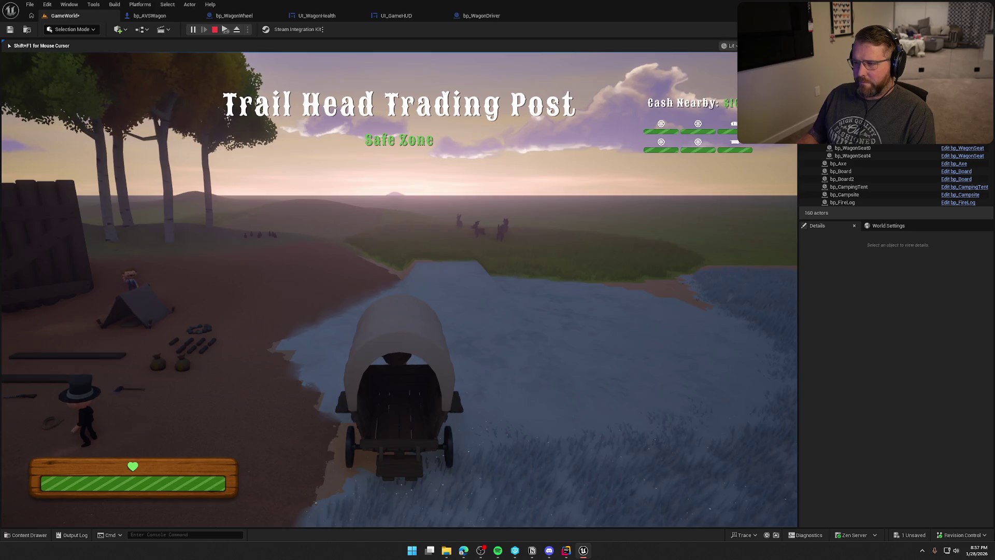
{"action": "key", "text": "w"}
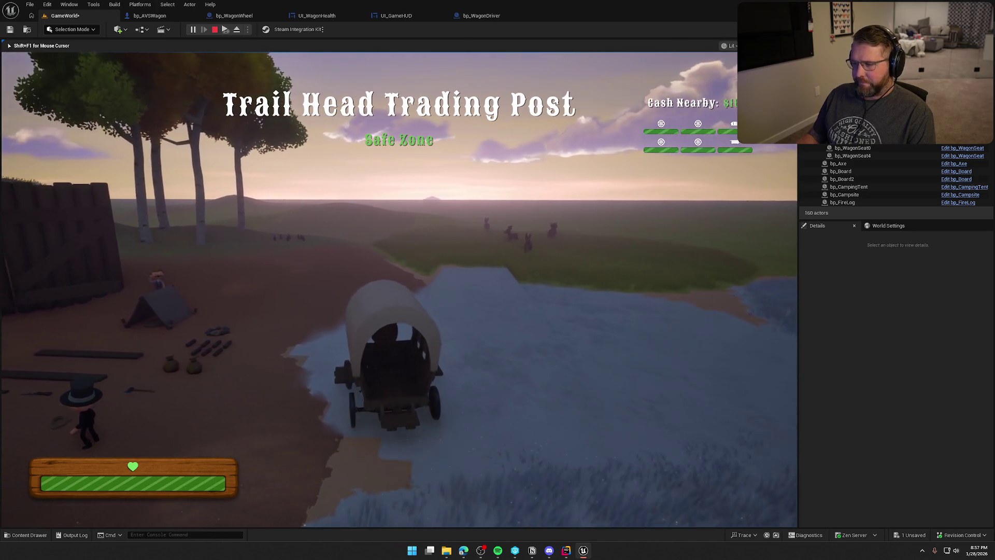
{"action": "key", "text": "w"}
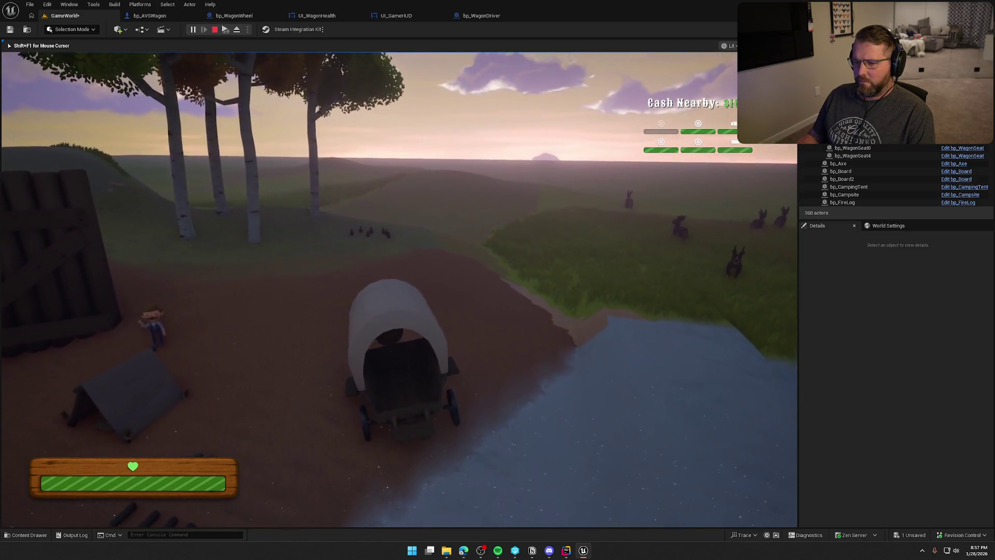
{"action": "key", "text": "e"}
{"action": "key", "text": "shift+w"}
{"action": "key", "text": "shift+w"}
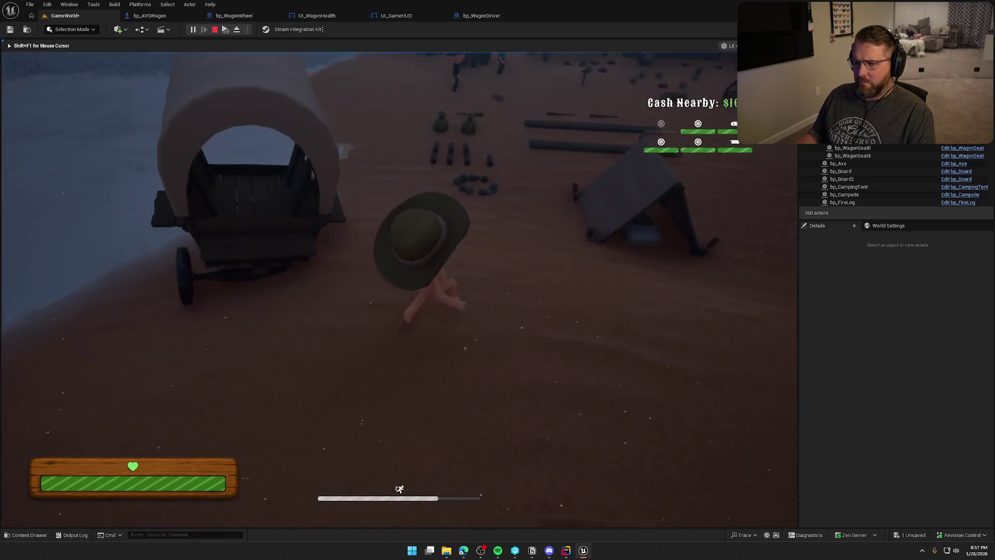
{"action": "key", "text": "shift+w"}
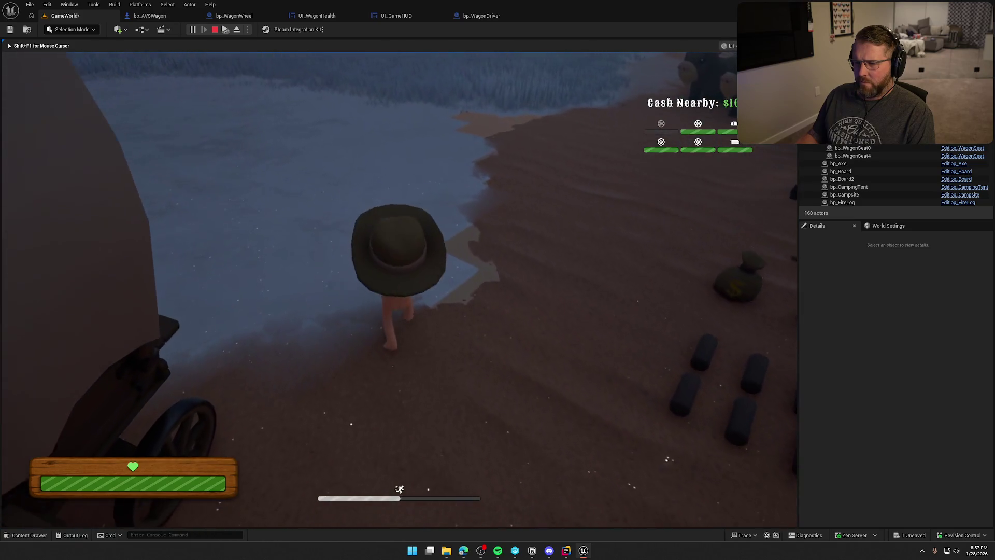
{"action": "key", "text": "e"}
{"action": "key", "text": "w"}
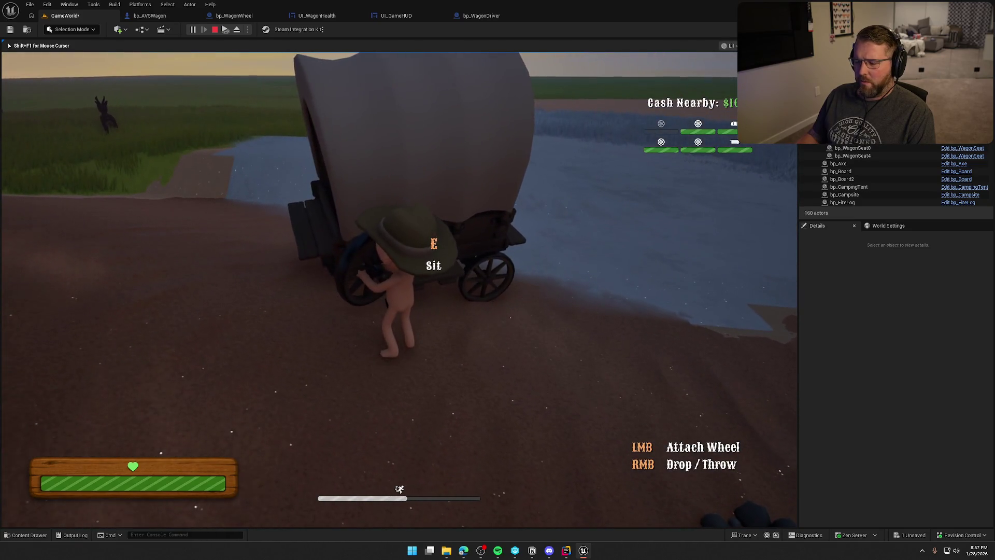
{"action": "left_click", "coordinate": [399, 285]}
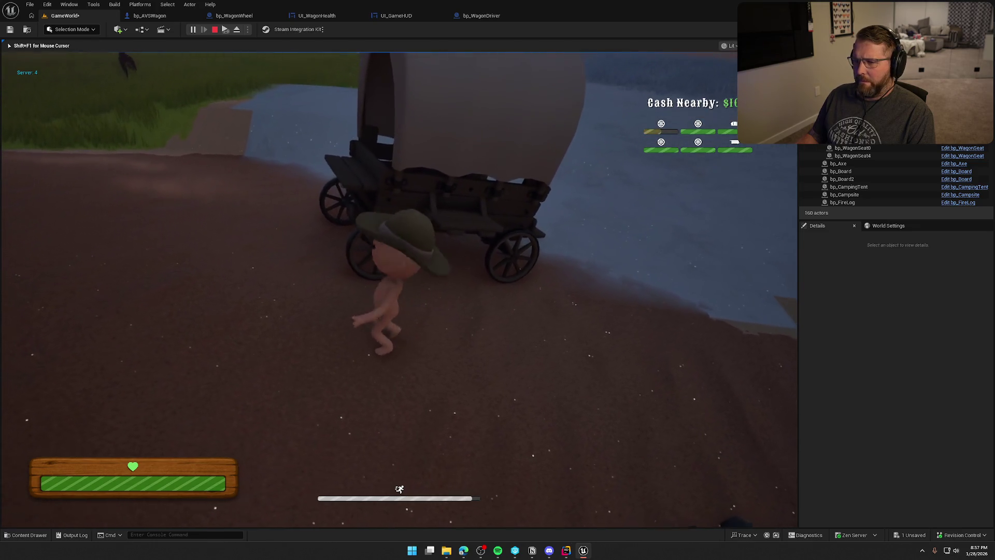
Drive the wagon through the river toward the cabin, get off, then stop and replay.
{"action": "key", "text": "e"}
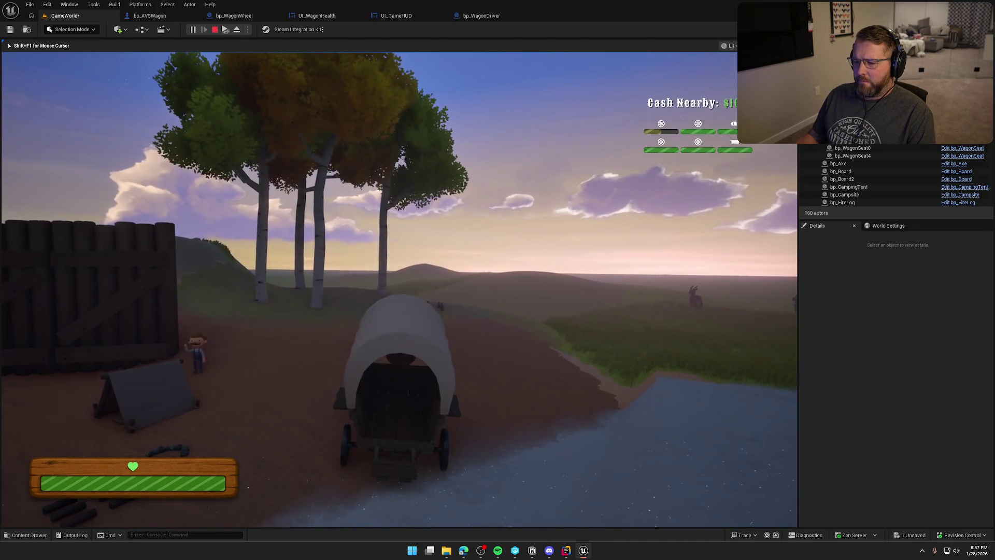
{"action": "key", "text": "w"}
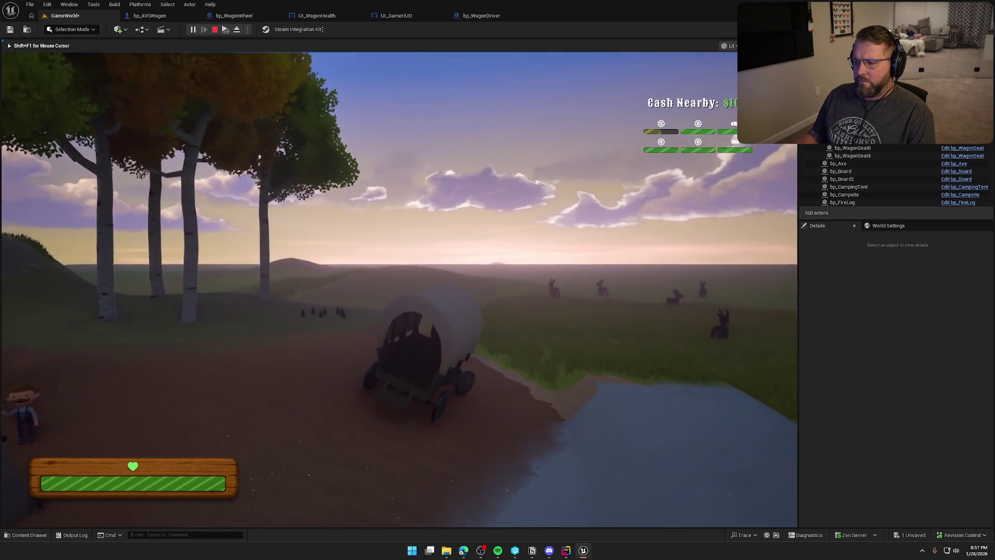
{"action": "key", "text": "a"}
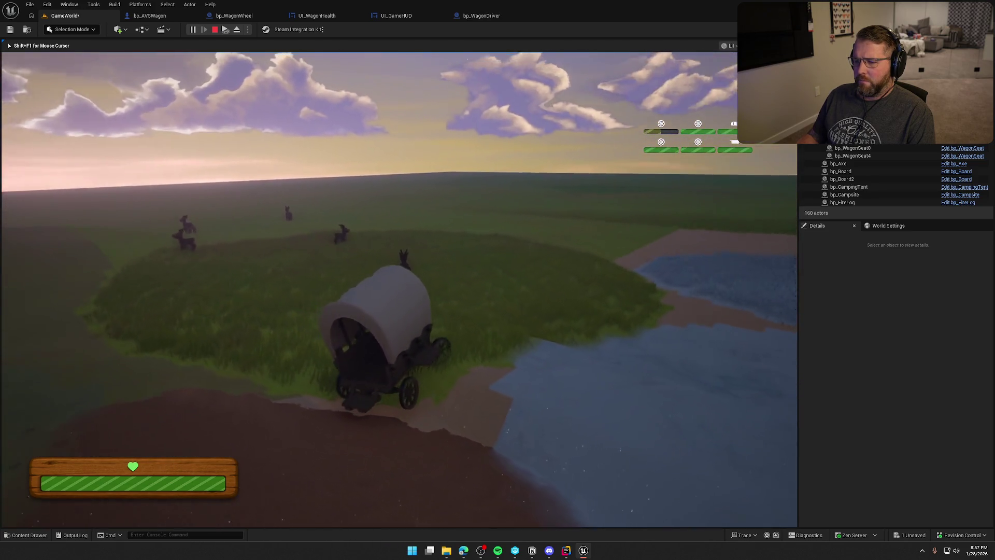
{"action": "key", "text": "d"}
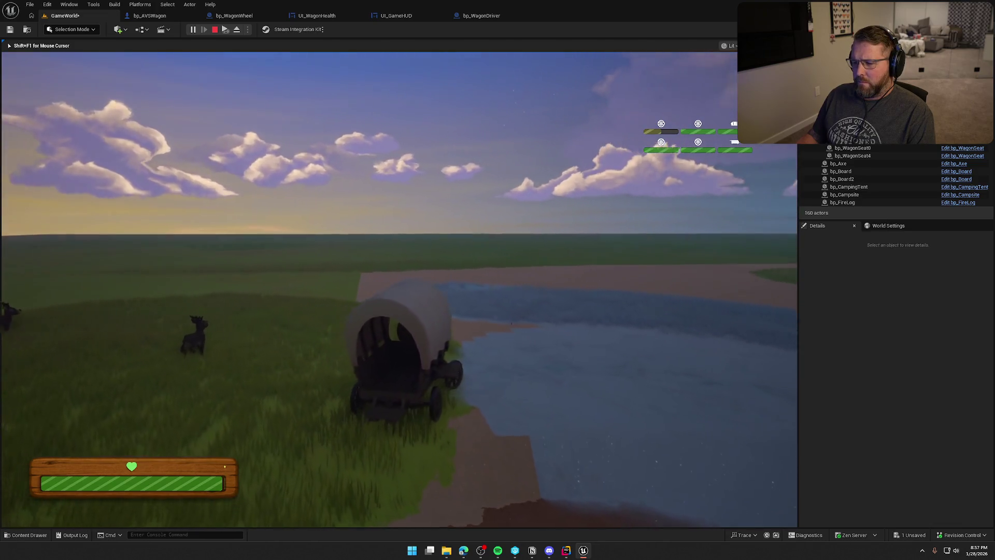
{"action": "key", "text": "w"}
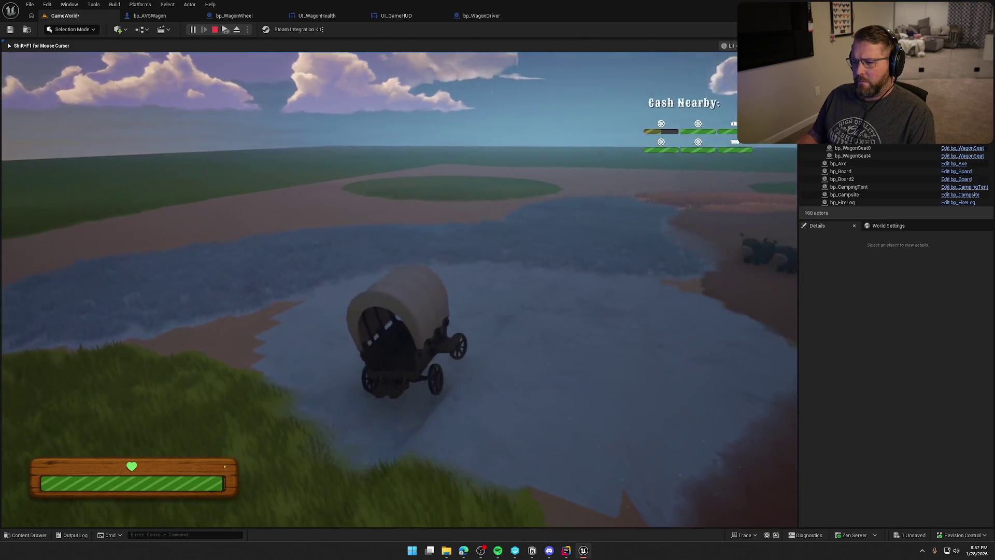
{"action": "key", "text": "a"}
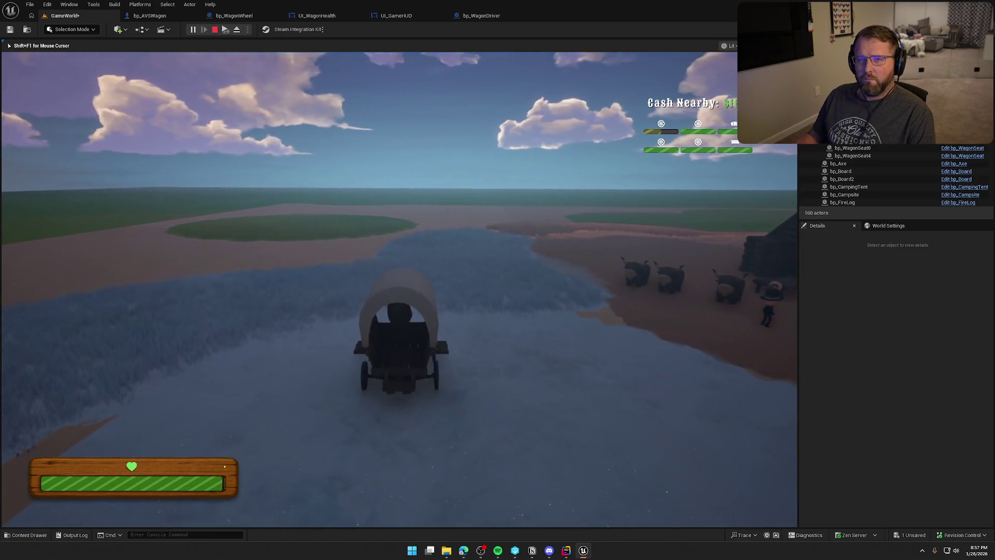
{"action": "key", "text": "d"}
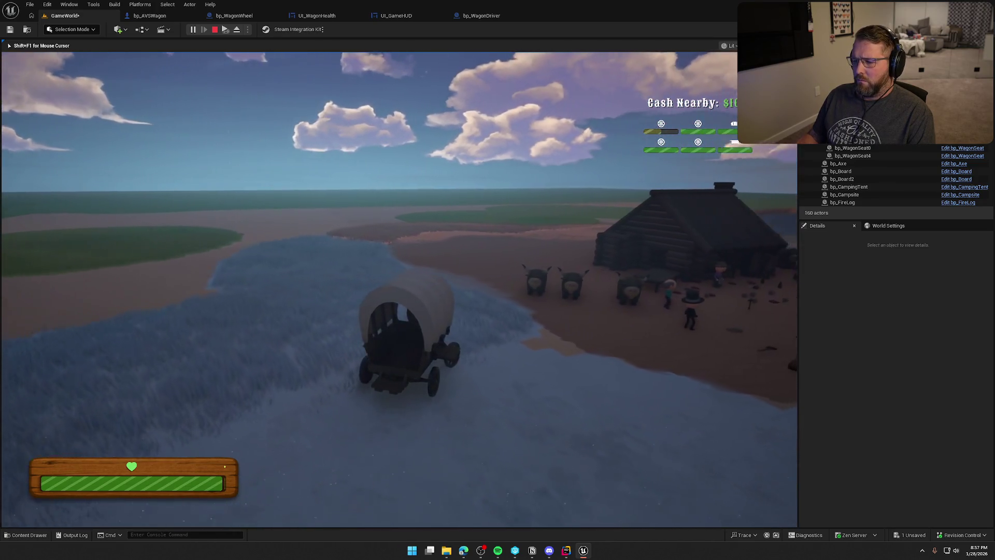
{"action": "key", "text": "d"}
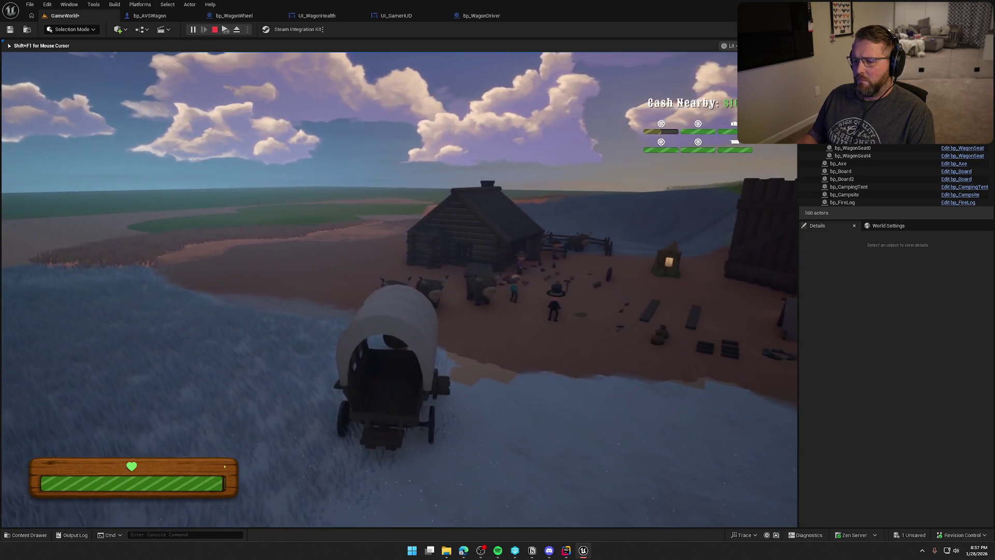
{"action": "key", "text": "e"}
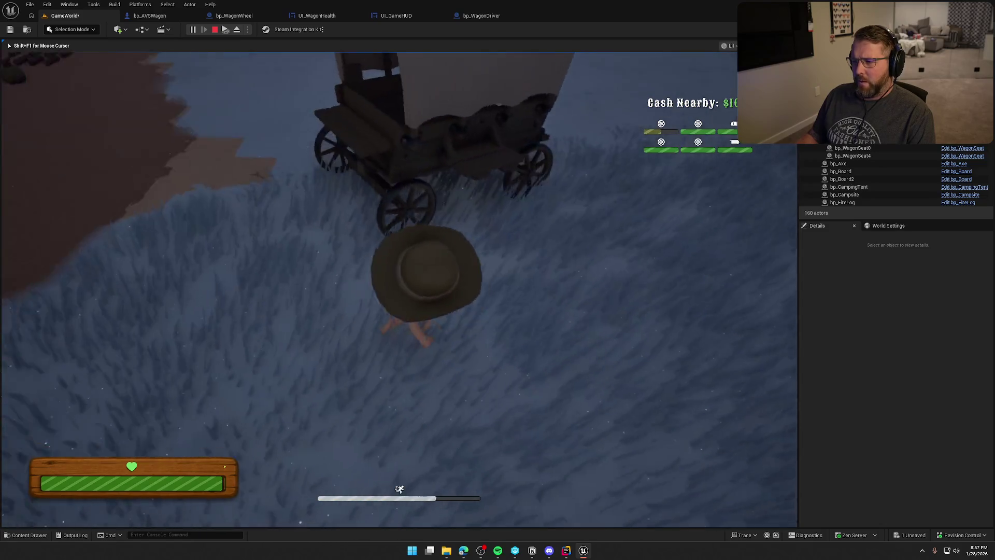
{"action": "key", "text": "w"}
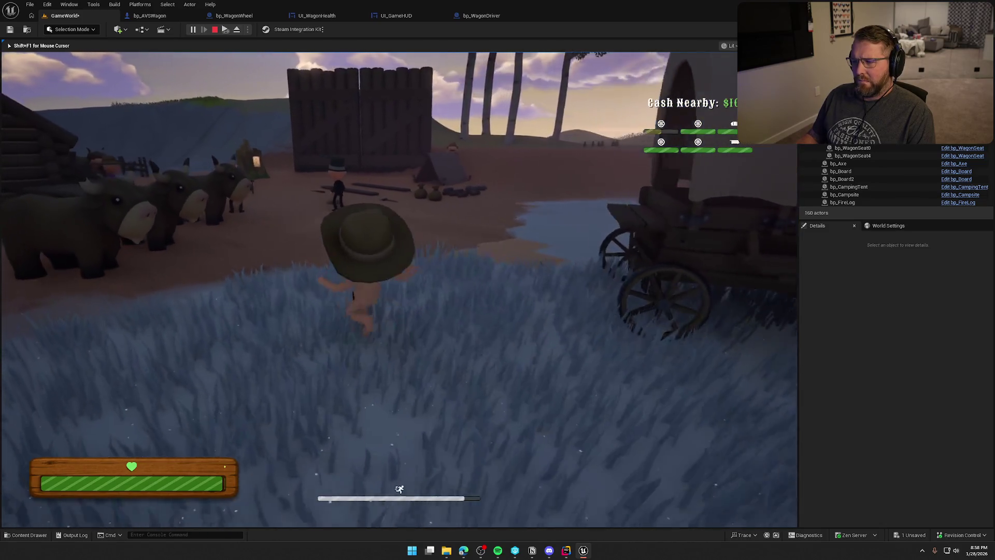
{"action": "key", "text": "Escape"}
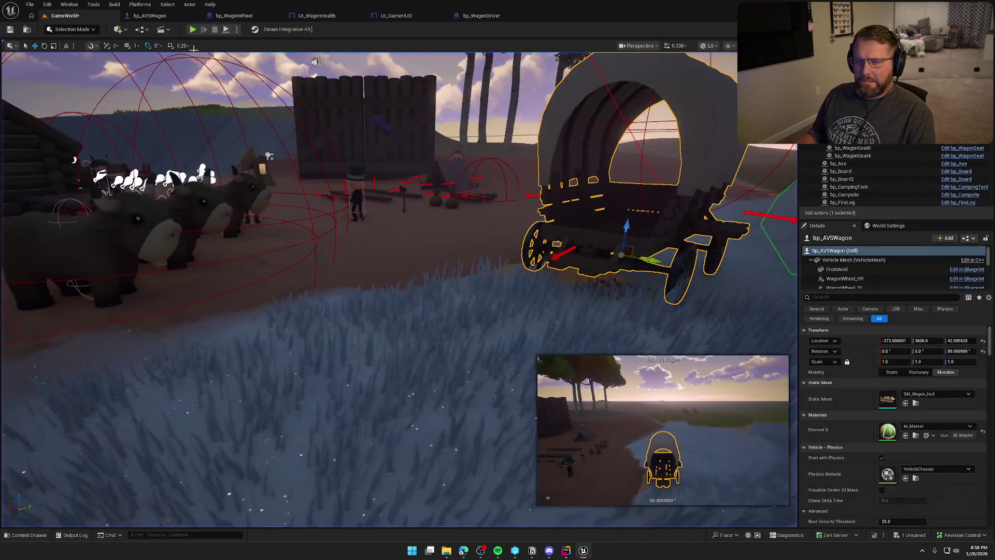
{"action": "left_click", "coordinate": [192, 30]}
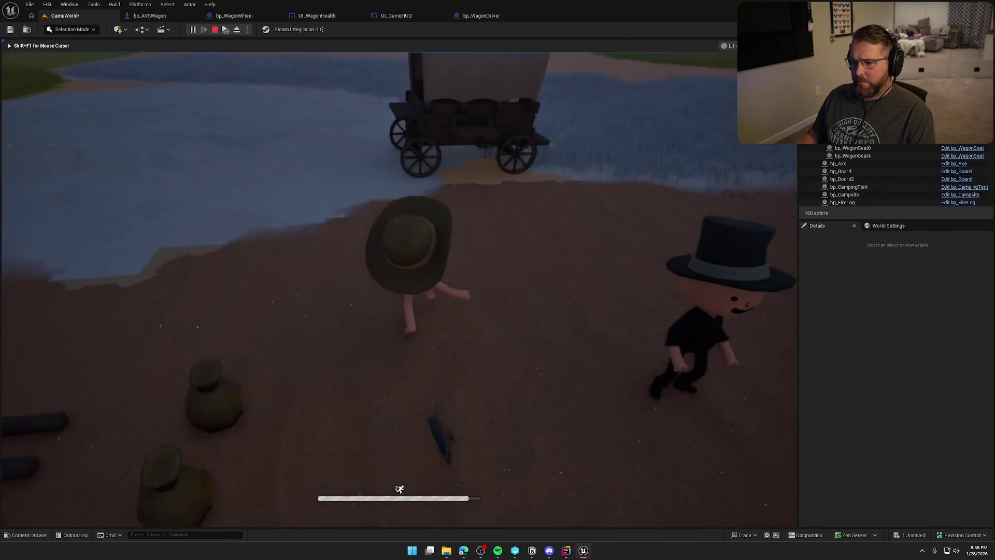
Drive briefly, get off, and carry the wagon wheel back to the driver position.
{"action": "key", "text": "w"}
{"action": "key", "text": "e"}
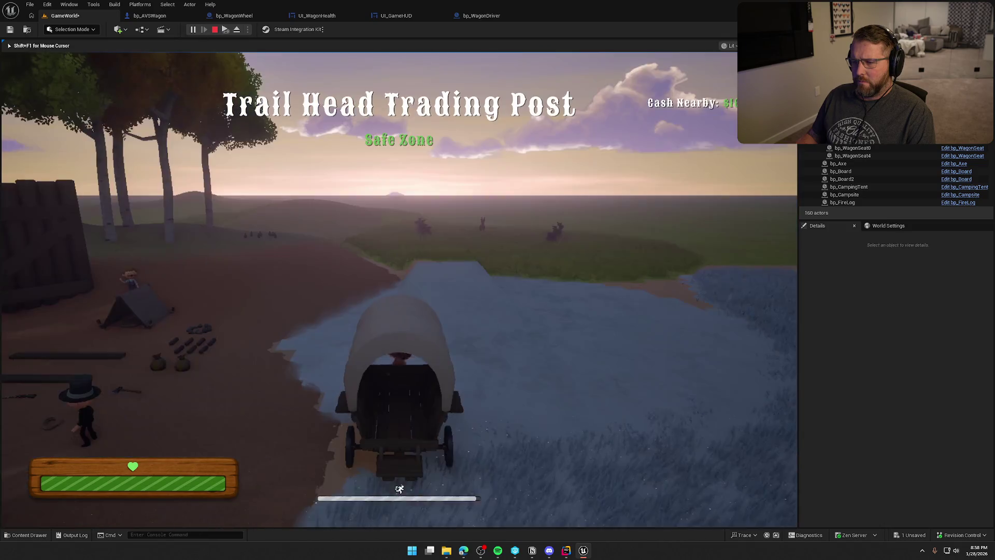
{"action": "key", "text": "w"}
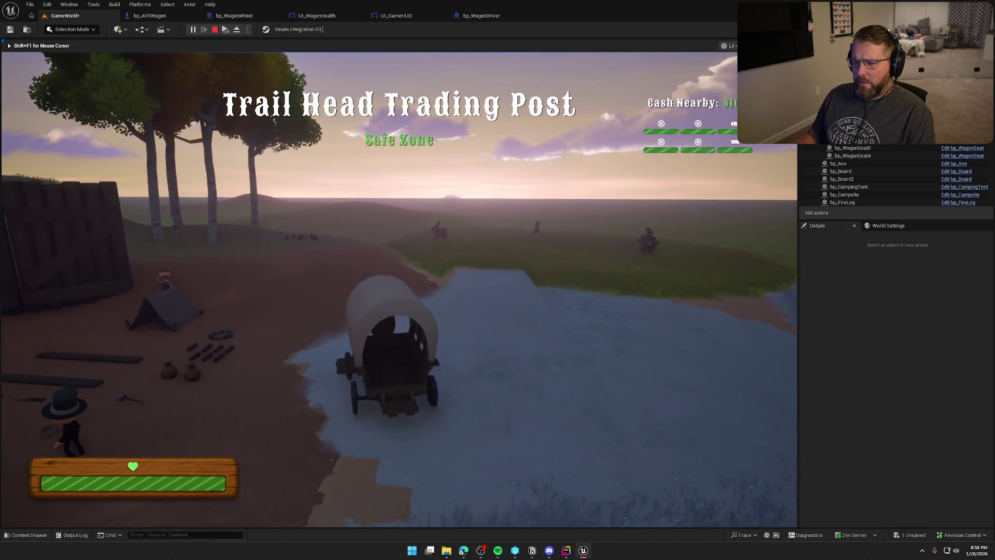
{"action": "key", "text": "e"}
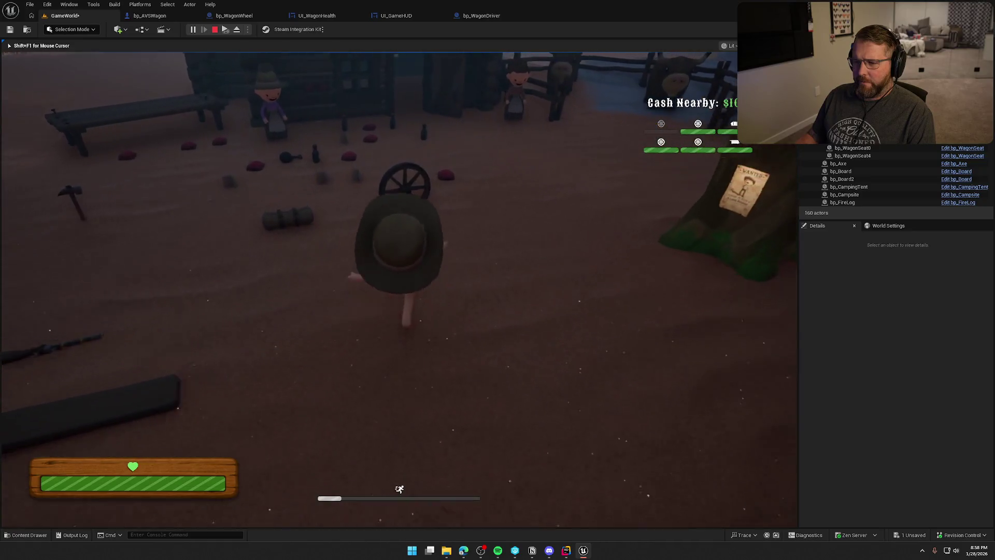
{"action": "key", "text": "w"}
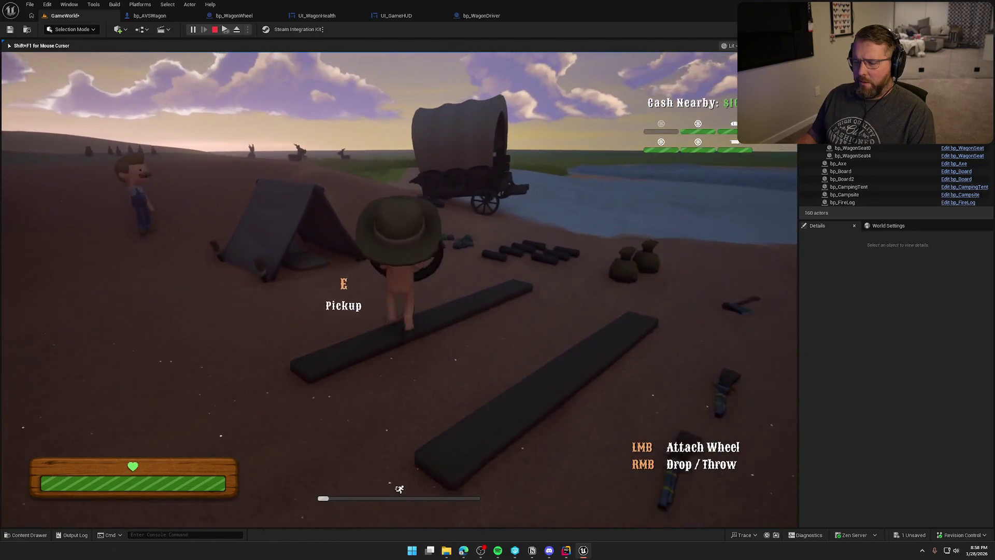
{"action": "key", "text": "w"}
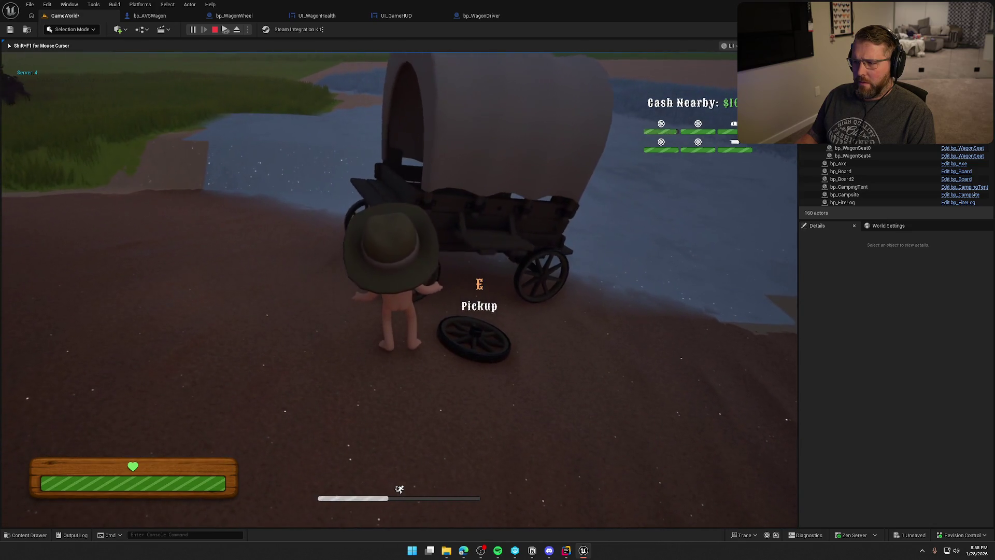
{"action": "key", "text": "w"}
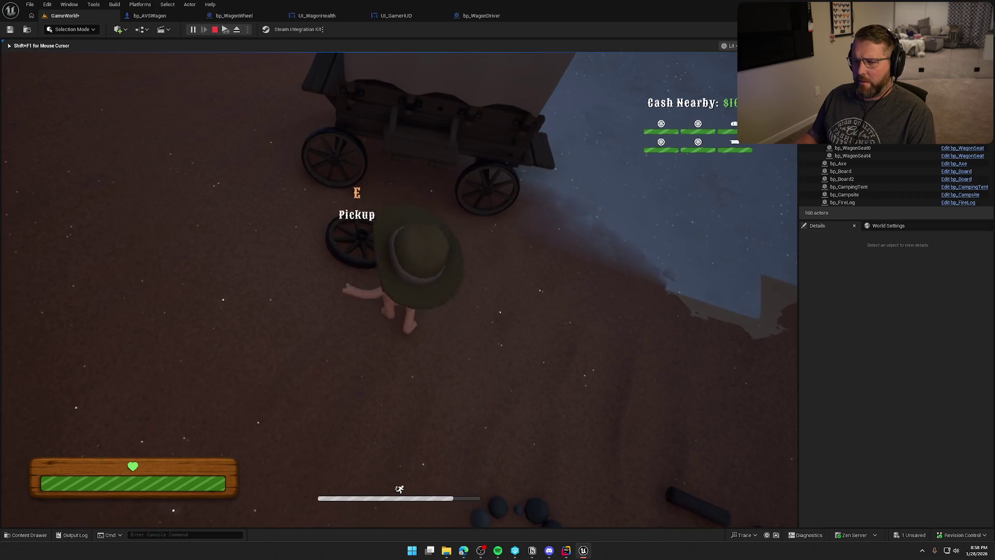
{"action": "key", "text": "e"}
{"action": "key", "text": "w"}
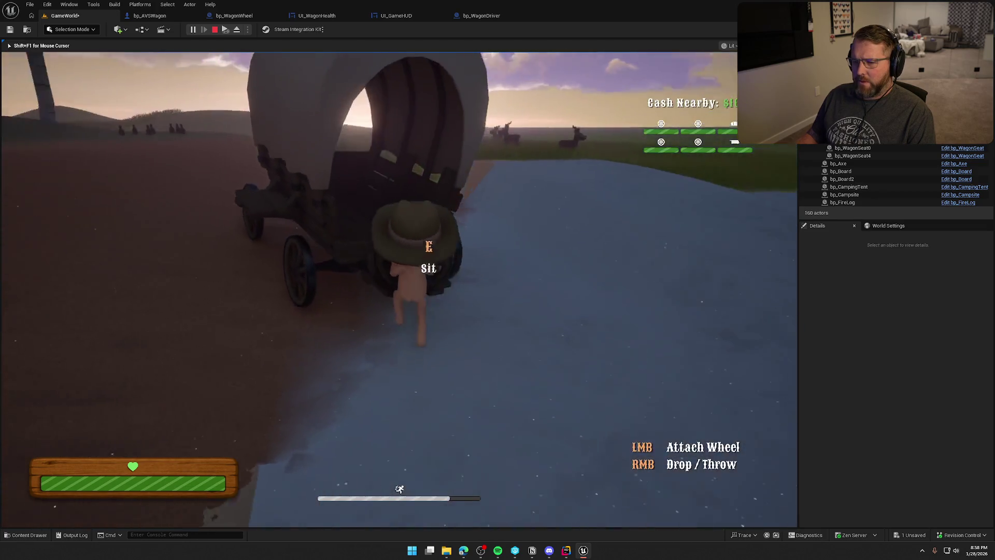
{"action": "key", "text": "w"}
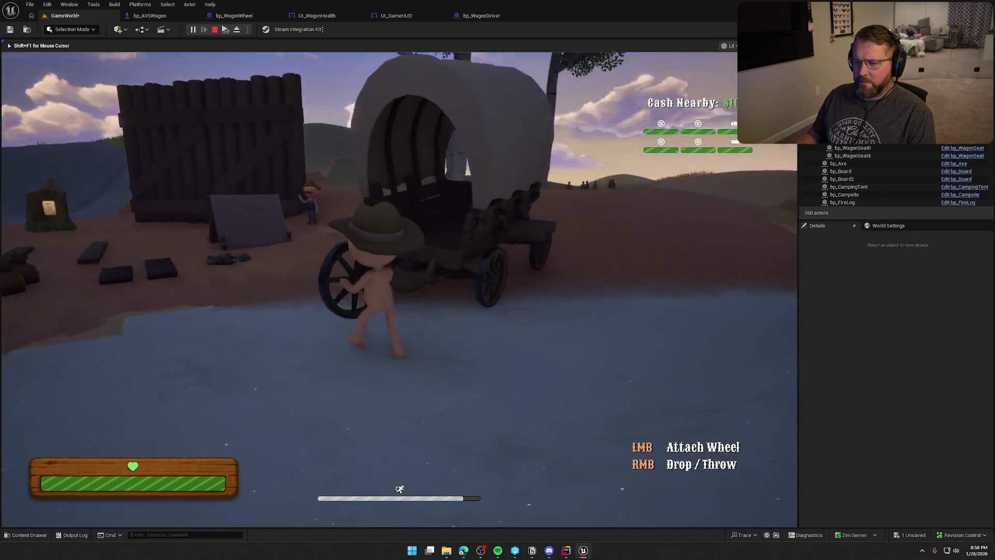
{"action": "key", "text": "w"}
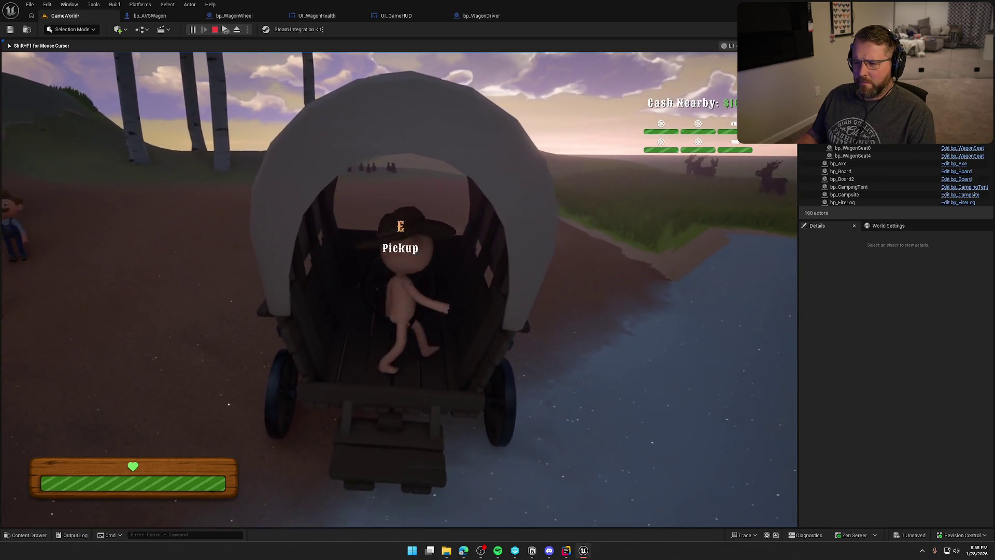
{"action": "key", "text": "w"}
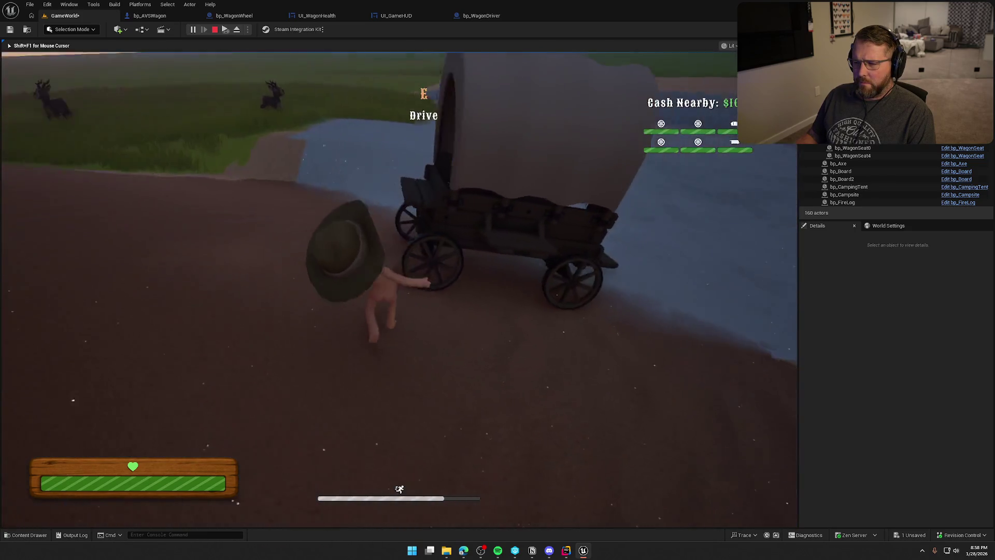
Drive the wagon through the water to the camp, get out, and end the play session.
{"action": "key", "text": "e"}
{"action": "key", "text": "w"}
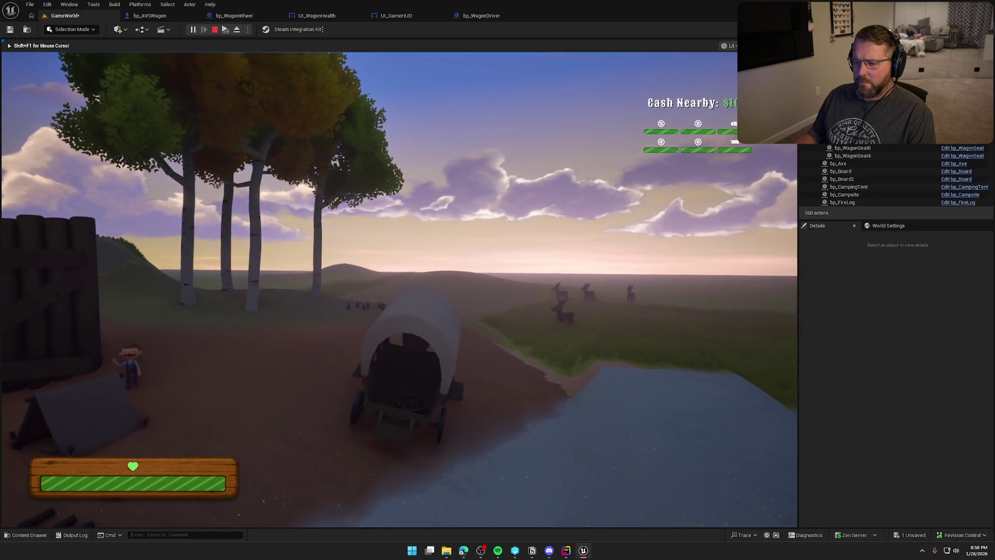
{"action": "key", "text": "a"}
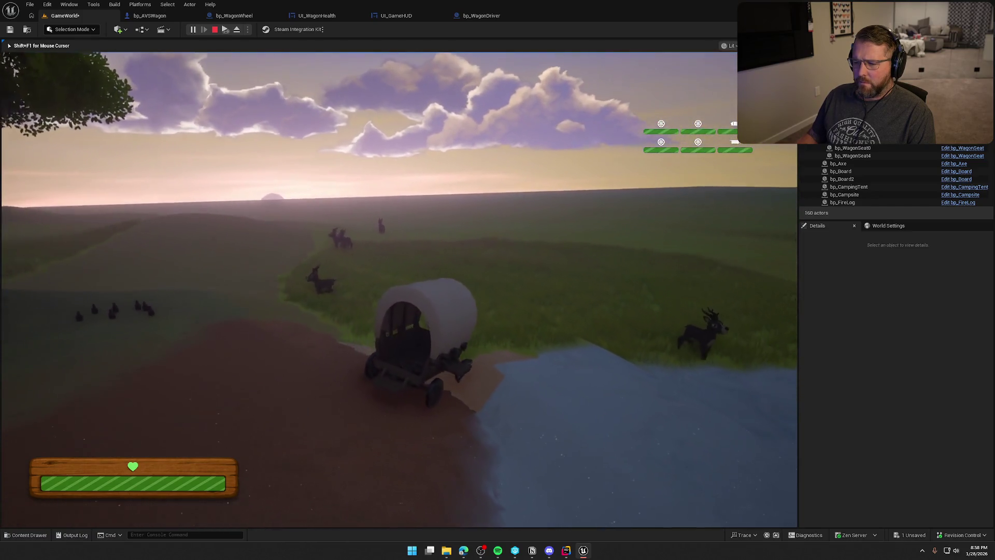
{"action": "key", "text": "d"}
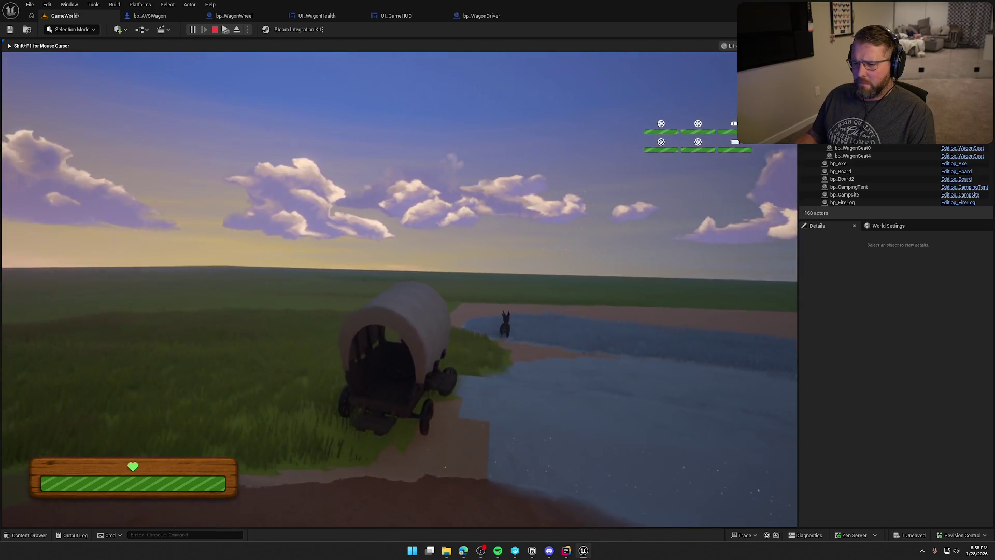
{"action": "key", "text": "d"}
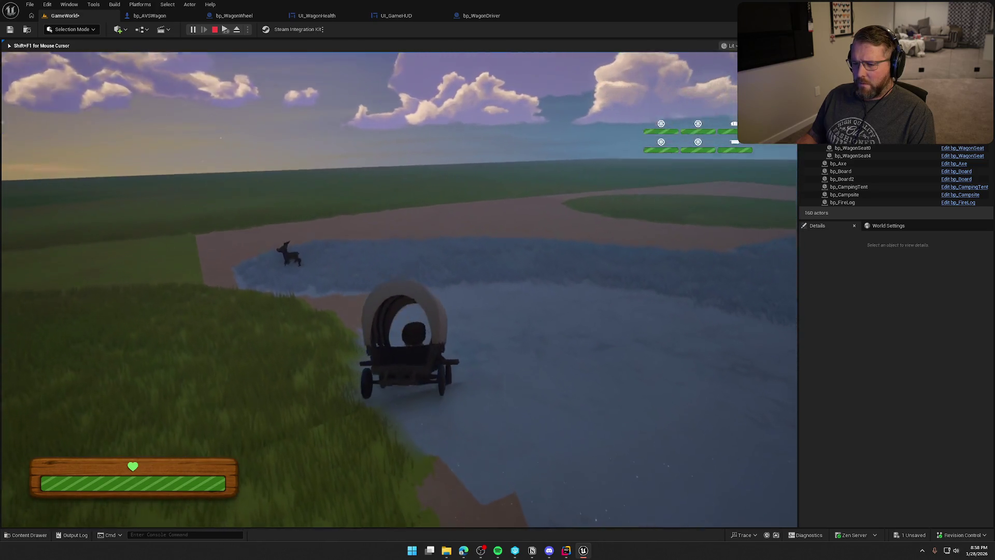
{"action": "key", "text": "d"}
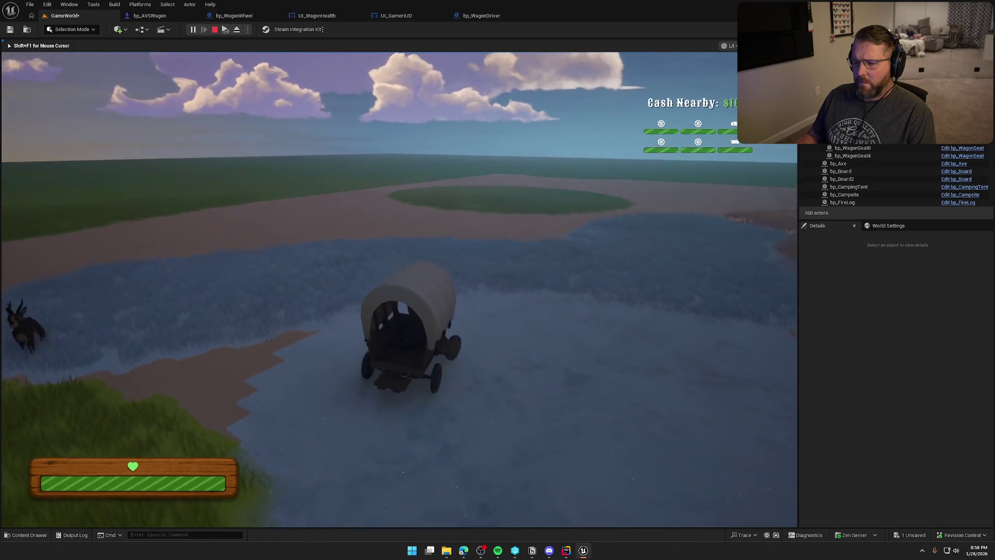
{"action": "key", "text": "d"}
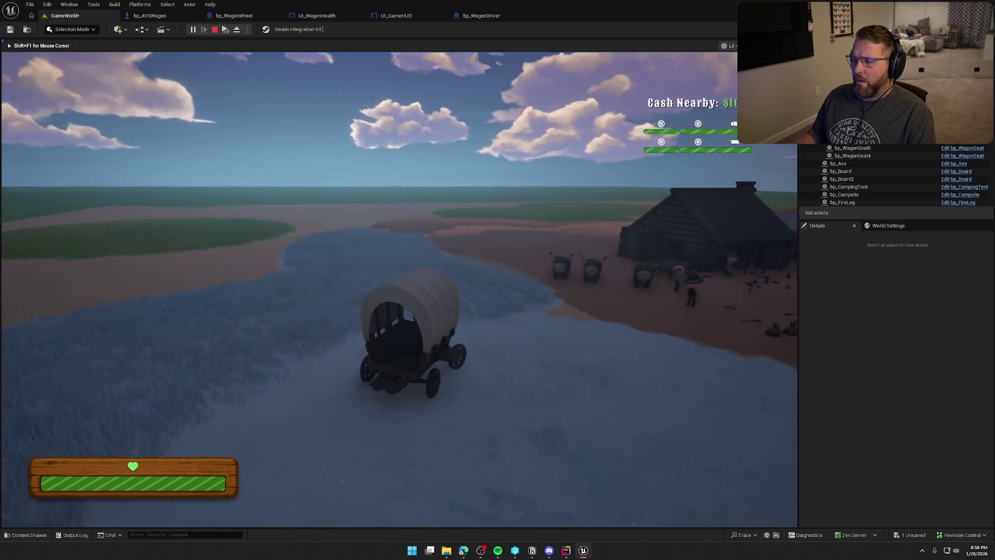
{"action": "key", "text": "d"}
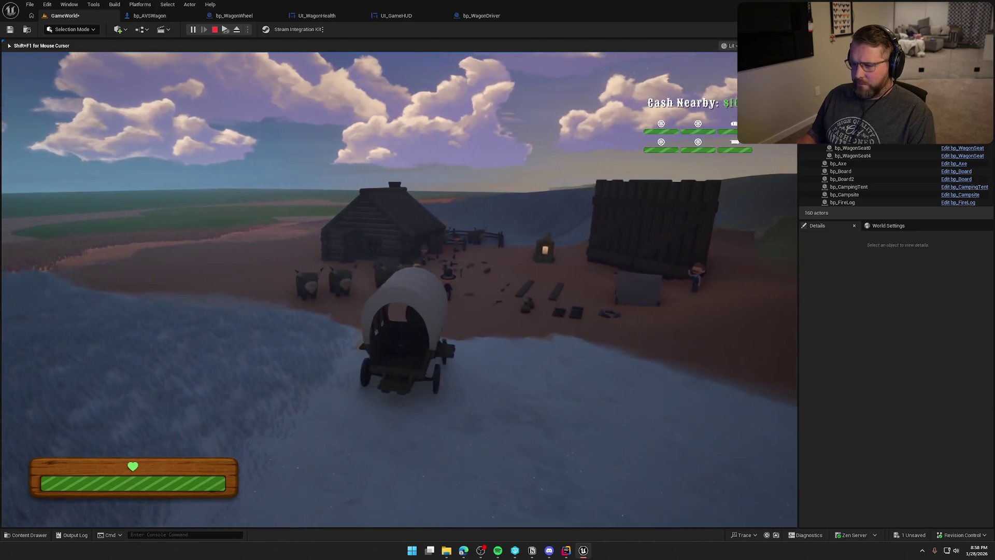
{"action": "key", "text": "e"}
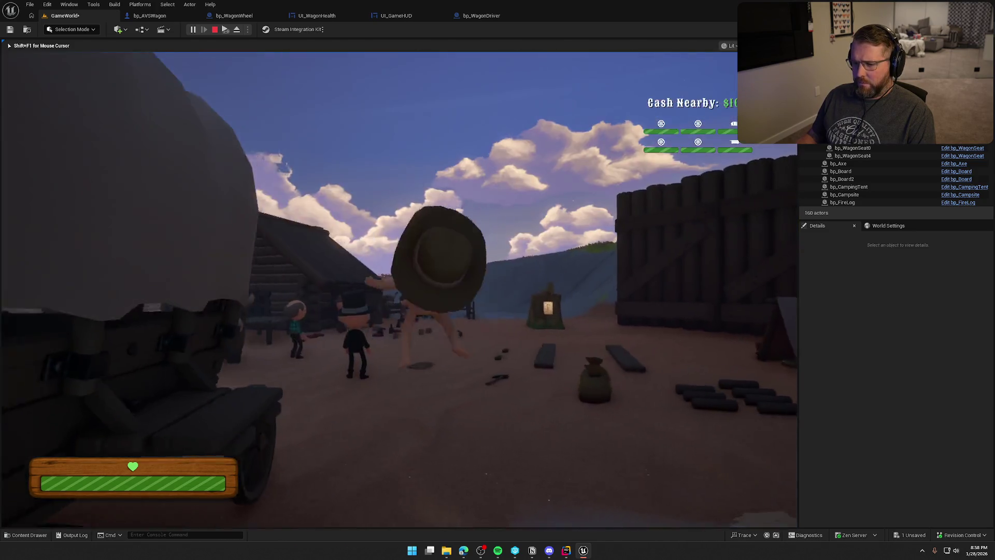
{"action": "key", "text": "w"}
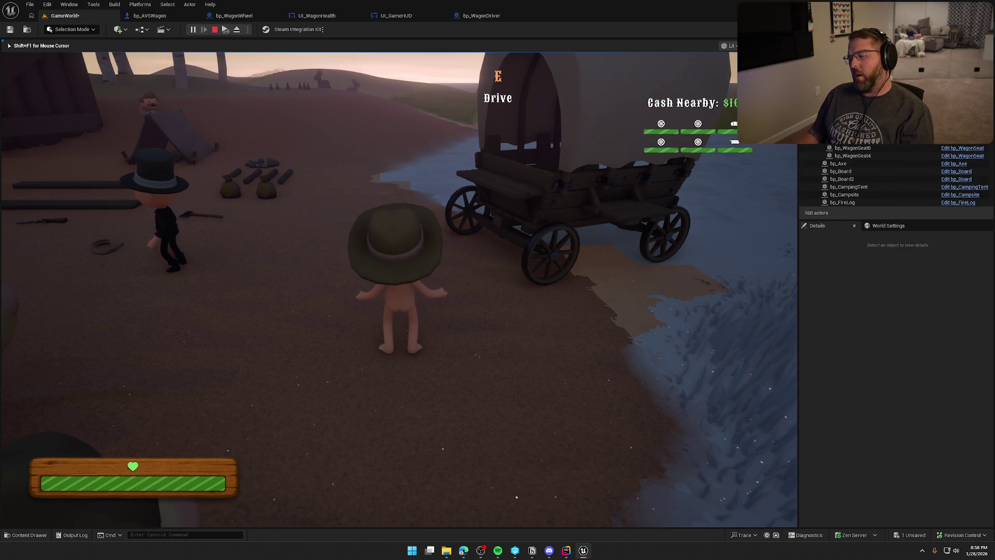
{"action": "key", "text": "w"}
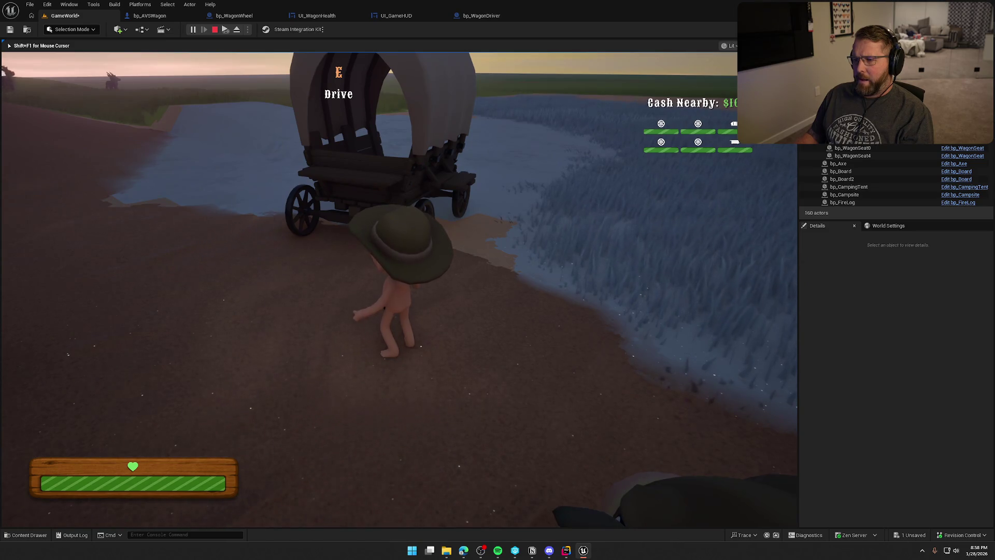
{"action": "key", "text": "Escape"}
{"action": "left_click_drag", "start_coordinate": [292, 238], "coordinate": [329, 215]}
{"action": "left_click", "coordinate": [150, 16]}
Jump to bp_AVSWagon's EjectDriver event and move its tag and exit nodes right for space.
{"action": "scroll", "coordinate": [369, 315], "scroll_direction": "up", "scroll_amount": 3}
{"action": "left_click_drag", "start_coordinate": [399, 314], "coordinate": [576, 322]}
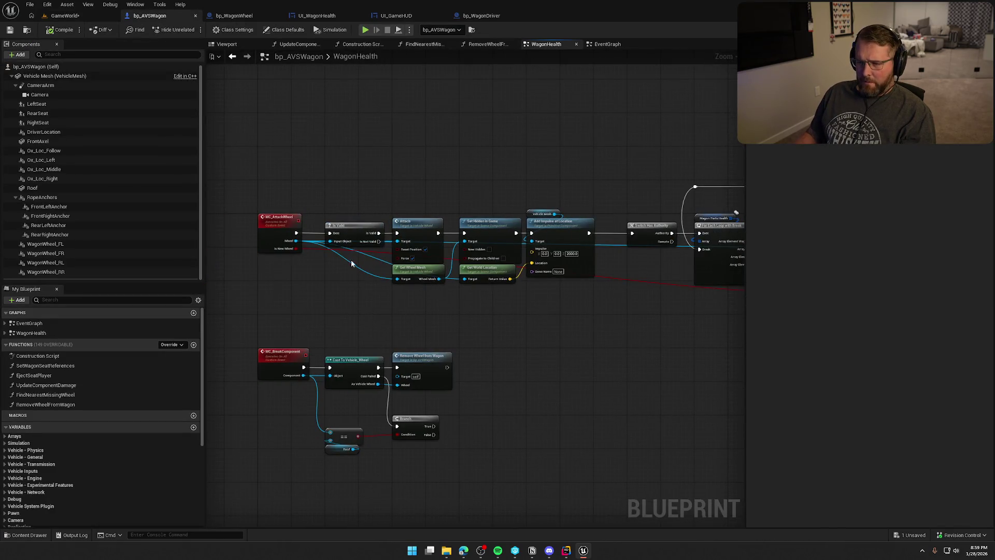
{"action": "left_click", "coordinate": [5, 332]}
{"action": "left_click", "coordinate": [5, 323]}
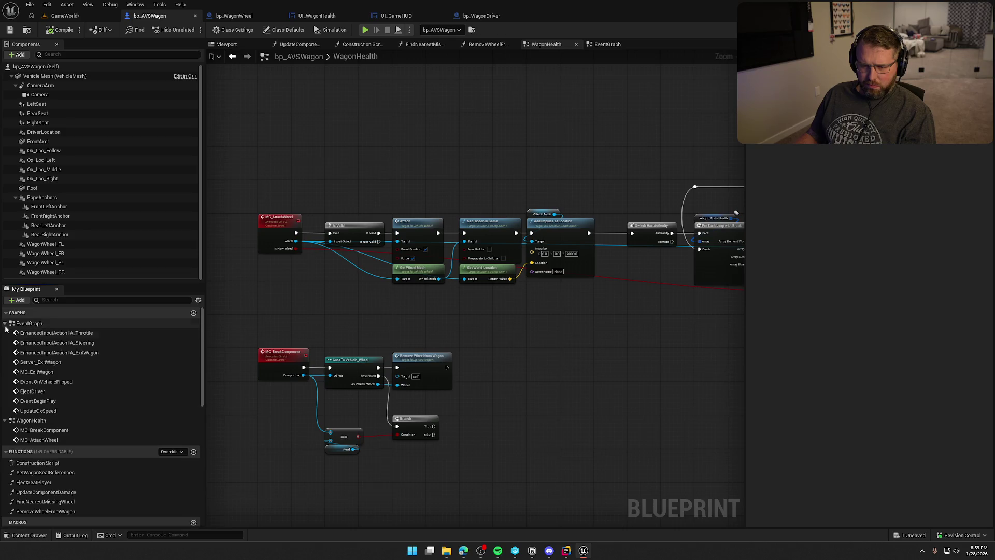
{"action": "double_click", "coordinate": [34, 392]}
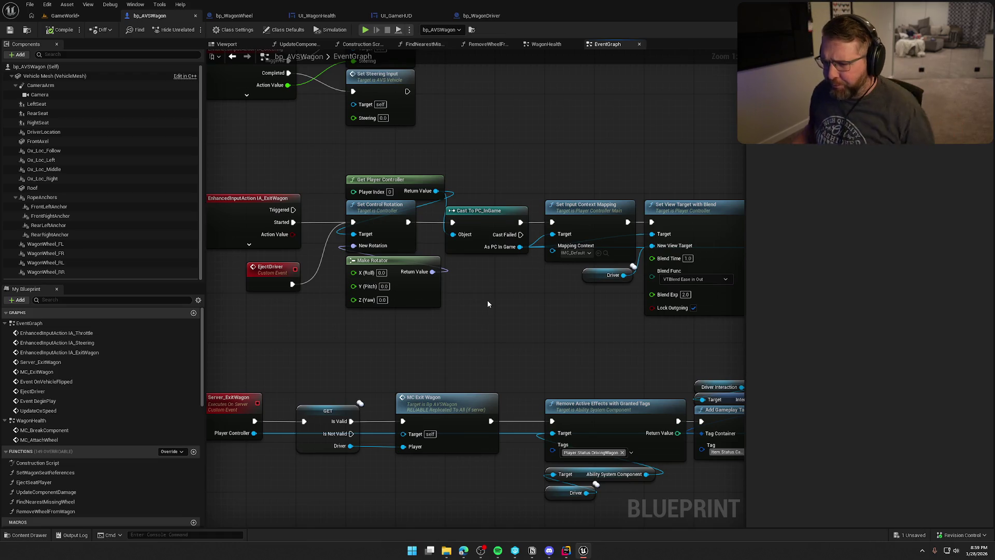
{"action": "mouse_move", "coordinate": [492, 303]}
{"action": "left_mouse_down"}
{"action": "mouse_move", "coordinate": [364, 312]}
{"action": "mouse_move", "coordinate": [435, 309]}
{"action": "mouse_move", "coordinate": [387, 308]}
{"action": "left_mouse_up"}
{"action": "left_click_drag", "start_coordinate": [376, 124], "coordinate": [634, 273]}
{"action": "left_click_drag", "start_coordinate": [427, 176], "coordinate": [579, 180]}
{"action": "left_click", "coordinate": [459, 227]}
{"action": "left_click_drag", "start_coordinate": [460, 226], "coordinate": [493, 260]}
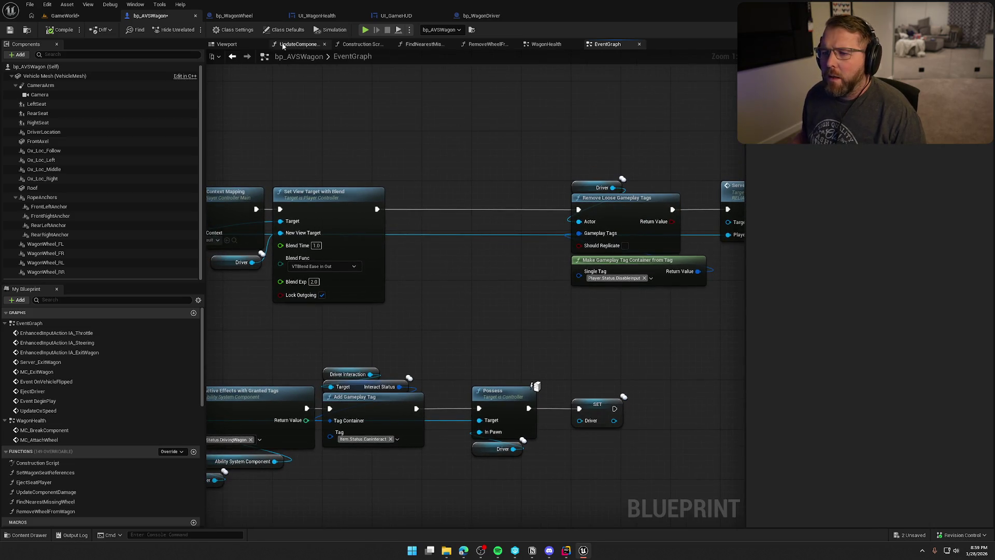
Bring bp_WagonDriver's Cast To UI_GameHUD node into EjectDriver and convert it to a pure cast.
{"action": "left_click", "coordinate": [478, 20]}
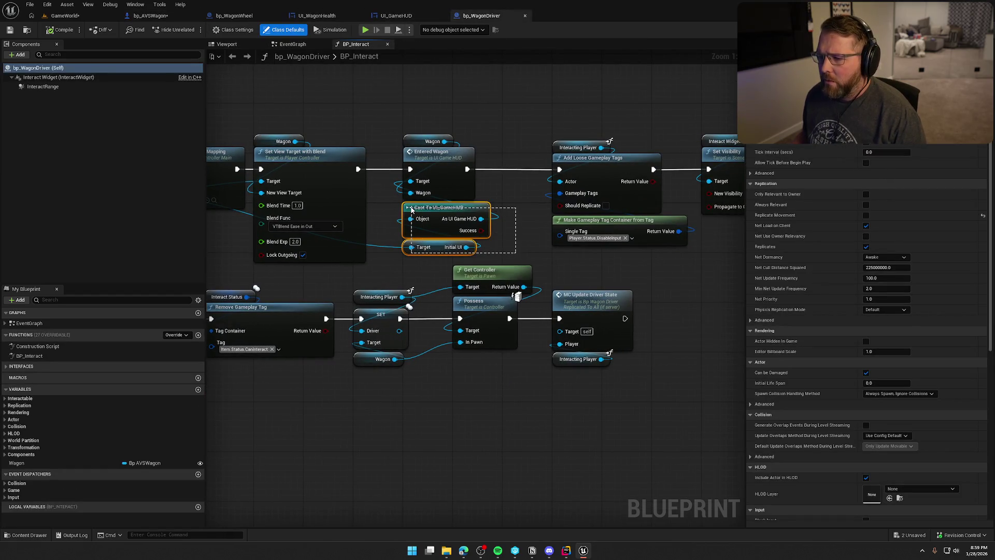
{"action": "left_click_drag", "start_coordinate": [412, 209], "coordinate": [412, 208]}
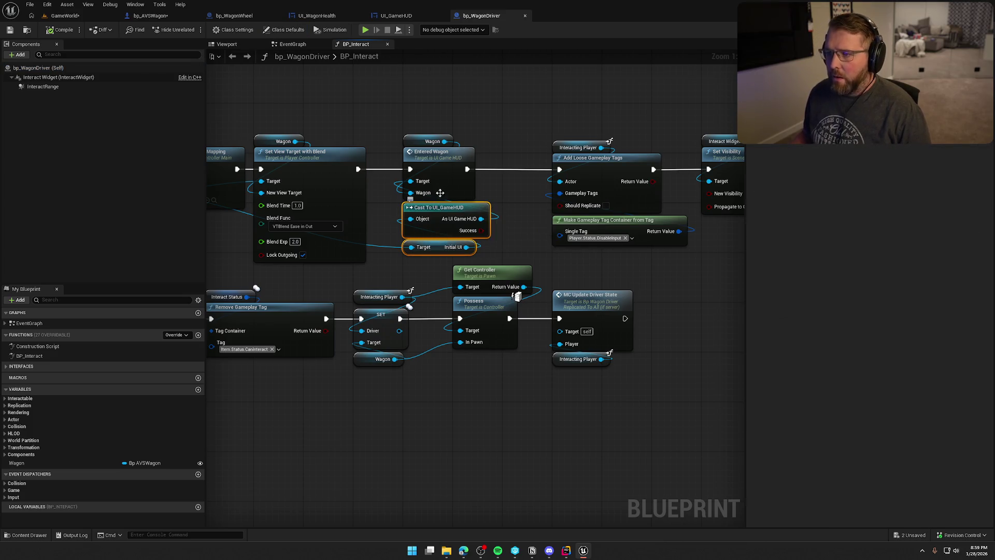
{"action": "left_click", "coordinate": [165, 16]}
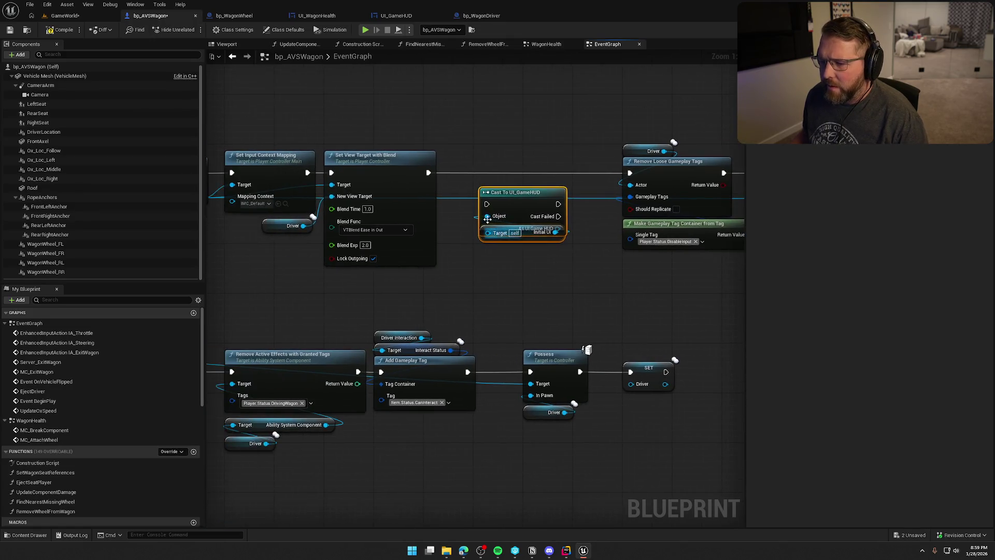
{"action": "right_click", "coordinate": [514, 198]}
{"action": "left_click", "coordinate": [554, 413]}
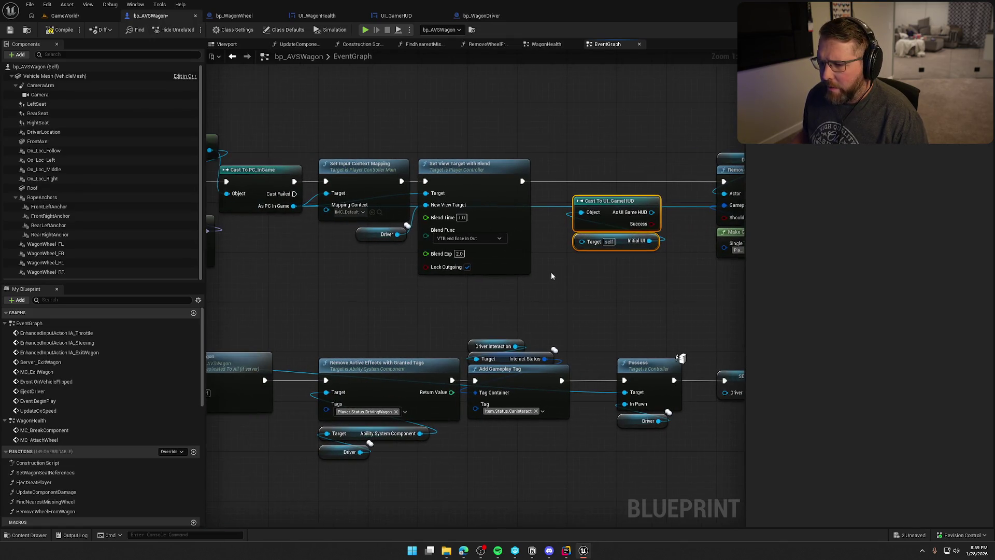
{"action": "left_click_drag", "start_coordinate": [541, 210], "coordinate": [528, 225]}
{"action": "left_click", "coordinate": [443, 158]}
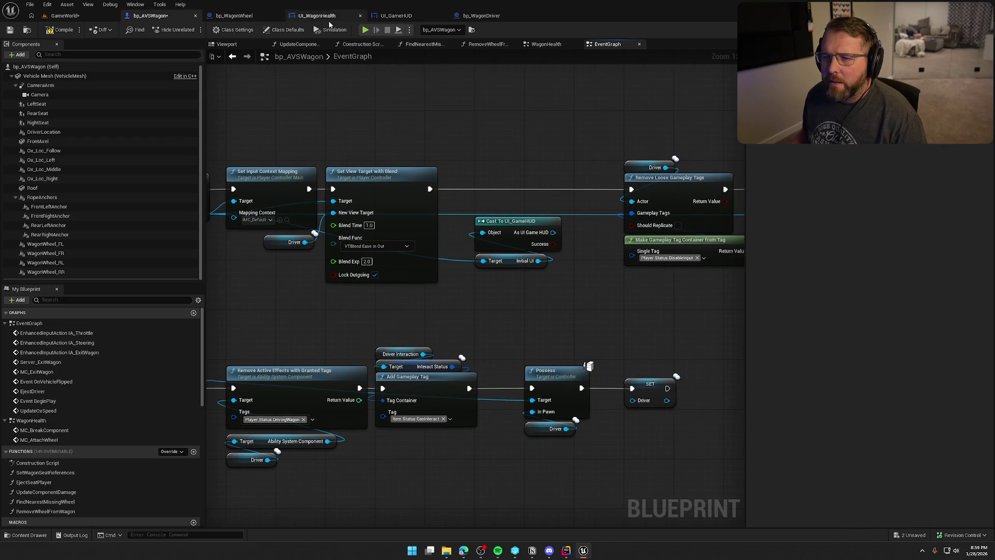
{"action": "left_click", "coordinate": [397, 15]}
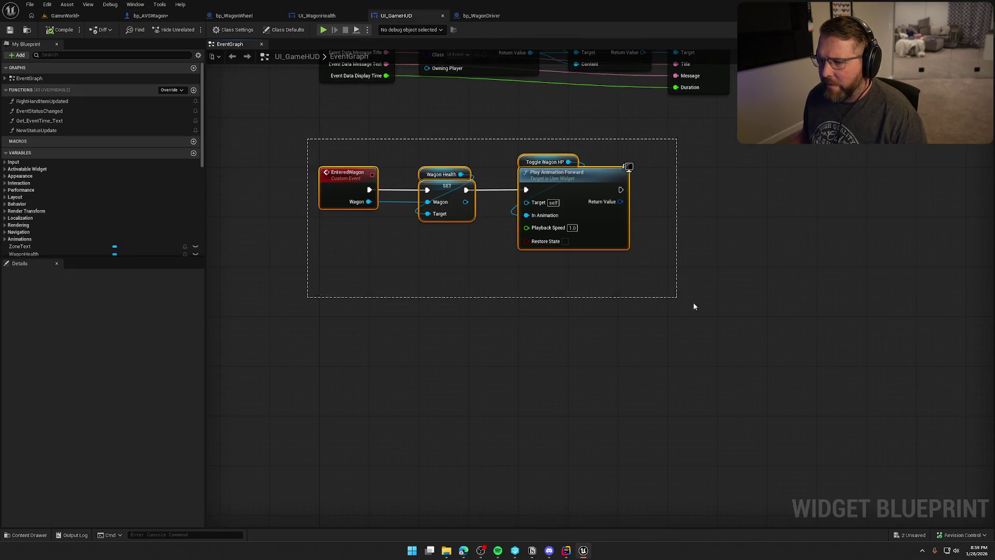
Add a custom event named ExitWagon in empty graph space.
{"action": "left_click", "coordinate": [511, 333]}
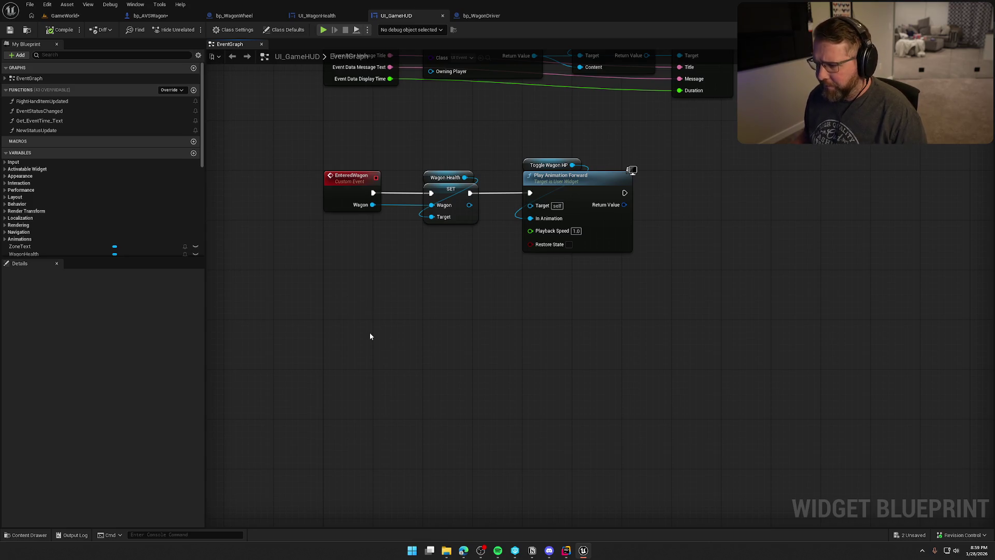
{"action": "mouse_move", "coordinate": [369, 335]}
{"action": "left_mouse_down"}
{"action": "mouse_move", "coordinate": [406, 343]}
{"action": "mouse_move", "coordinate": [411, 294]}
{"action": "mouse_move", "coordinate": [361, 276]}
{"action": "left_mouse_up"}
{"action": "right_click", "coordinate": [357, 269]}
{"action": "type", "text": "custom event"}
{"action": "key", "text": "Return"}
{"action": "type", "text": "ExitWag"}
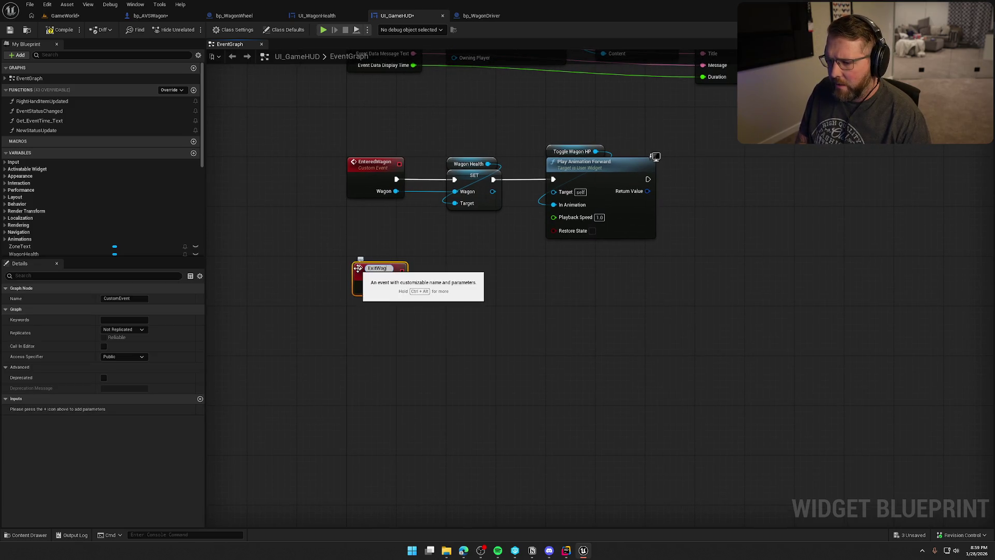
{"action": "type", "text": "on"}
{"action": "key", "text": "Return"}
Paste copies of the SET Wagon Health and Toggle Wagon HP nodes beside ExitWagon.
{"action": "left_click_drag", "start_coordinate": [394, 235], "coordinate": [361, 220]}
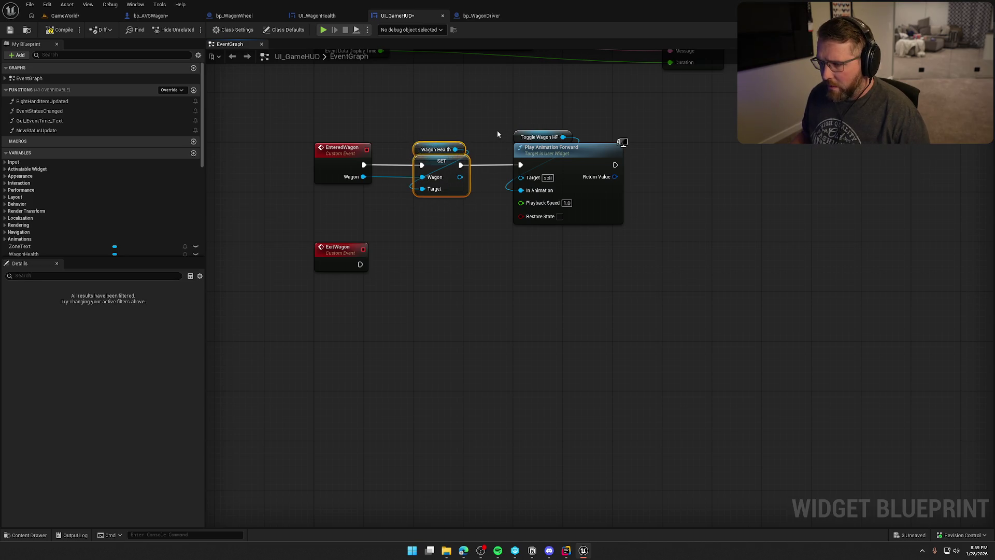
{"action": "key", "text": "ctrl+v"}
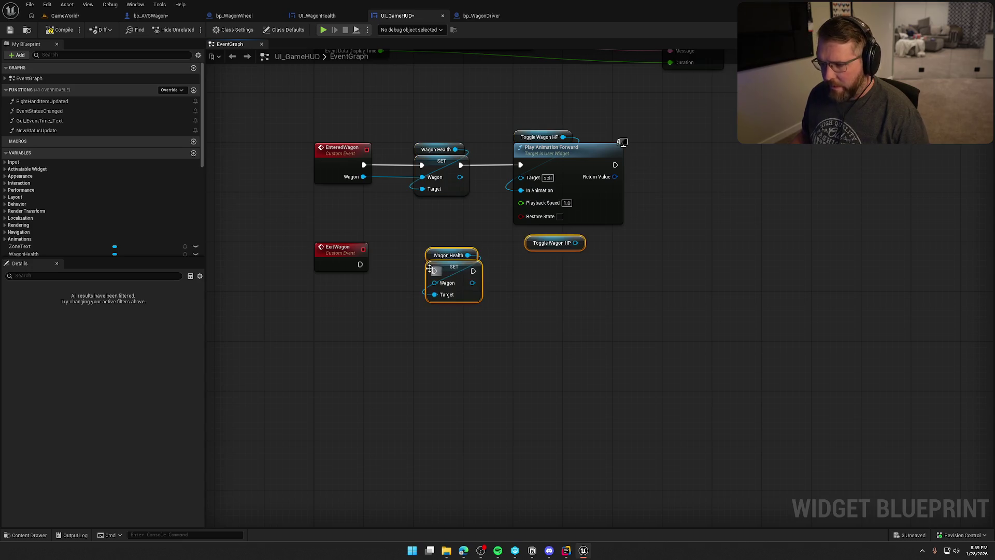
{"action": "left_click_drag", "start_coordinate": [454, 271], "coordinate": [444, 257]}
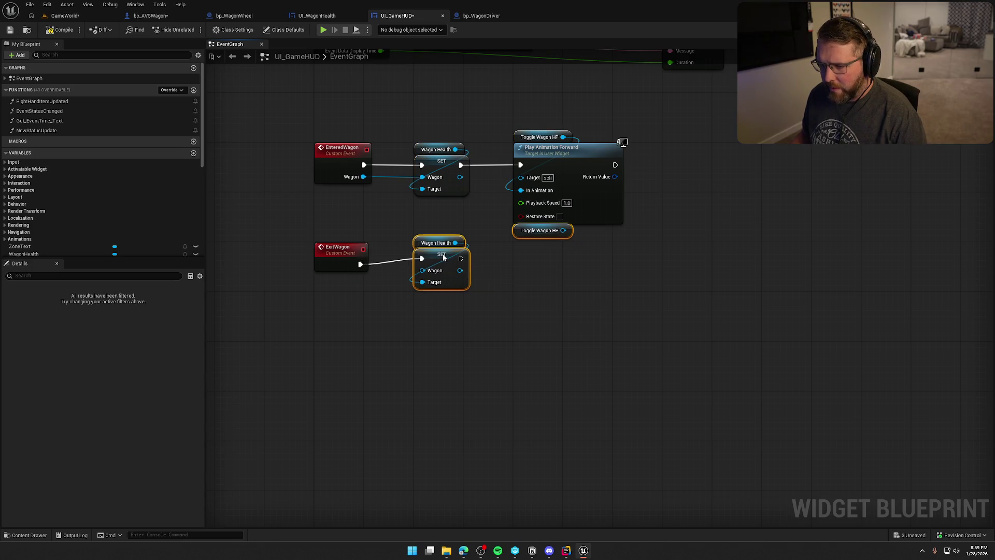
{"action": "left_click_drag", "start_coordinate": [332, 251], "coordinate": [328, 301]}
{"action": "left_click", "coordinate": [474, 295]}
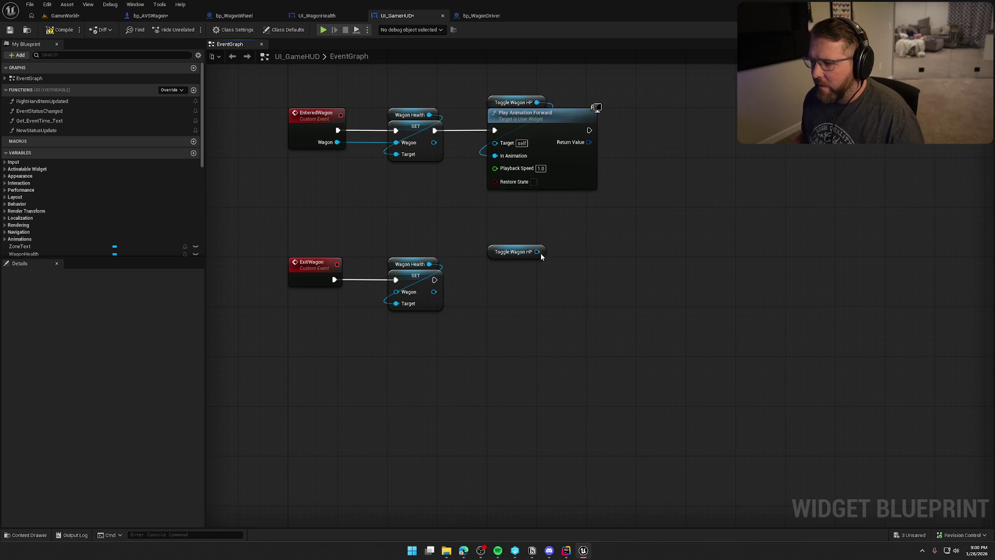
Add a Play Animation Reverse node for Toggle Wagon HP and save UI_GameHUD.
{"action": "left_click_drag", "start_coordinate": [529, 273], "coordinate": [529, 273]}
{"action": "type", "text": "play anim"}
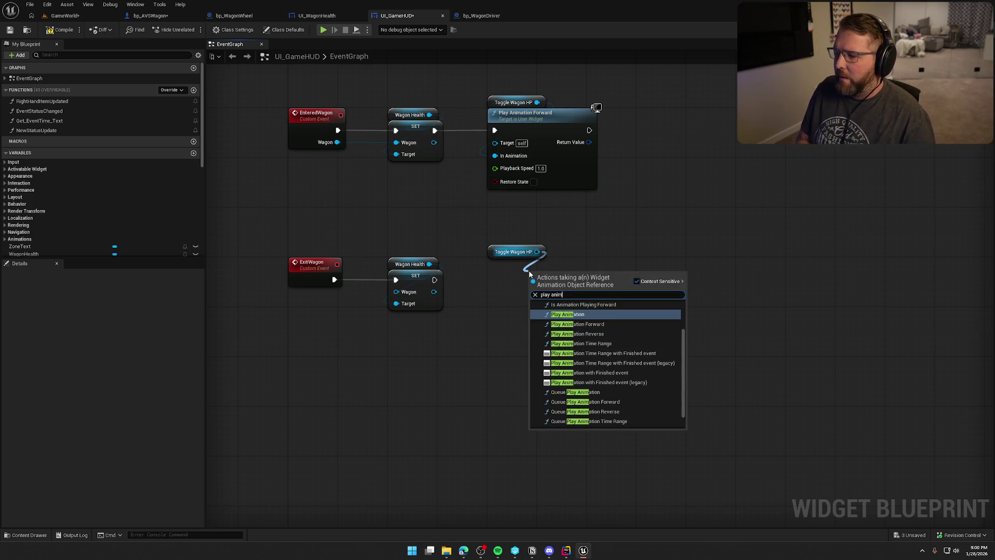
{"action": "key", "text": "Down"}
{"action": "key", "text": "Down"}
{"action": "key", "text": "Return"}
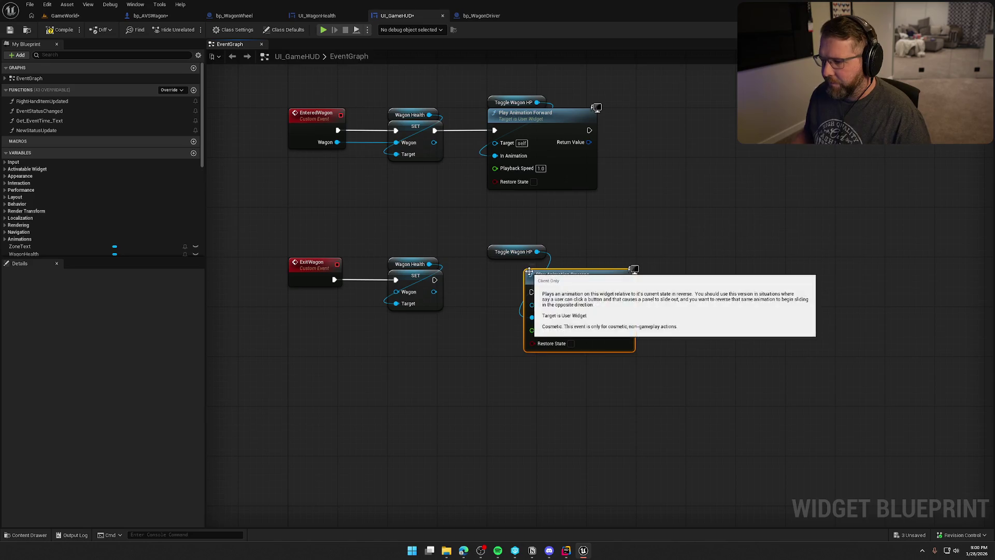
{"action": "mouse_move", "coordinate": [506, 248]}
{"action": "left_mouse_down"}
{"action": "mouse_move", "coordinate": [542, 261]}
{"action": "mouse_move", "coordinate": [501, 264]}
{"action": "left_mouse_up"}
{"action": "left_click", "coordinate": [539, 277], "text": "shift"}
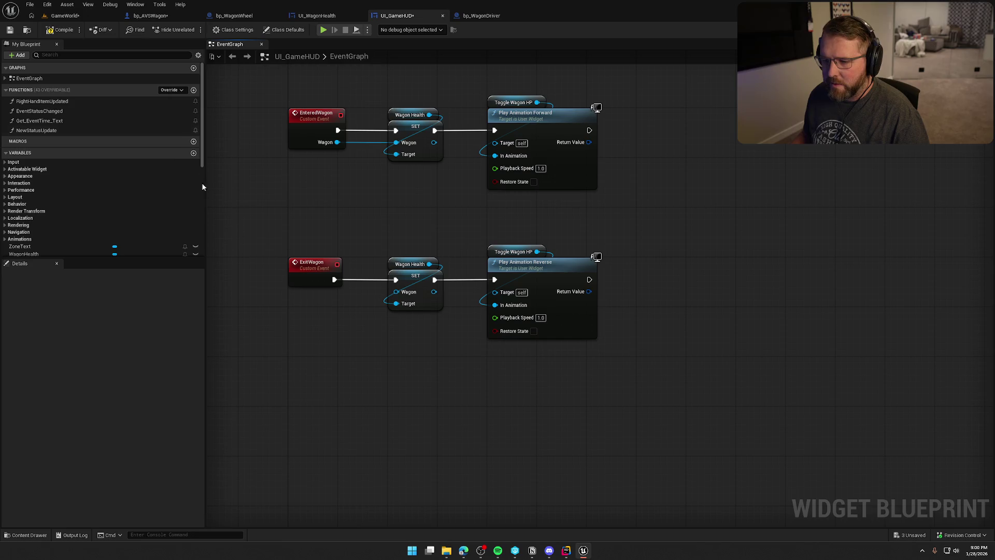
{"action": "key", "text": "ctrl+s"}
{"action": "left_click", "coordinate": [152, 17]}
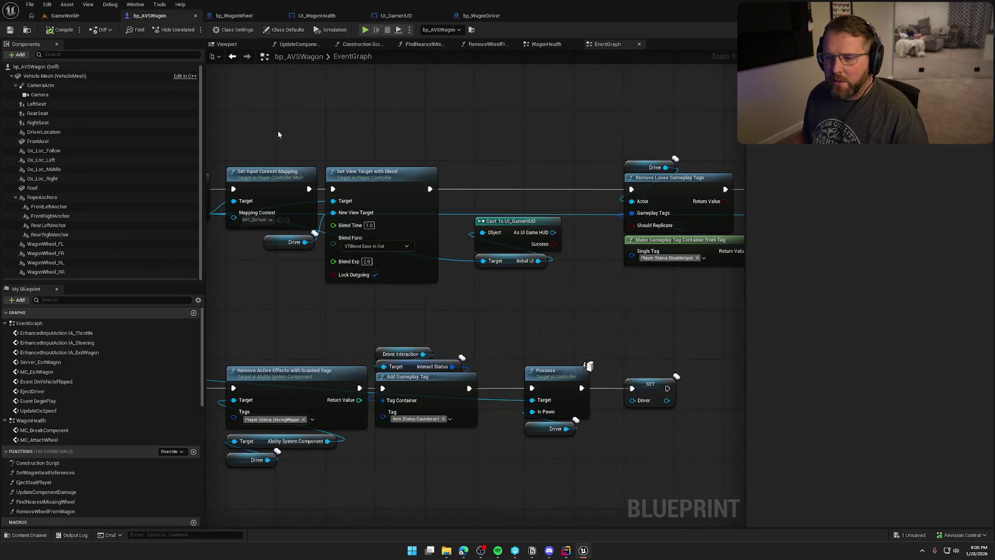
Call the HUD's Exit Wagon from the As UI Game HUD pin before Remove Loose Gameplay Tags, then resume the game.
{"action": "left_click_drag", "start_coordinate": [552, 232], "coordinate": [581, 260]}
{"action": "type", "text": "exit wagon"}
{"action": "key", "text": "Return"}
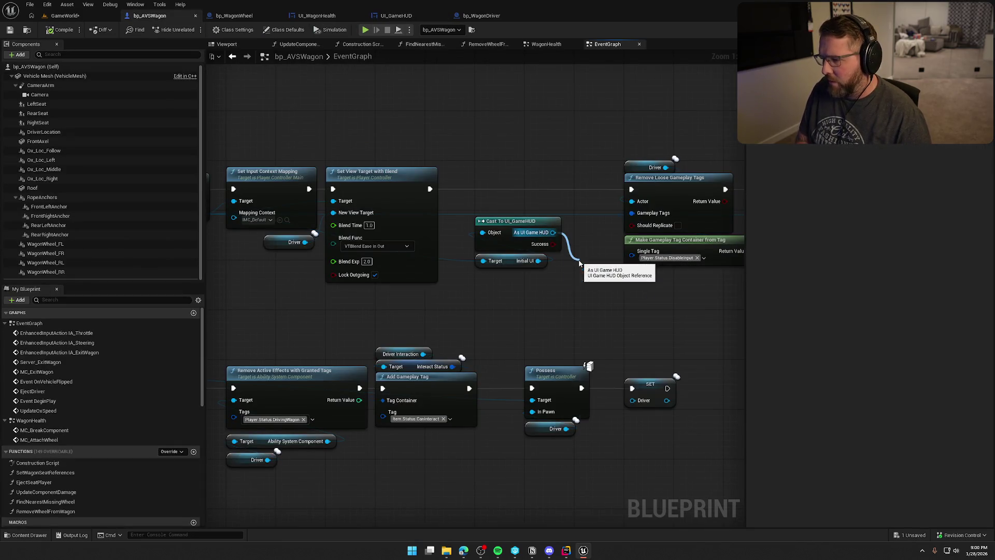
{"action": "mouse_move", "coordinate": [614, 269]}
{"action": "left_mouse_down"}
{"action": "mouse_move", "coordinate": [536, 172]}
{"action": "mouse_move", "coordinate": [517, 186]}
{"action": "left_mouse_up"}
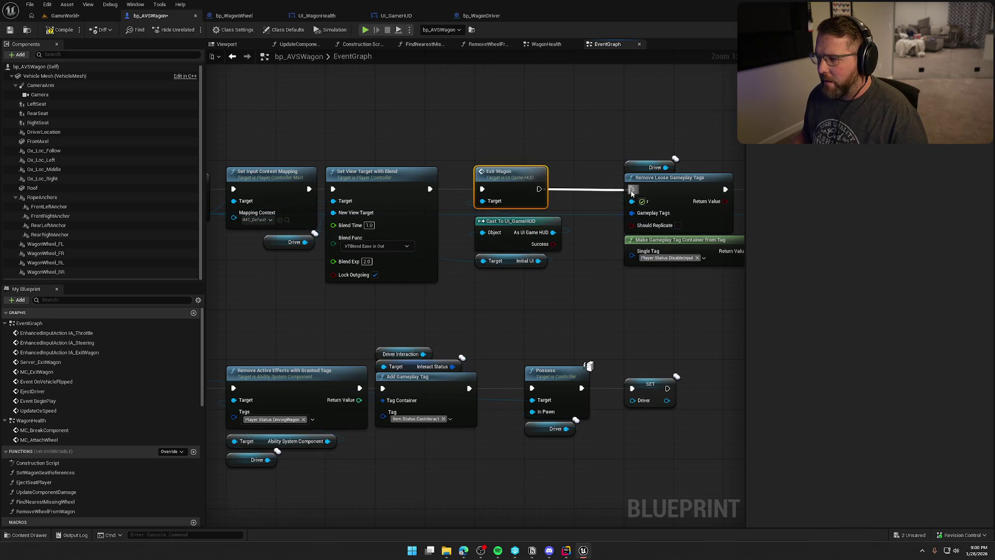
{"action": "left_click_drag", "start_coordinate": [525, 134], "coordinate": [625, 122]}
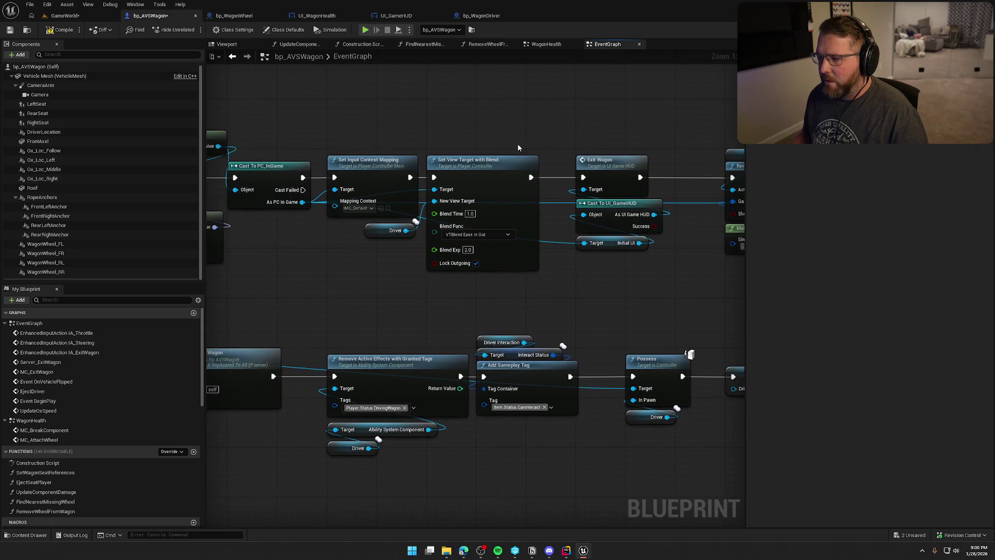
{"action": "mouse_move", "coordinate": [398, 107]}
{"action": "left_mouse_down"}
{"action": "mouse_move", "coordinate": [505, 123]}
{"action": "mouse_move", "coordinate": [443, 119]}
{"action": "left_mouse_up"}
{"action": "mouse_move", "coordinate": [475, 178]}
{"action": "left_mouse_down"}
{"action": "mouse_move", "coordinate": [427, 178]}
{"action": "mouse_move", "coordinate": [591, 161]}
{"action": "left_mouse_up"}
{"action": "left_click", "coordinate": [404, 149]}
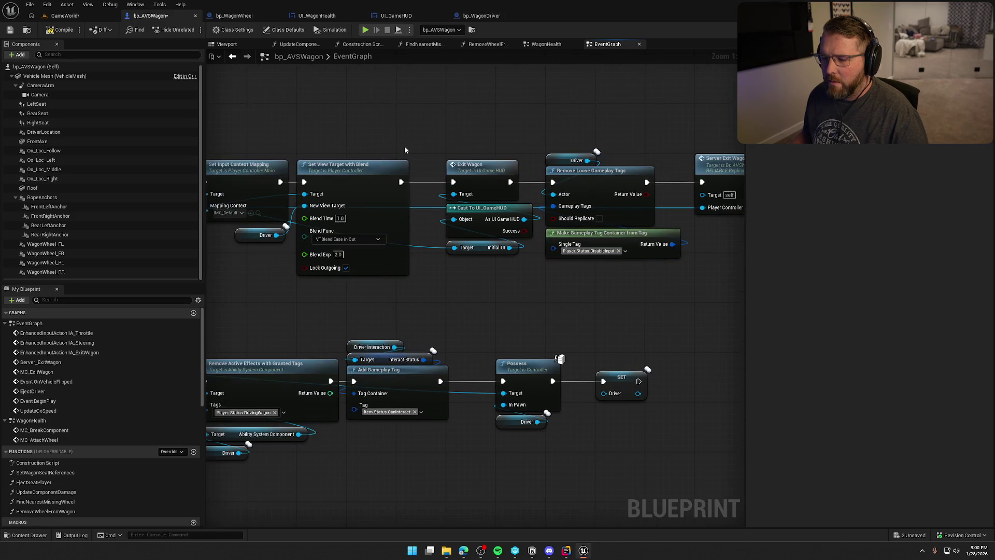
{"action": "left_click", "coordinate": [60, 16]}
{"action": "key", "text": "F8"}
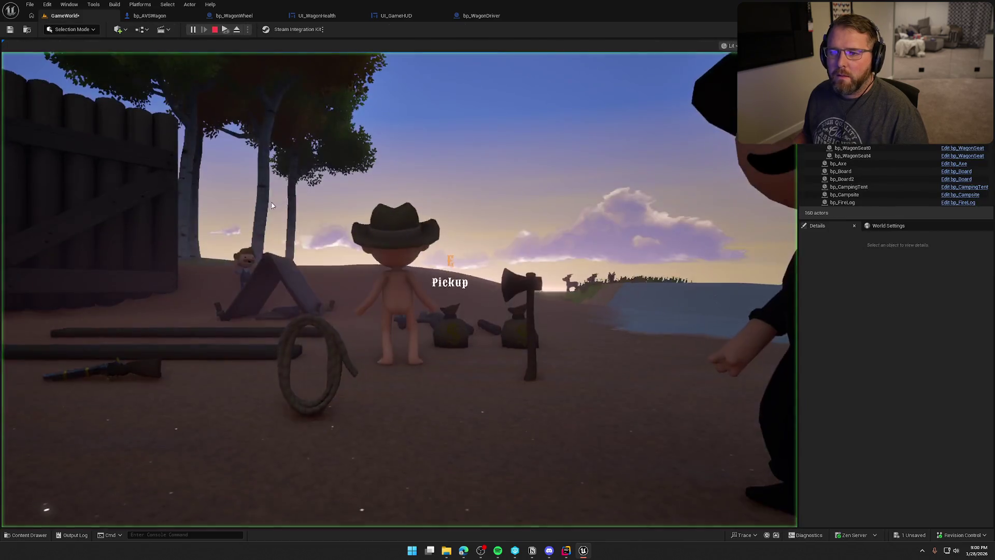
Walk to the wagon, drive it into the river, and leave the driver seat.
{"action": "key", "text": "w"}
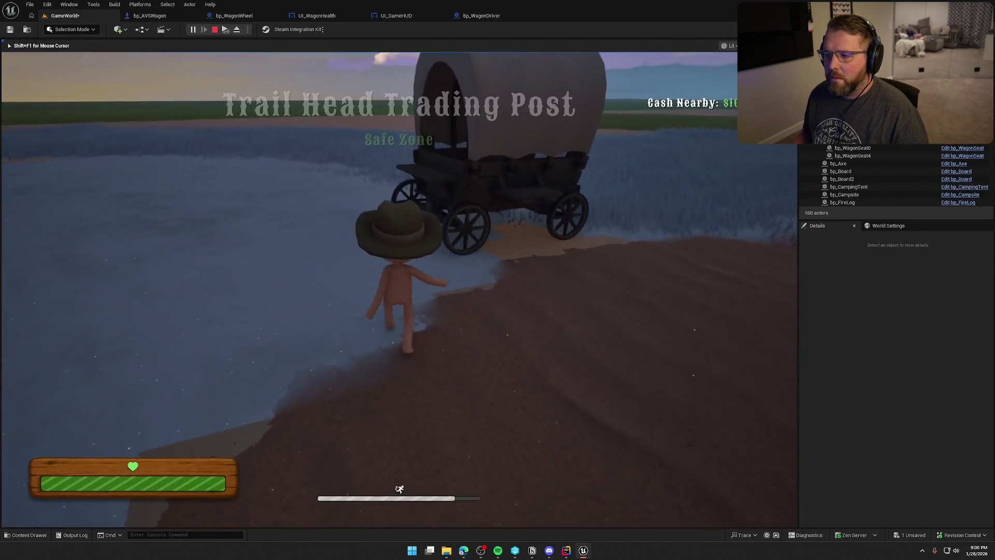
{"action": "key", "text": "e"}
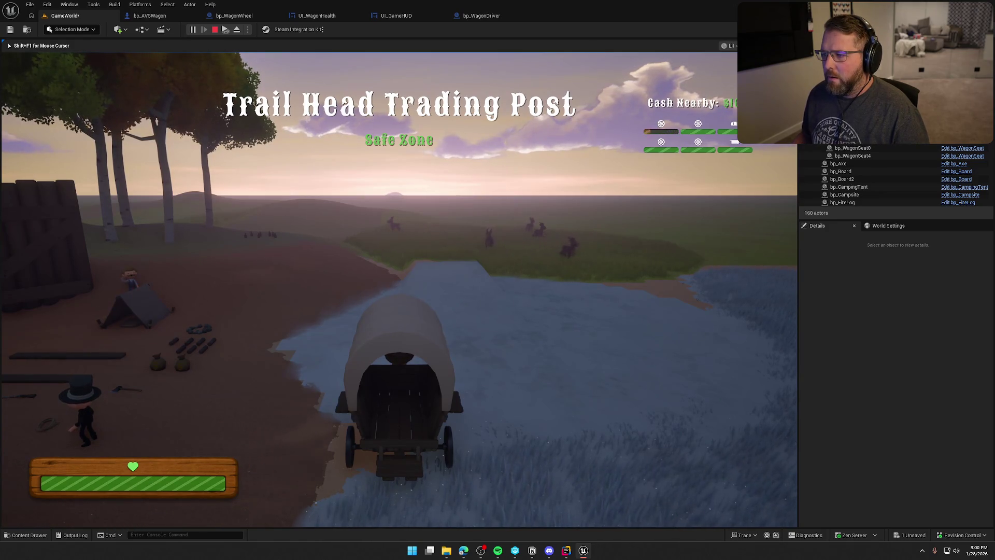
{"action": "key", "text": "w"}
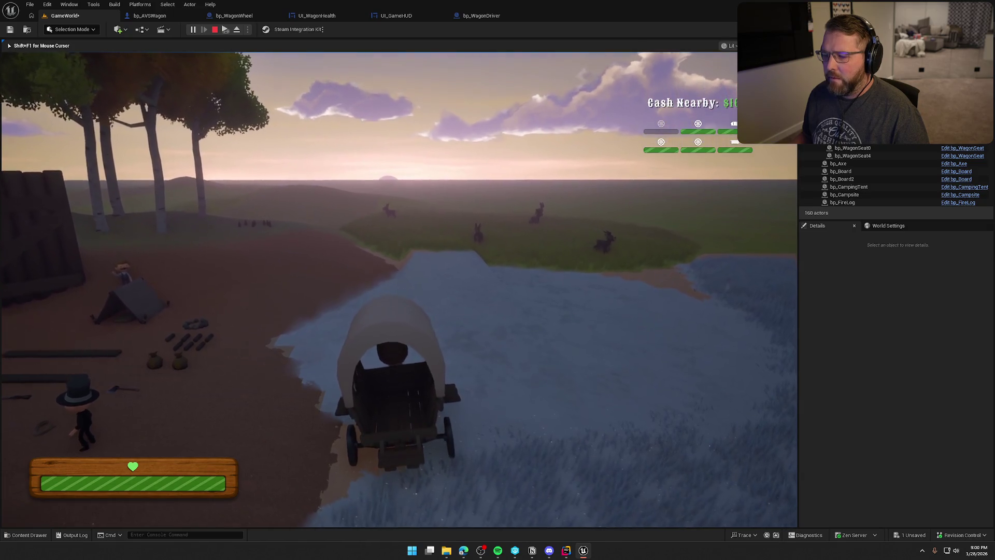
{"action": "key", "text": "e"}
Pick up and attach the loose wheel, drive along the shore, then stop the session.
{"action": "key", "text": "shift+w"}
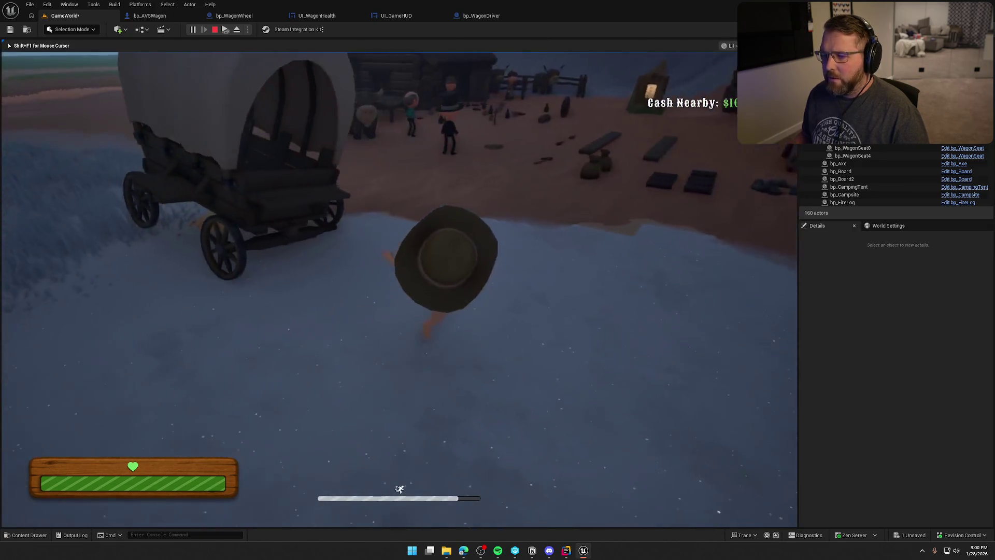
{"action": "key", "text": "e"}
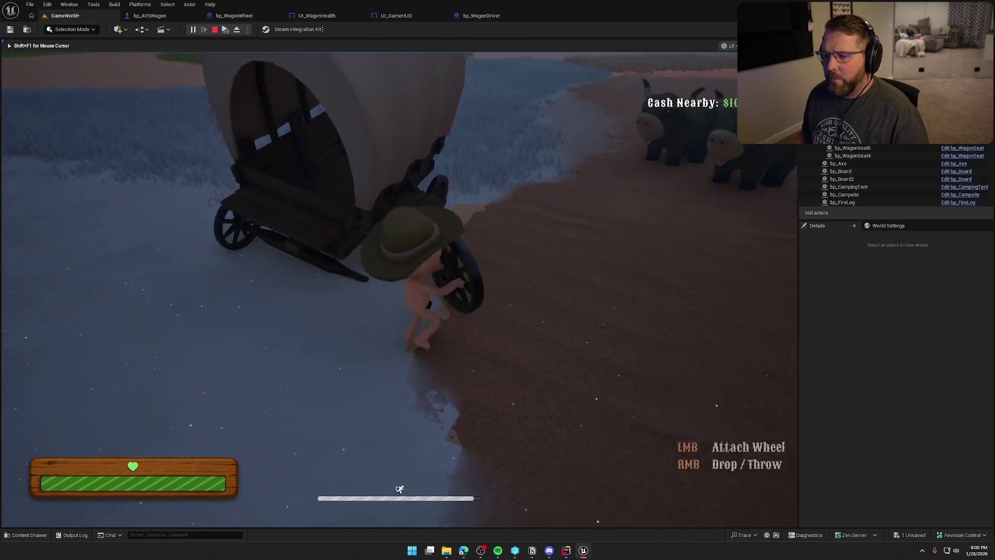
{"action": "left_click", "coordinate": [399, 289]}
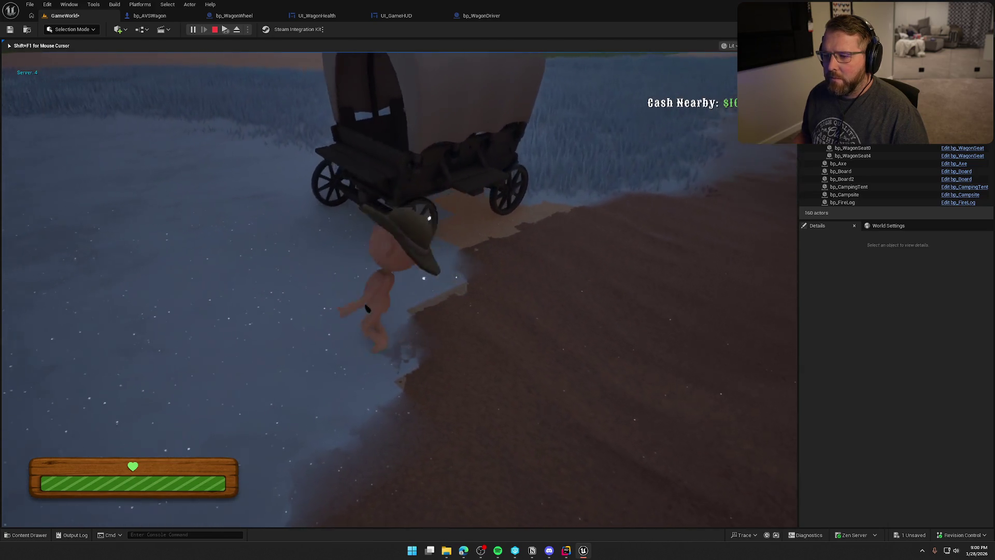
{"action": "key", "text": "e"}
{"action": "key", "text": "a"}
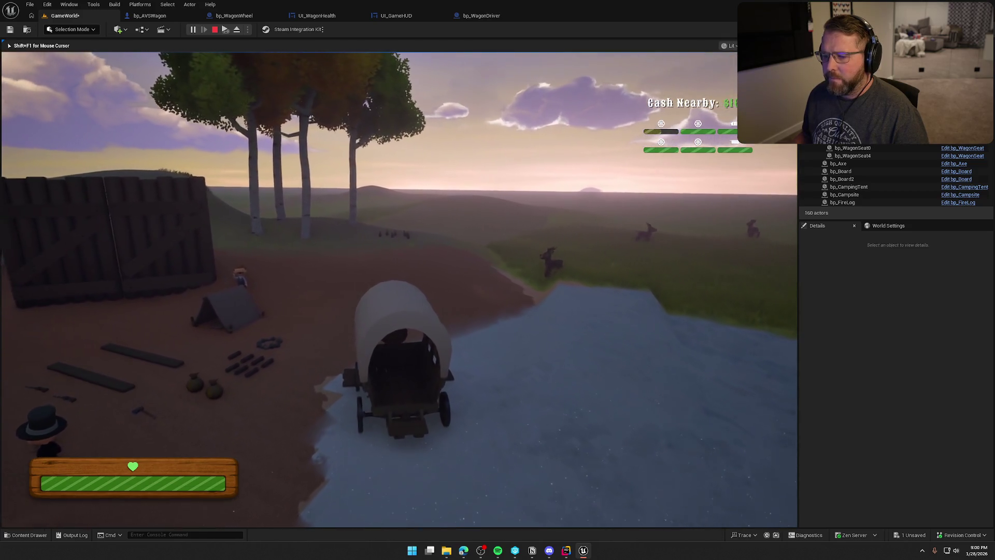
{"action": "key", "text": "Escape"}
Frame the wagon and drag out a duplicate beside the original.
{"action": "key", "text": "f"}
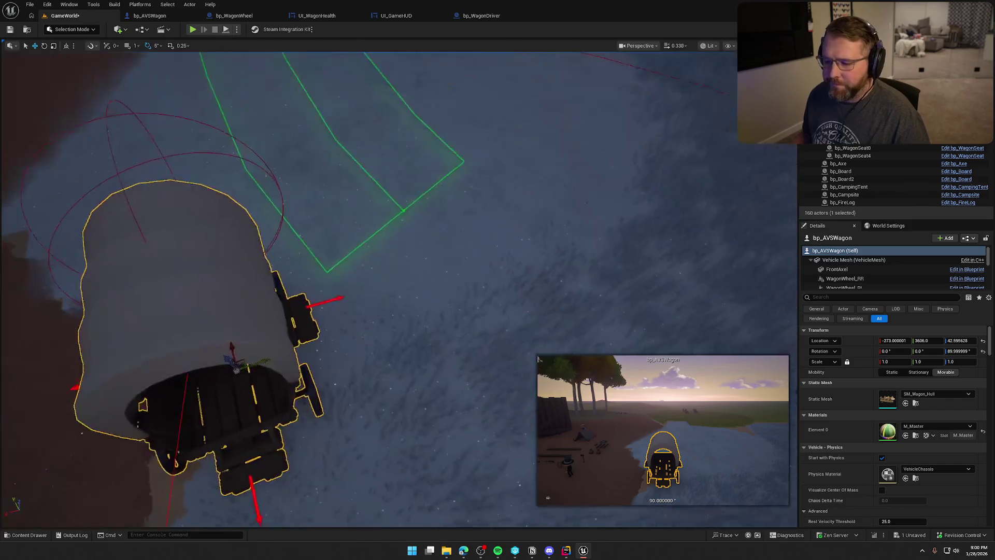
{"action": "left_click_drag", "start_coordinate": [306, 264], "coordinate": [506, 267]}
{"action": "key", "text": "Escape"}
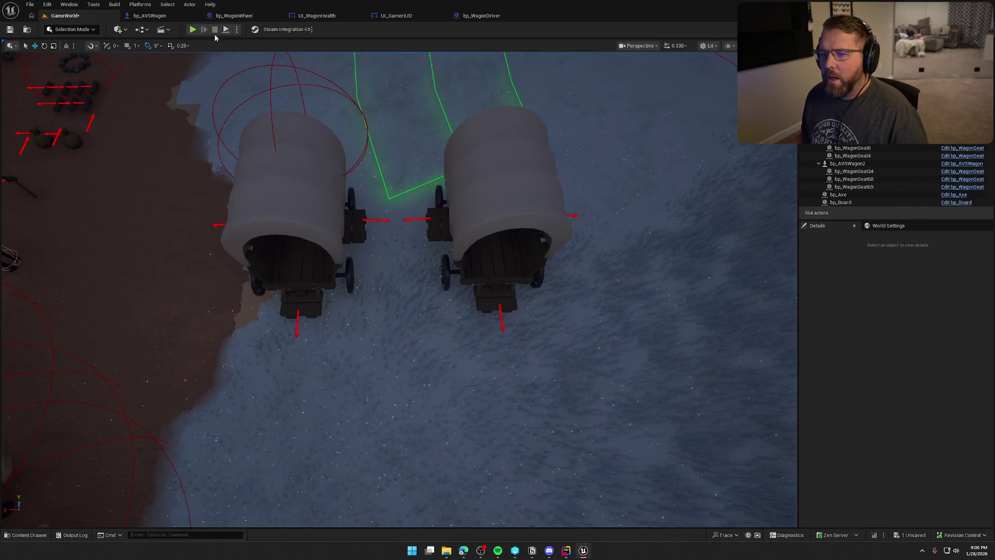
Play-test walking around both wagons, picking up and dropping a wheel, then stop.
{"action": "left_click", "coordinate": [192, 30]}
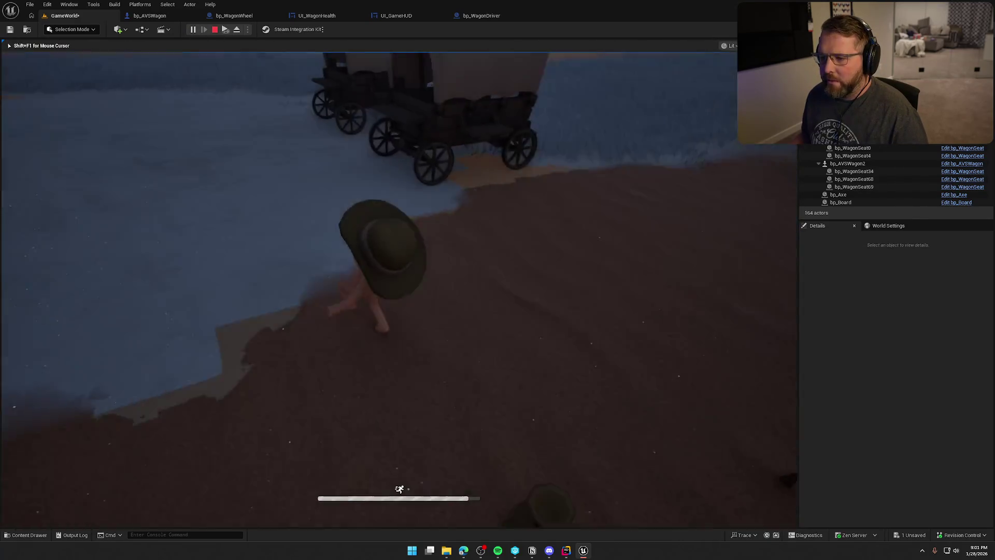
{"action": "key", "text": "w"}
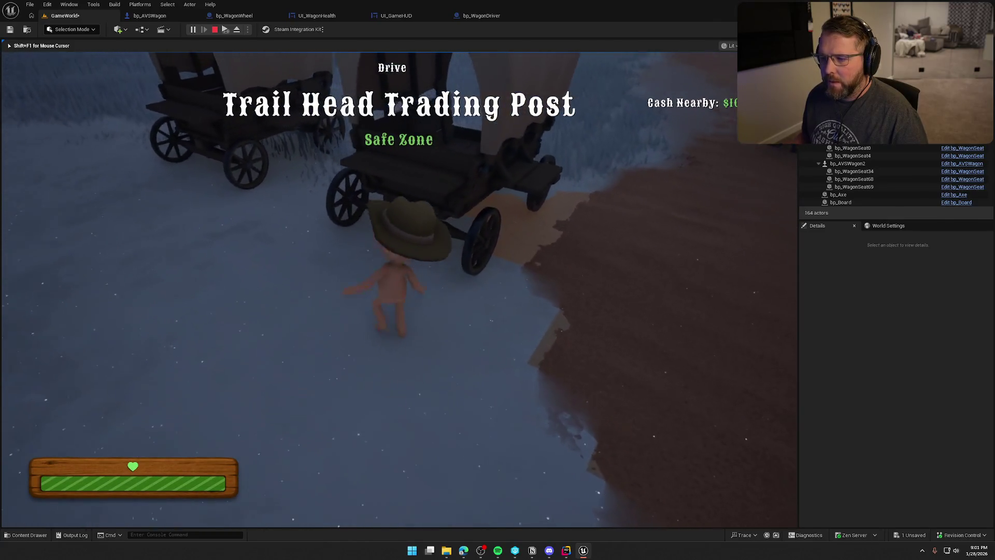
{"action": "key", "text": "s"}
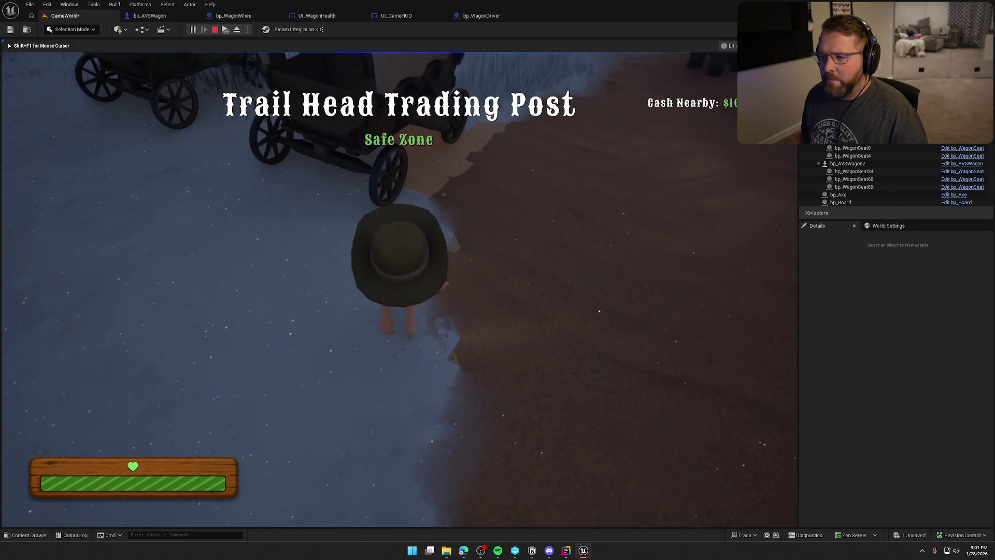
{"action": "key", "text": "e"}
{"action": "key", "text": "w"}
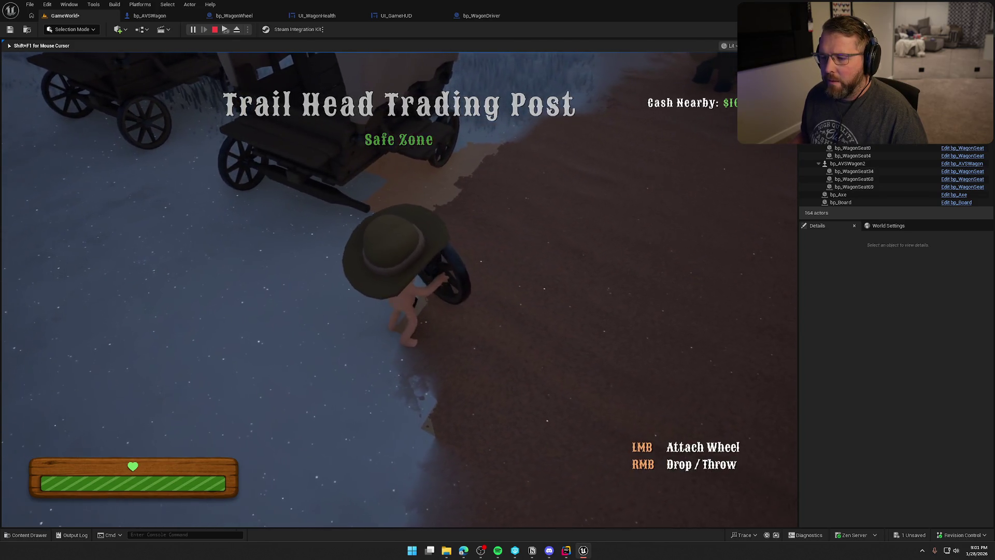
{"action": "key", "text": "a"}
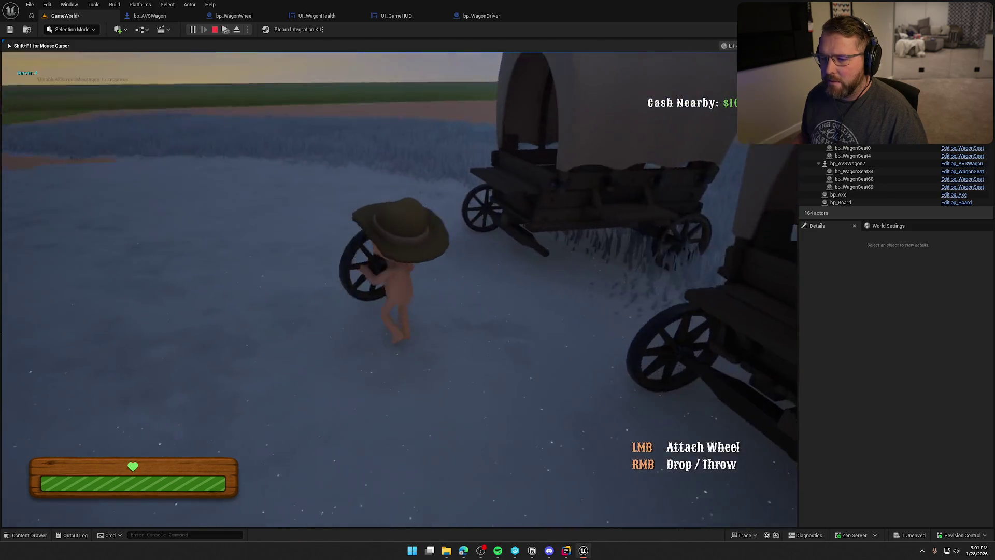
{"action": "right_click", "coordinate": [399, 289]}
{"action": "key", "text": "w"}
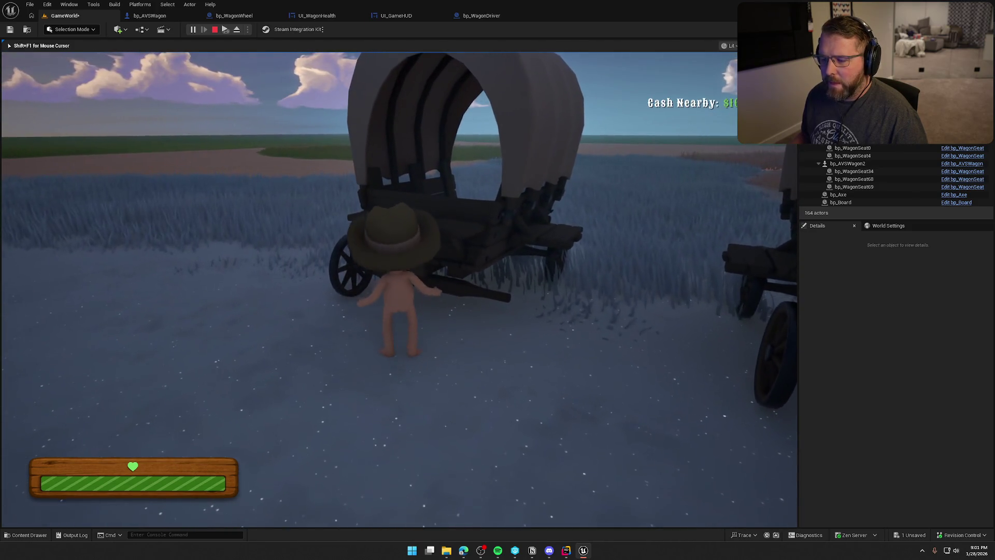
{"action": "key", "text": "w"}
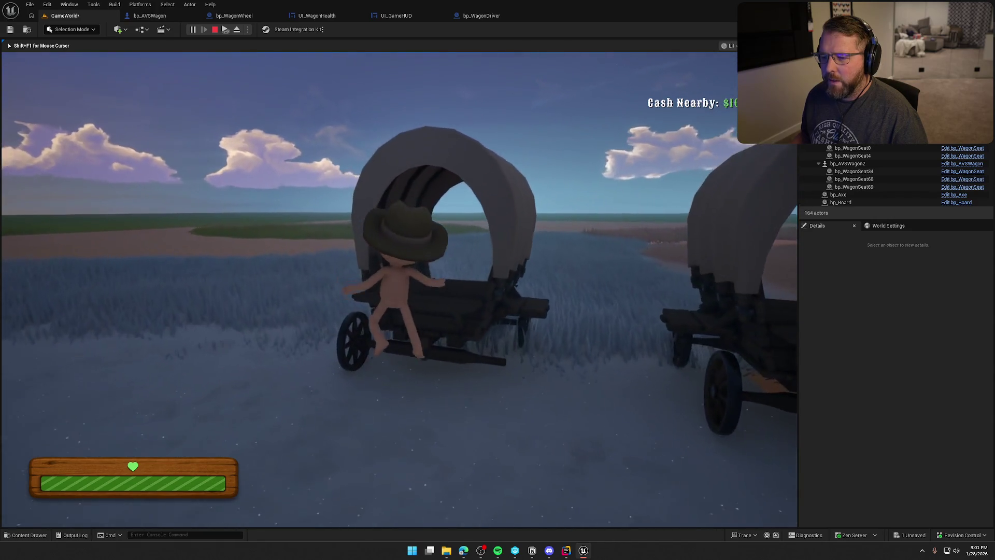
{"action": "key", "text": "w"}
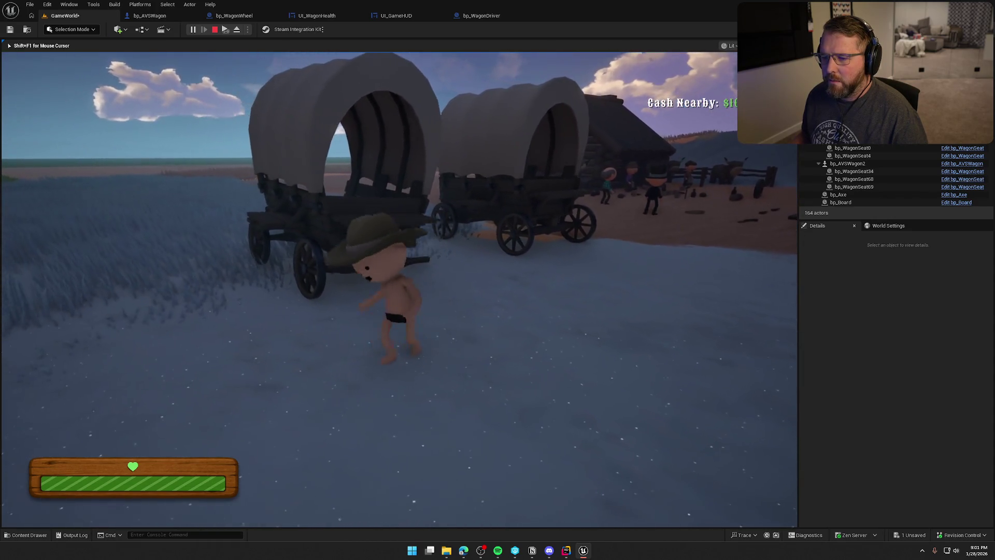
{"action": "key", "text": "Escape"}
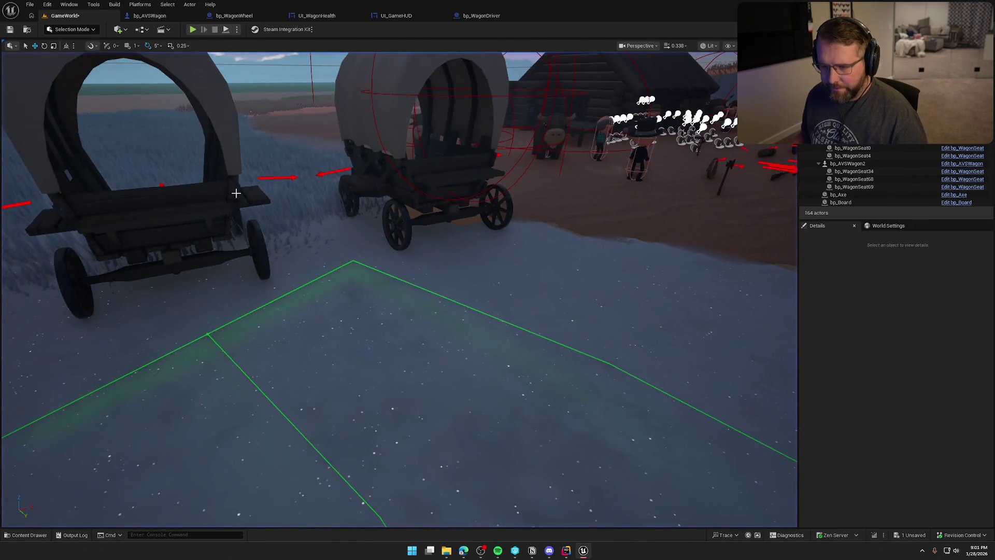
Delete the extra wagon and frame the remaining original wagon.
{"action": "left_click", "coordinate": [210, 204]}
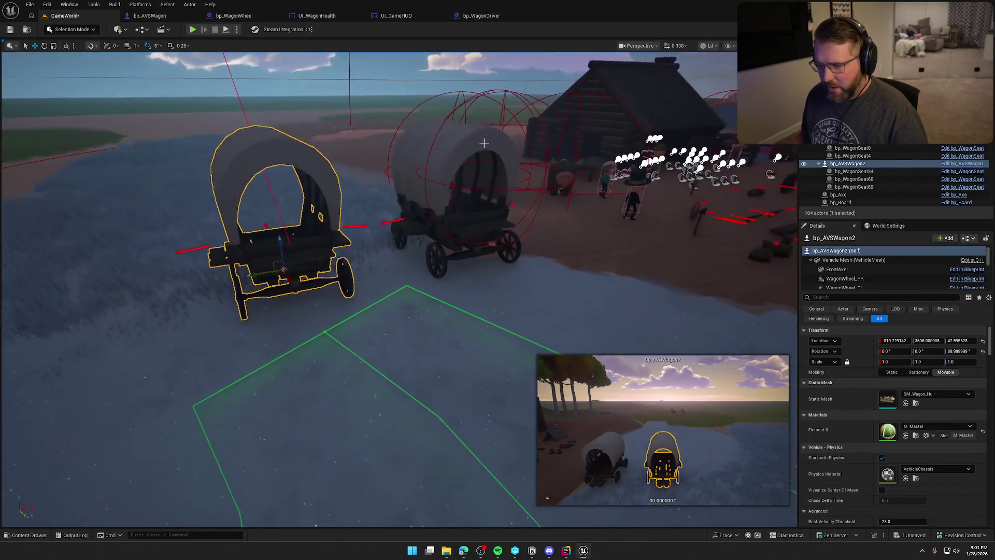
{"action": "key", "text": "Delete"}
{"action": "left_click", "coordinate": [489, 144]}
{"action": "key", "text": "f"}
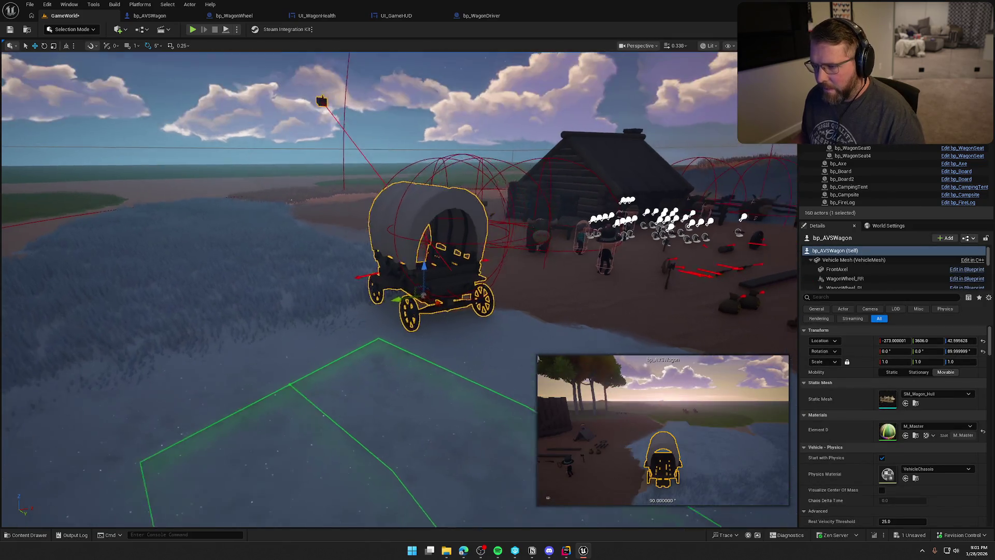
{"action": "left_click_drag", "start_coordinate": [538, 357], "coordinate": [538, 358]}
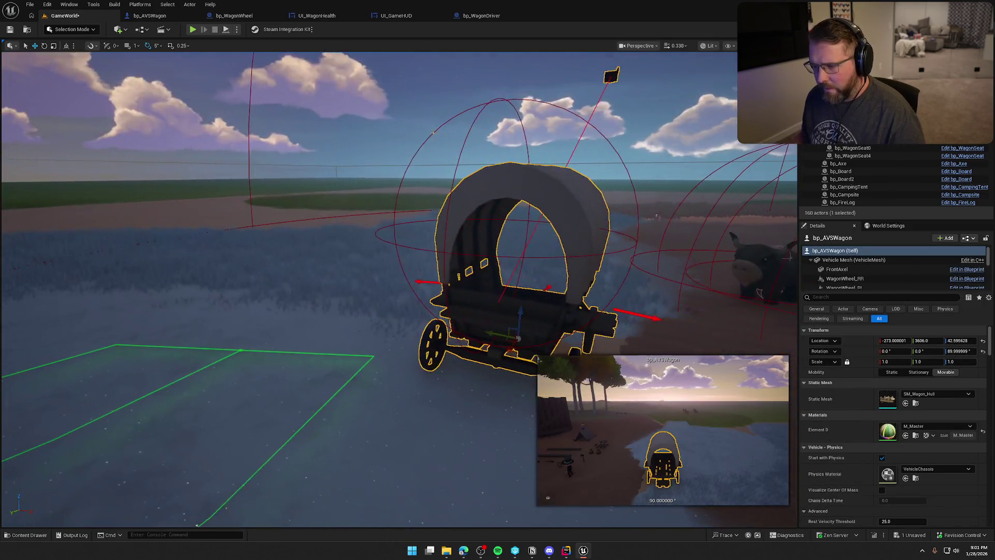
Try duplicating the wagon with its driver seat, then undo the duplication.
{"action": "left_click", "coordinate": [459, 155], "text": "ctrl"}
{"action": "mouse_move", "coordinate": [468, 245]}
{"action": "left_mouse_down"}
{"action": "mouse_move", "coordinate": [228, 248]}
{"action": "mouse_move", "coordinate": [244, 264]}
{"action": "left_mouse_up"}
{"action": "left_click", "coordinate": [337, 273]}
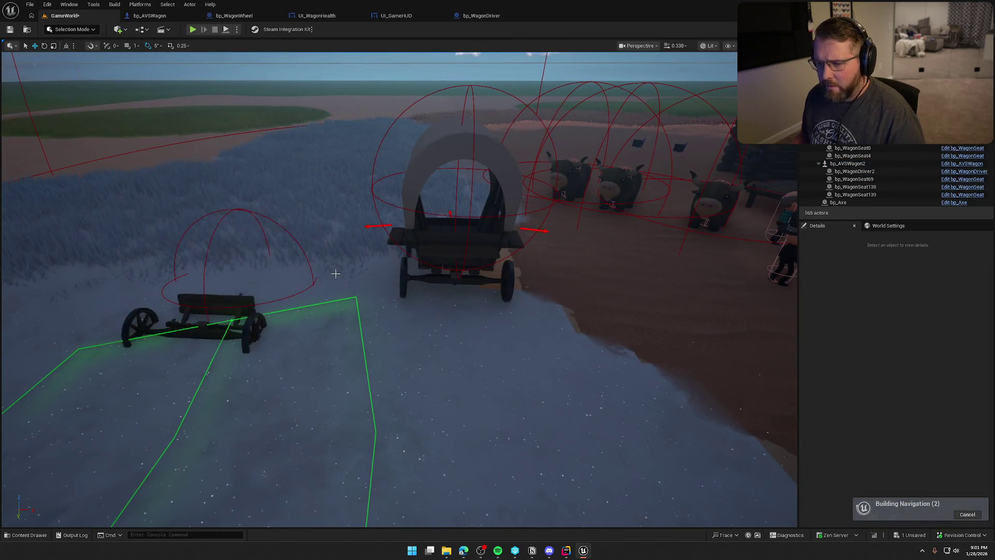
{"action": "left_click_drag", "start_coordinate": [336, 273], "coordinate": [336, 273]}
{"action": "left_click", "coordinate": [337, 262]}
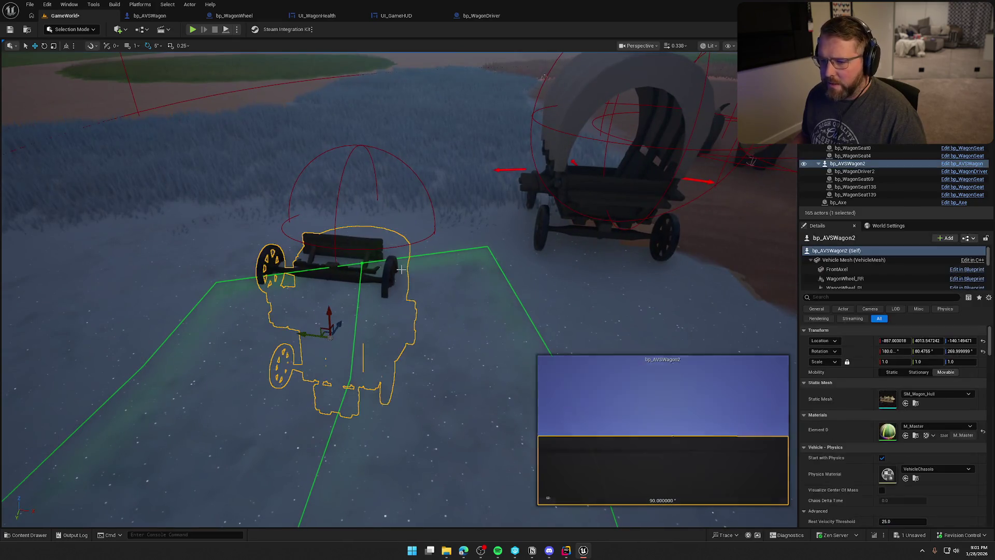
{"action": "key", "text": "ctrl+z"}
{"action": "key", "text": "ctrl+z"}
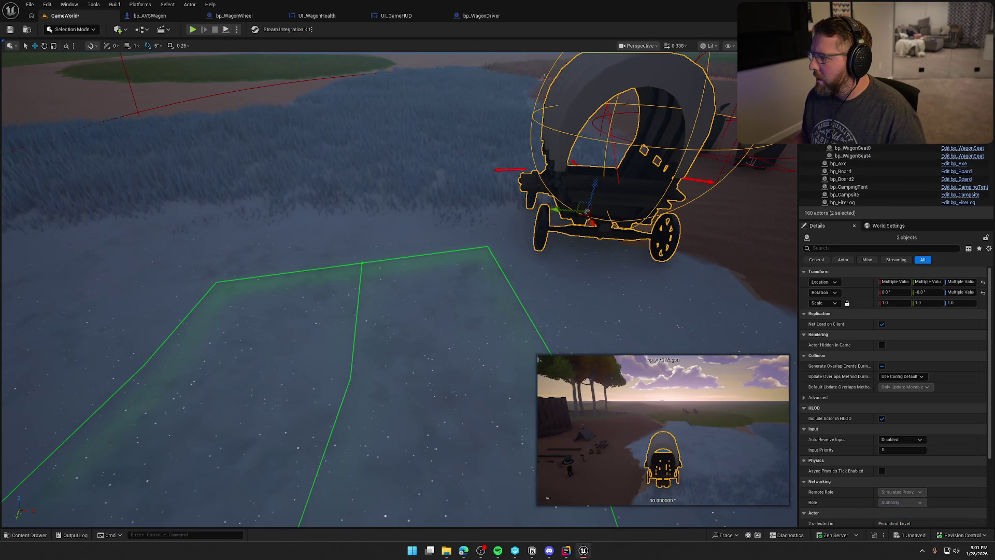
Duplicate the wagon together with bp_WagonDriver to the left.
{"action": "double_click", "coordinate": [869, 156]}
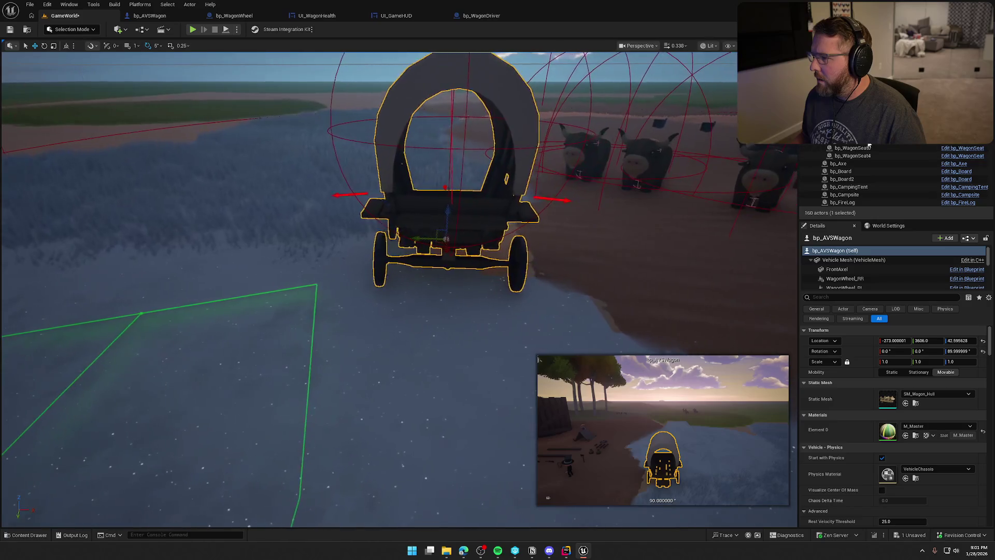
{"action": "left_click", "coordinate": [457, 130]}
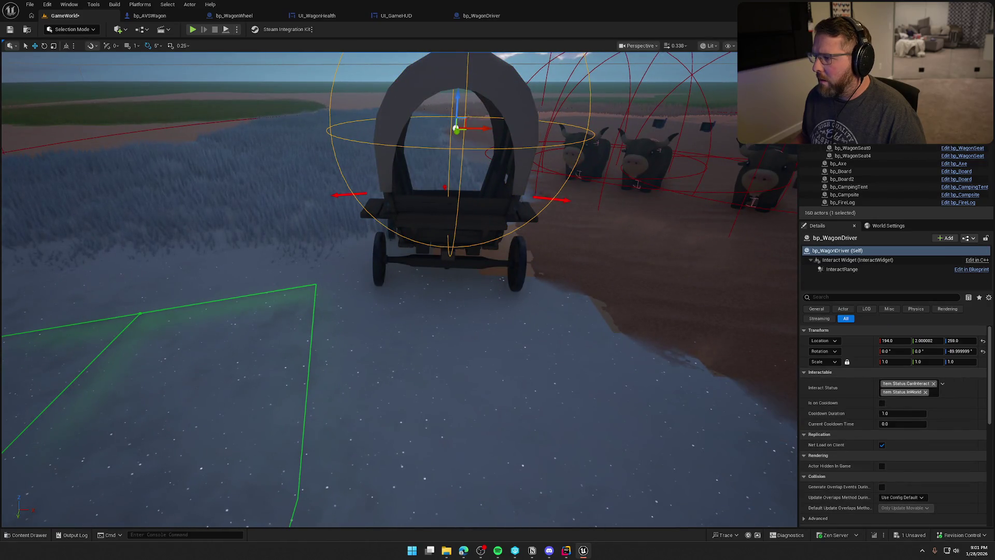
{"action": "left_click", "coordinate": [502, 278]}
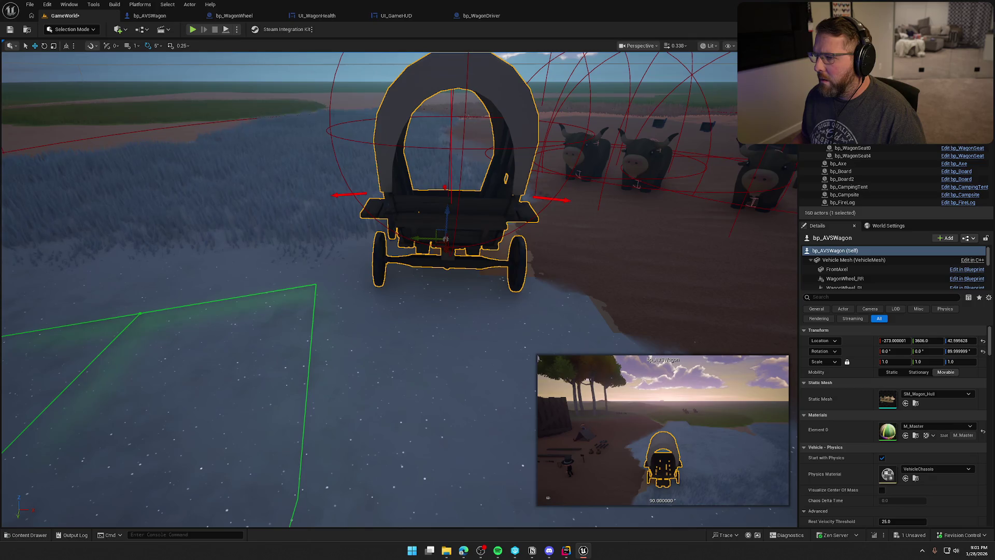
{"action": "left_click", "coordinate": [876, 146], "text": "ctrl"}
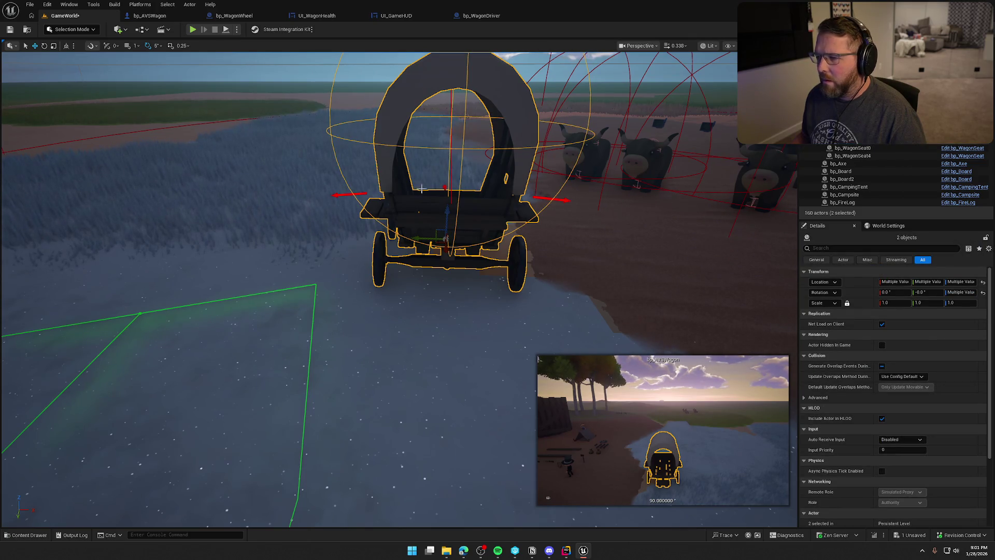
{"action": "mouse_move", "coordinate": [410, 242]}
{"action": "left_mouse_down"}
{"action": "mouse_move", "coordinate": [323, 290]}
{"action": "mouse_move", "coordinate": [348, 289]}
{"action": "mouse_move", "coordinate": [338, 195]}
{"action": "left_mouse_up"}
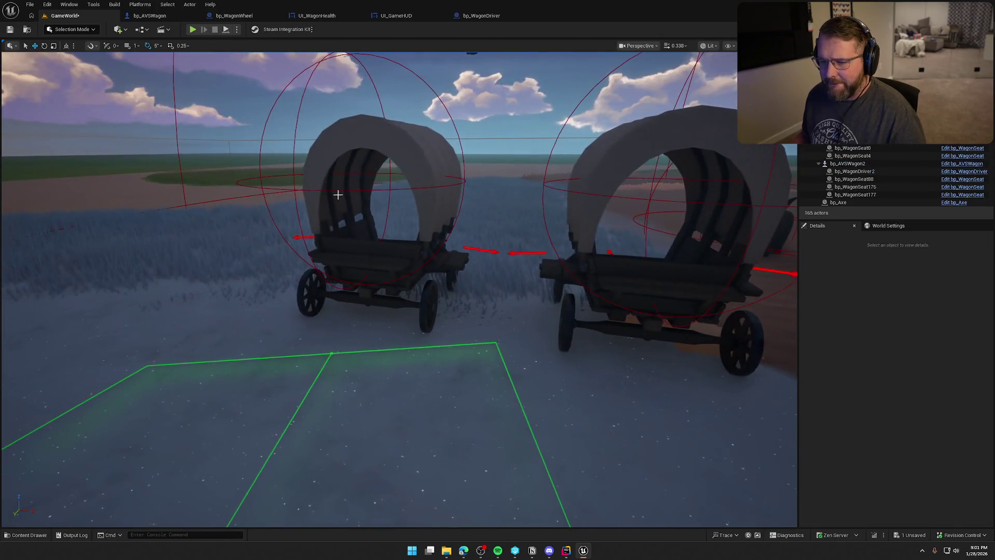
Set bp_WagonDriver2's Wagon property to bp_AVSWagon2 with the eyedropper, then start a play test.
{"action": "left_click", "coordinate": [336, 191]}
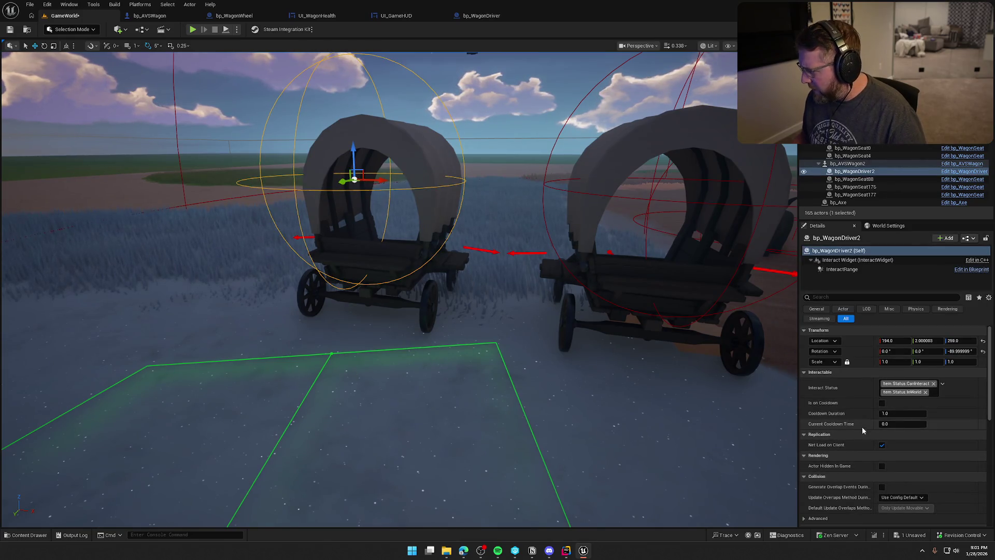
{"action": "scroll", "coordinate": [855, 430], "scroll_direction": "down", "scroll_amount": 5}
{"action": "left_click", "coordinate": [968, 419]}
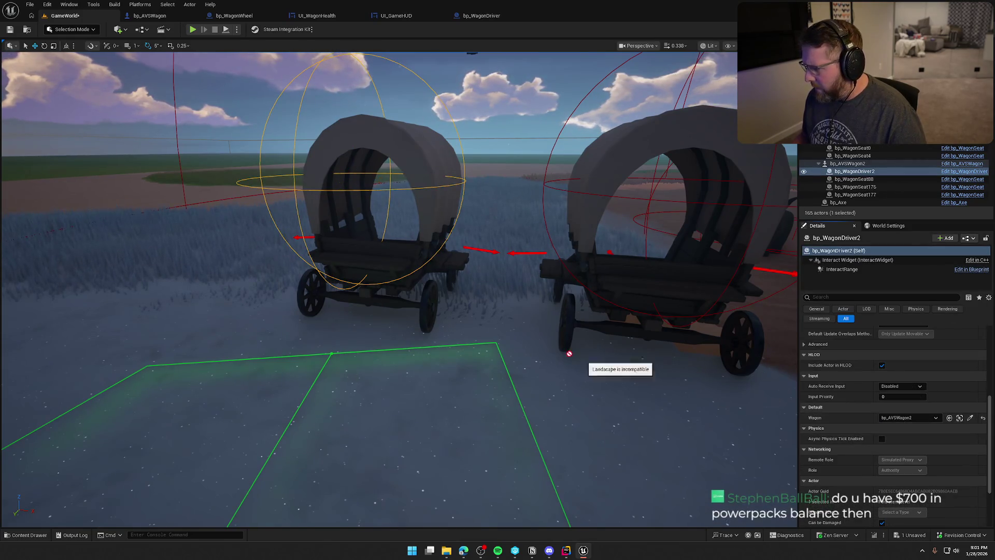
{"action": "left_click_drag", "start_coordinate": [400, 271], "coordinate": [399, 331]}
{"action": "key", "text": "Escape"}
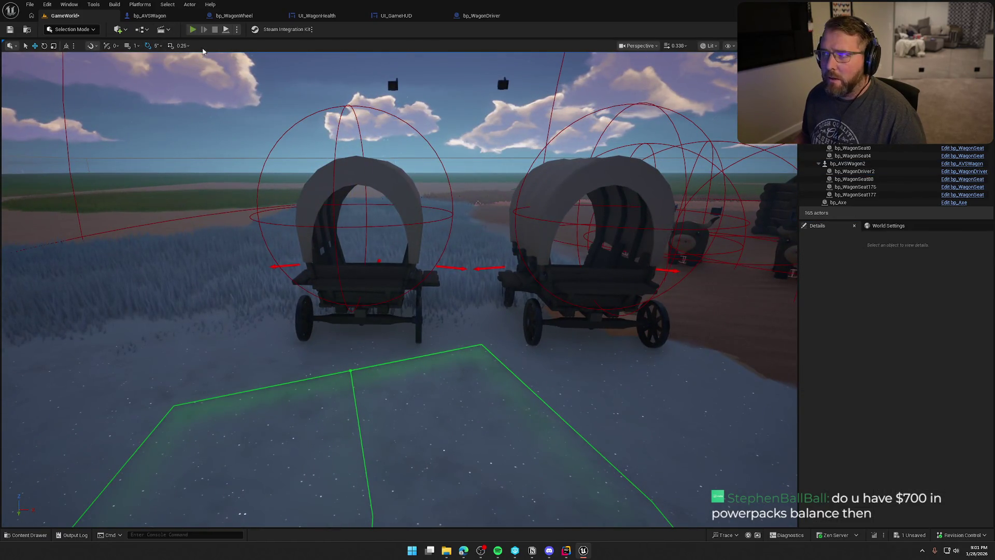
{"action": "left_click", "coordinate": [193, 30]}
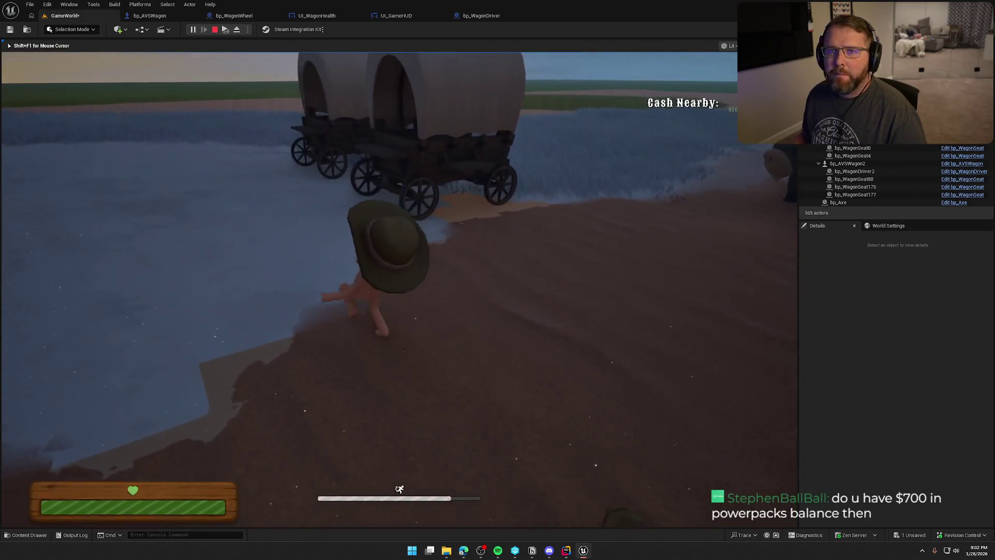
Walk to the wagons, pick up the wagon wheel, and throw it onto the ground.
{"action": "key", "text": "w"}
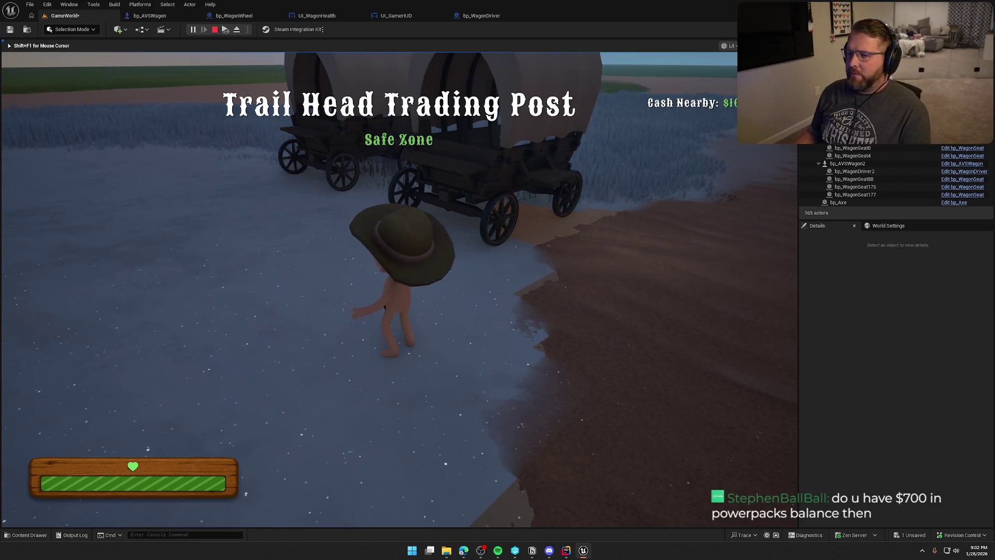
{"action": "key", "text": "w"}
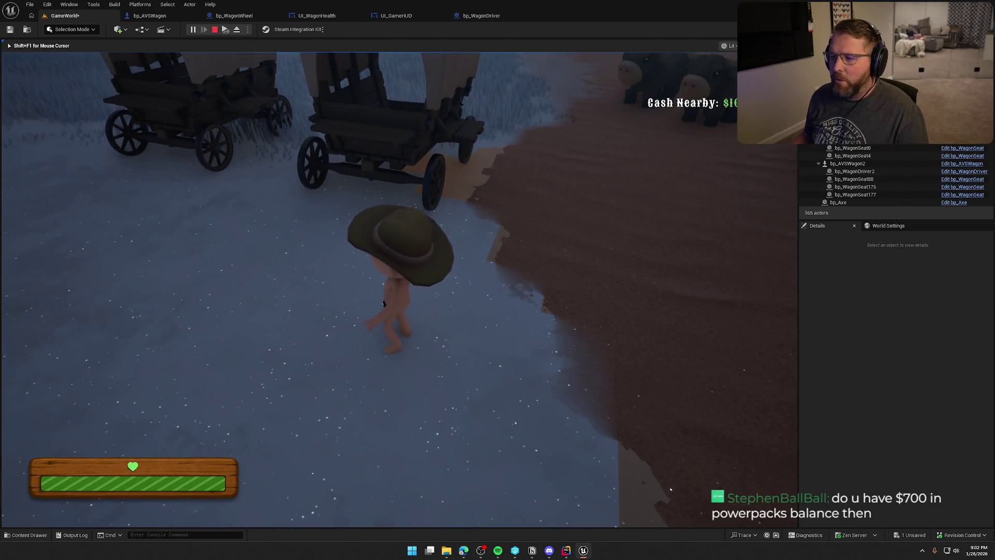
{"action": "key", "text": "w"}
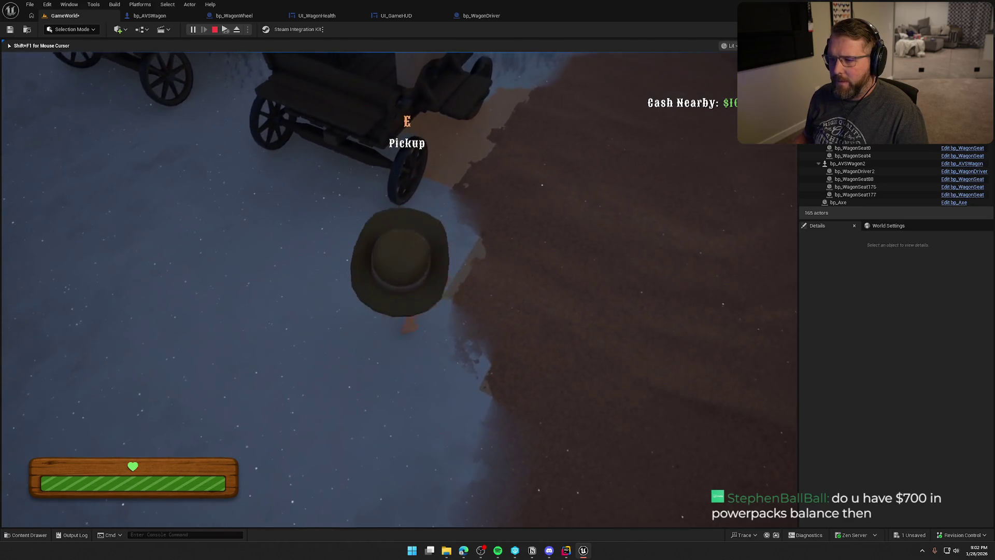
{"action": "key", "text": "e"}
{"action": "key", "text": "shift"}
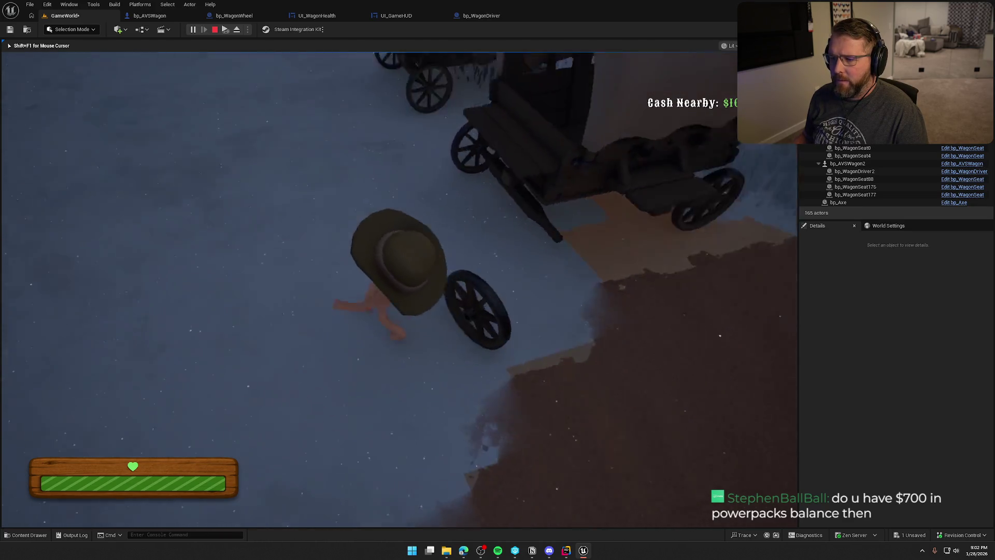
{"action": "key", "text": "w"}
{"action": "key", "text": "e"}
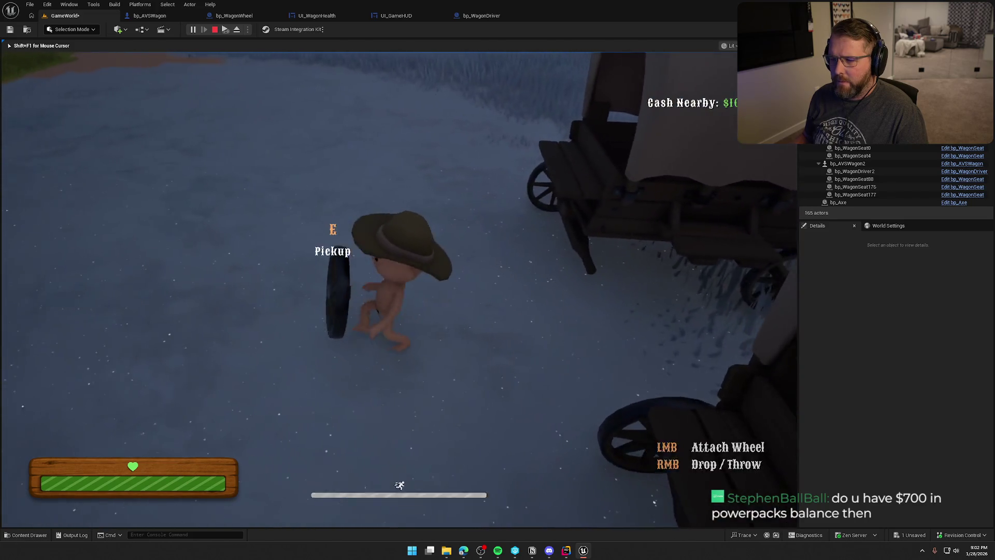
{"action": "key", "text": "w"}
{"action": "key", "text": "e"}
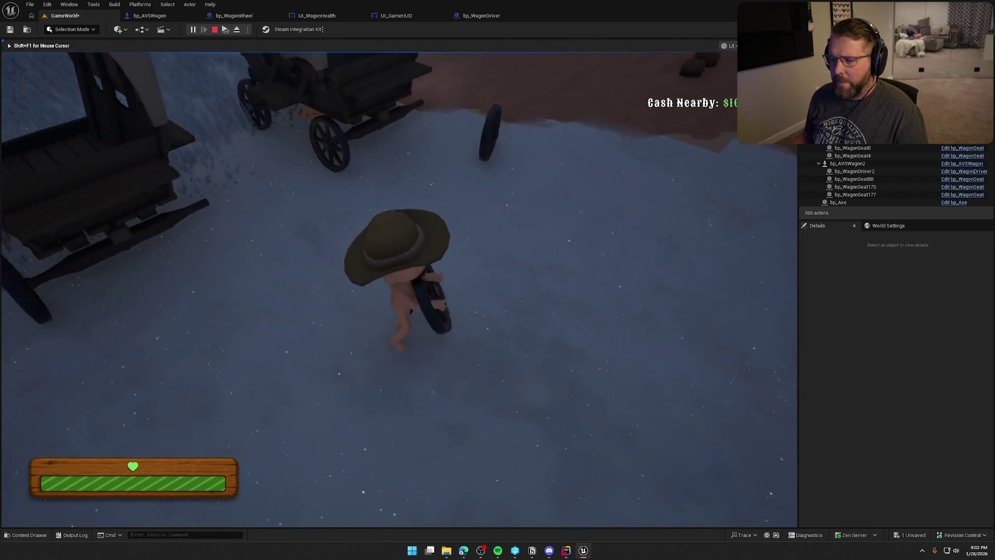
{"action": "right_click", "coordinate": [399, 289]}
Run back, pick up the wheel again, and drop it near the wagon.
{"action": "key", "text": "s"}
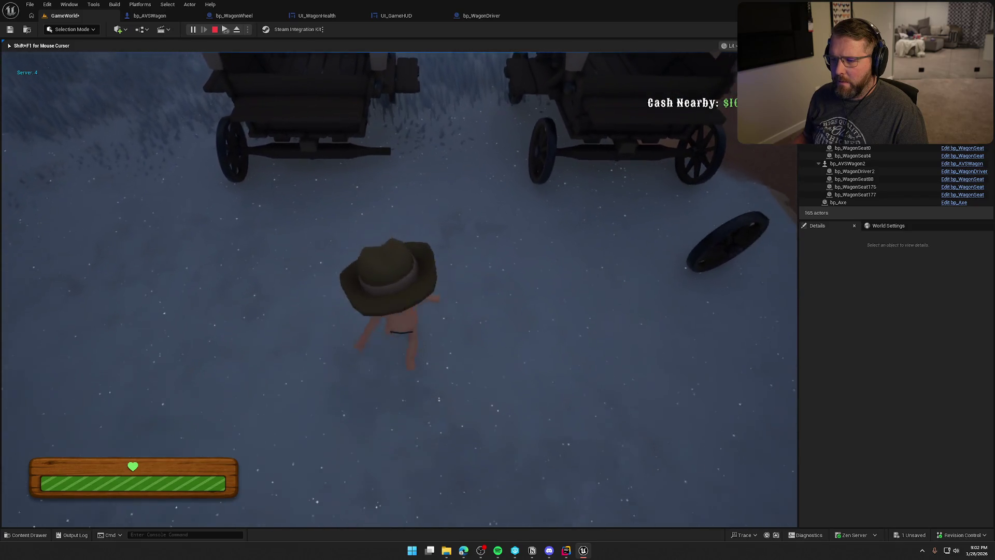
{"action": "key", "text": "w"}
{"action": "key", "text": "shift"}
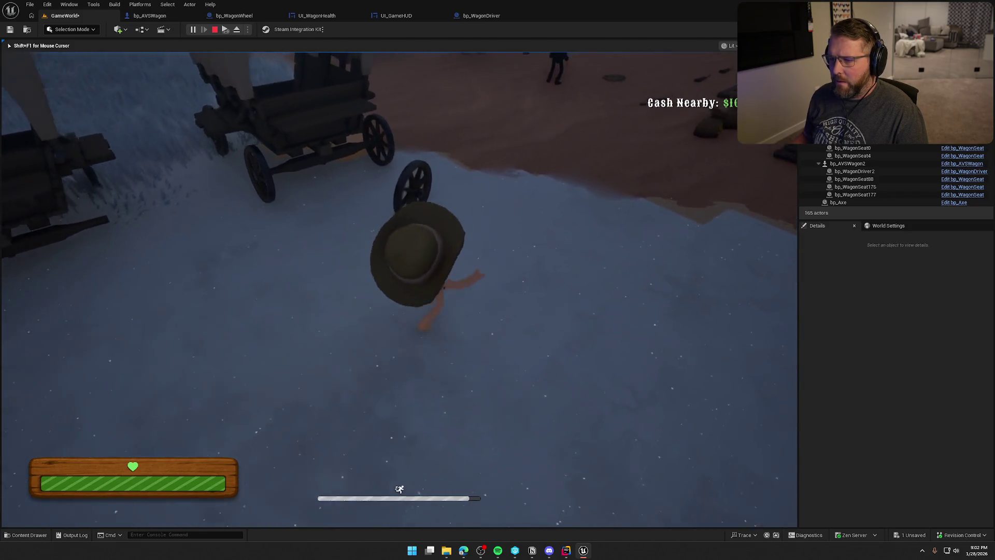
{"action": "key", "text": "e"}
{"action": "right_click", "coordinate": [399, 289]}
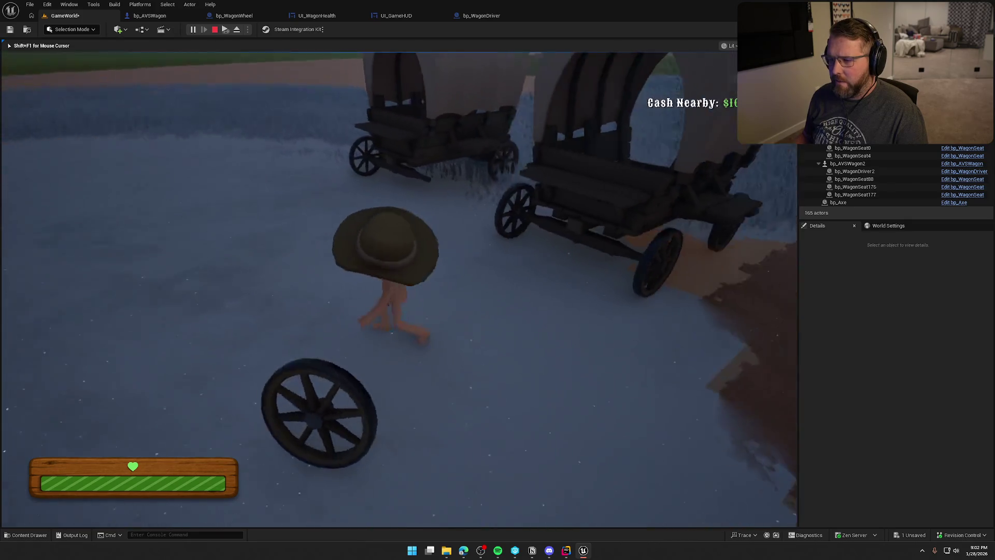
{"action": "key", "text": "w"}
Get into and out of the driver seat, climb back in, then stop PIE and open bp_AVSWagon.
{"action": "key", "text": "e"}
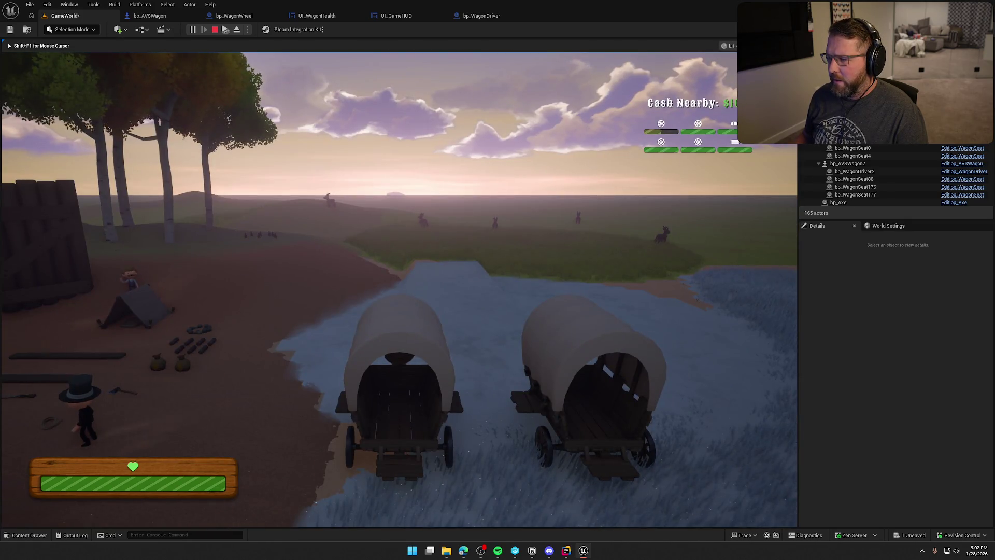
{"action": "key", "text": "e"}
{"action": "key", "text": "w"}
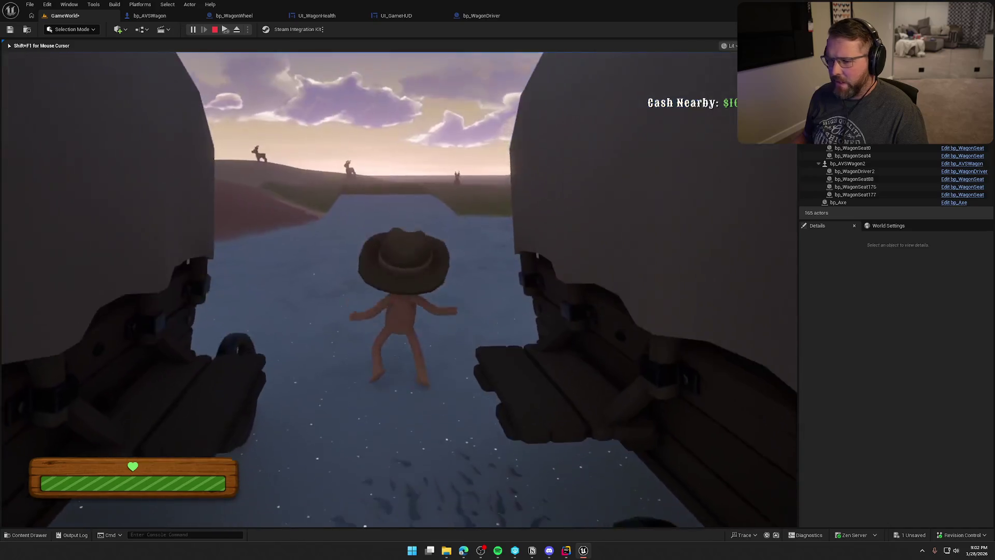
{"action": "key", "text": "shift"}
{"action": "key", "text": "e"}
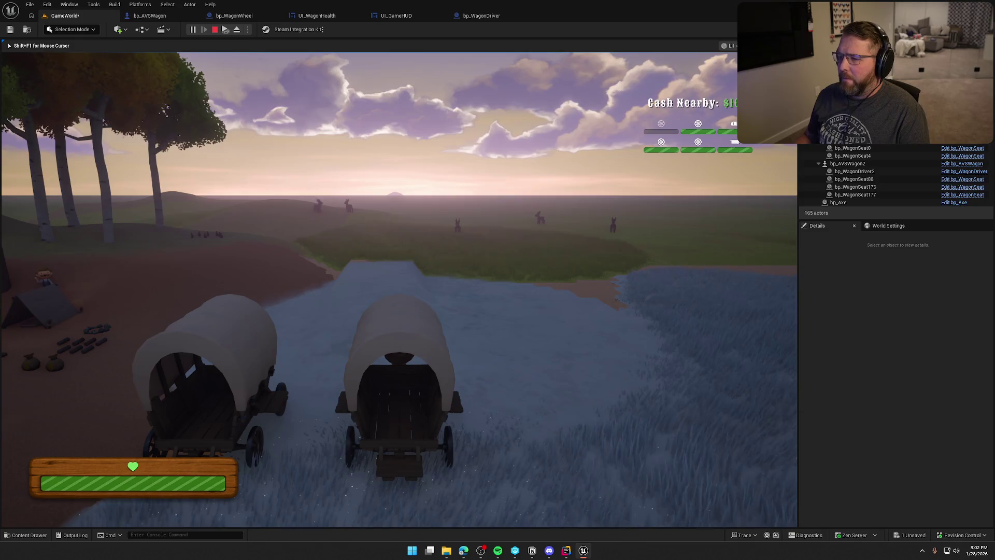
{"action": "key", "text": "F8"}
{"action": "left_click", "coordinate": [149, 16]}
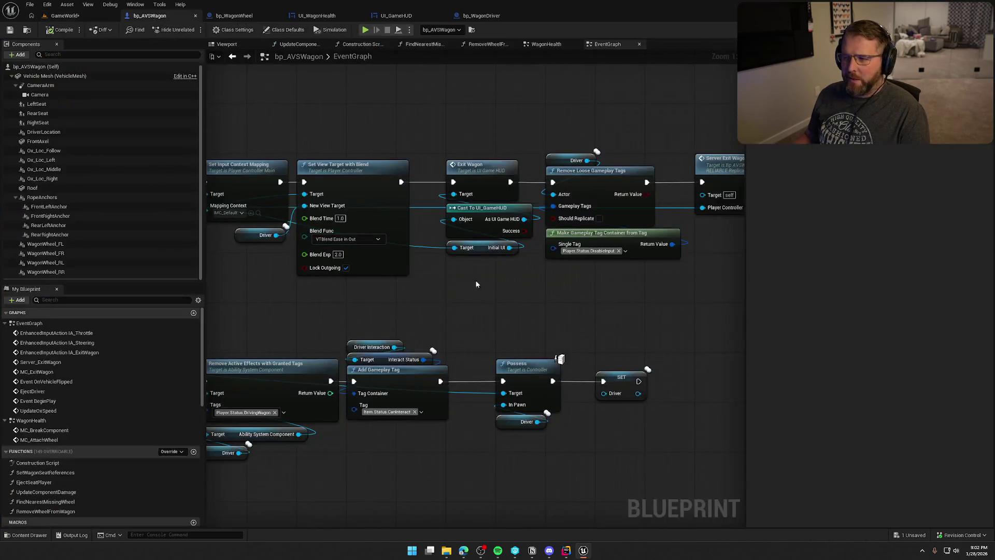
In UI_WagonHealth, wire the health/max-health divide into the > node with threshold 1.0, then return to the game.
{"action": "left_click", "coordinate": [317, 17]}
{"action": "mouse_move", "coordinate": [669, 344]}
{"action": "left_mouse_down"}
{"action": "mouse_move", "coordinate": [595, 356]}
{"action": "mouse_move", "coordinate": [607, 329]}
{"action": "mouse_move", "coordinate": [559, 315]}
{"action": "left_mouse_up"}
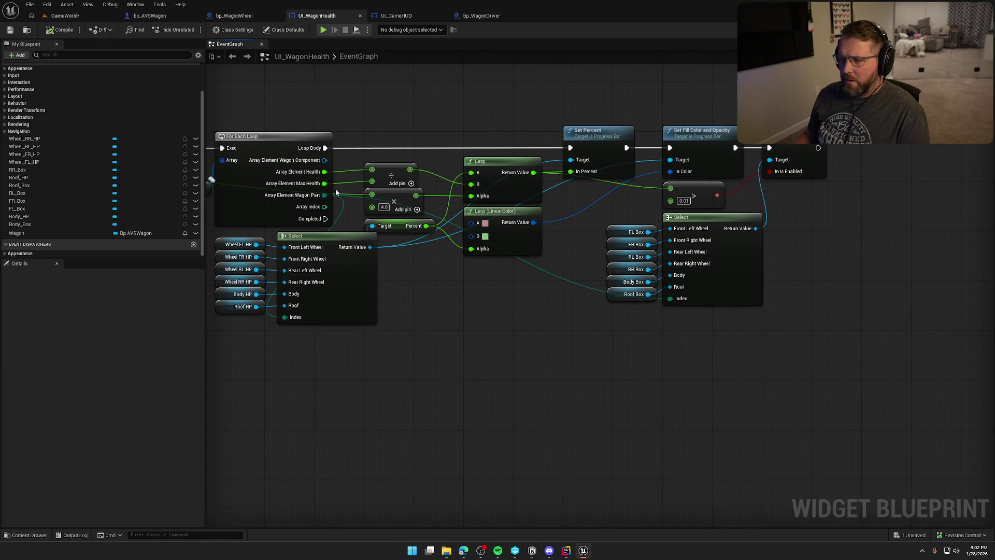
{"action": "left_click_drag", "start_coordinate": [409, 170], "coordinate": [670, 189]}
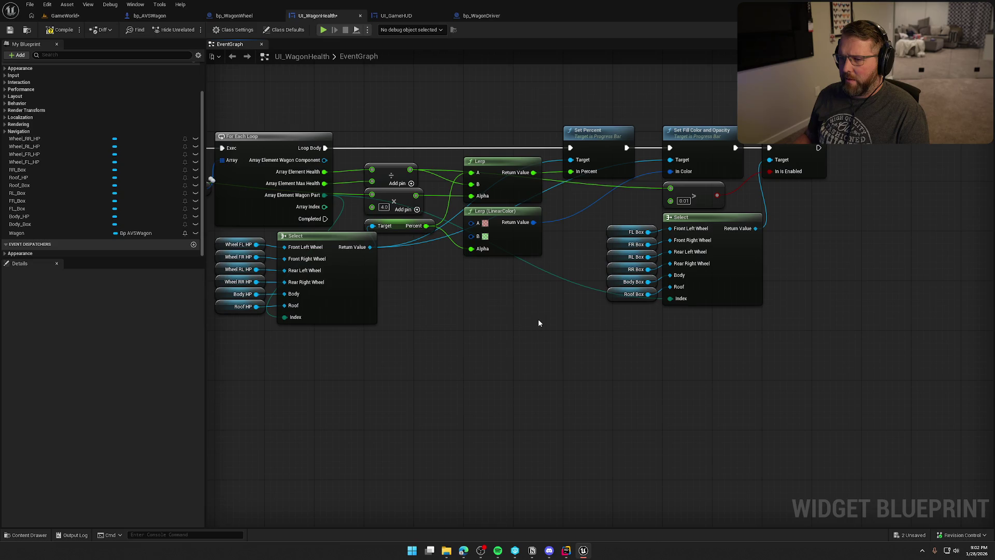
{"action": "mouse_move", "coordinate": [323, 171]}
{"action": "left_mouse_down"}
{"action": "mouse_move", "coordinate": [573, 218]}
{"action": "mouse_move", "coordinate": [609, 198]}
{"action": "mouse_move", "coordinate": [680, 203]}
{"action": "left_mouse_up"}
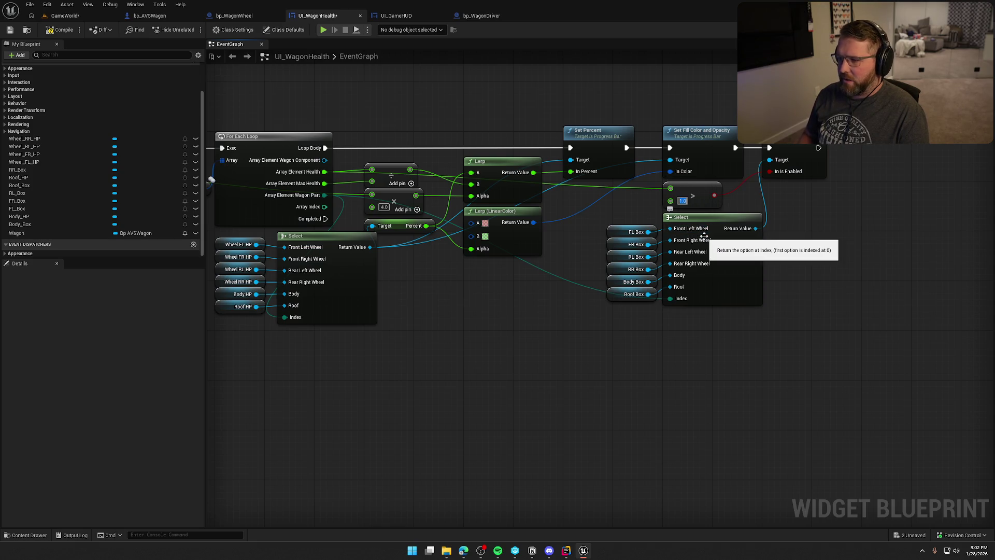
{"action": "left_click", "coordinate": [539, 370]}
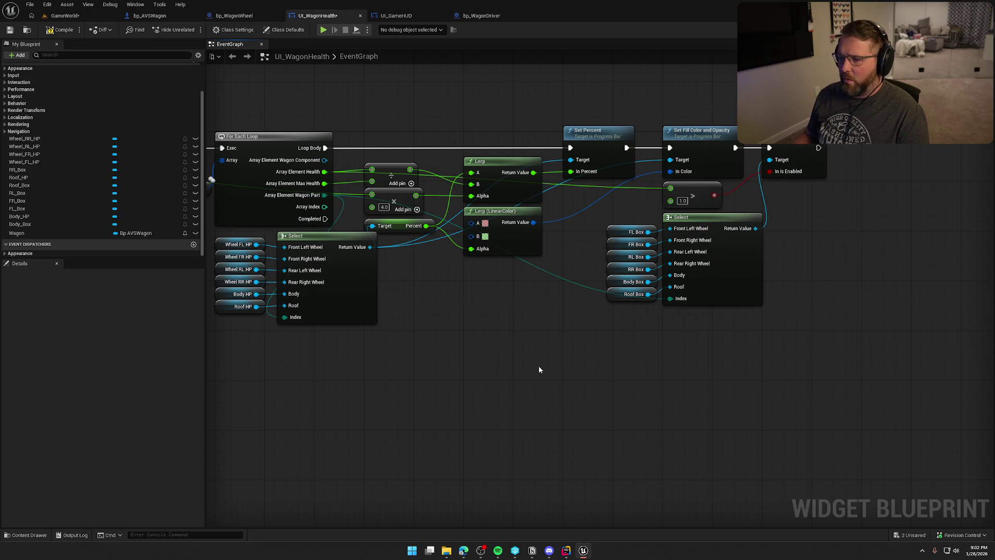
{"action": "left_click", "coordinate": [71, 17]}
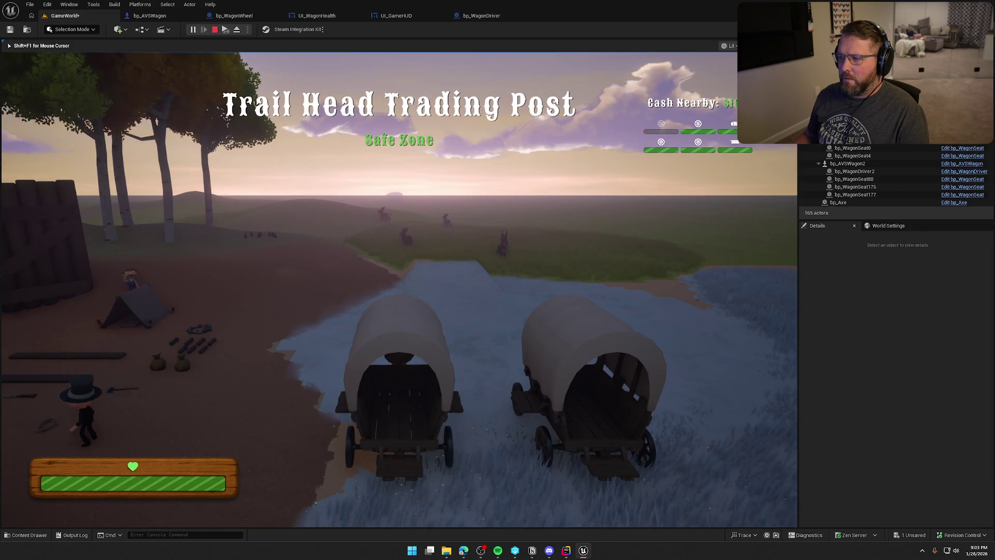
Run to a wagon, climb into the driver seat, and get off again.
{"action": "key", "text": "shift"}
{"action": "key", "text": "w"}
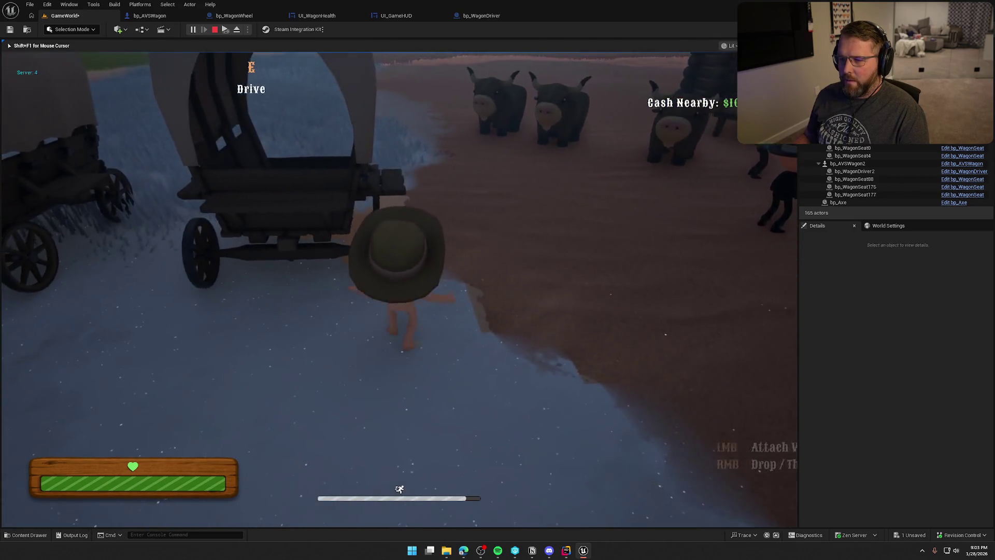
{"action": "key", "text": "w"}
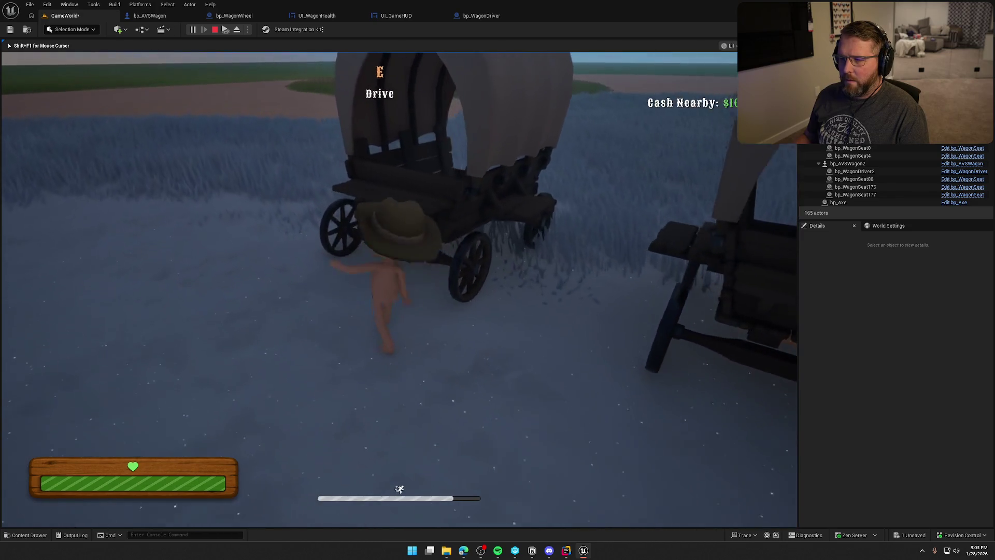
{"action": "key", "text": "e"}
{"action": "key", "text": "e"}
{"action": "key", "text": "w"}
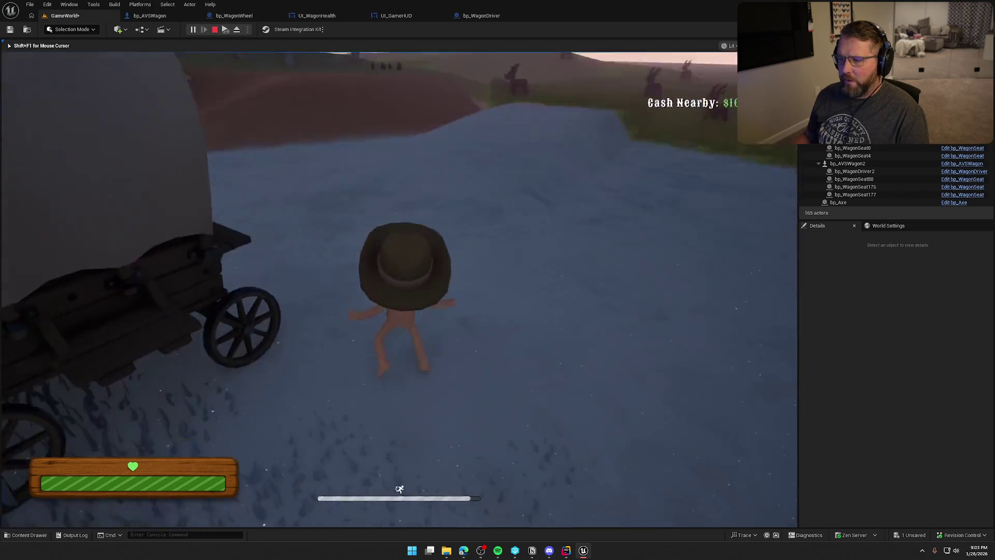
{"action": "key", "text": "e"}
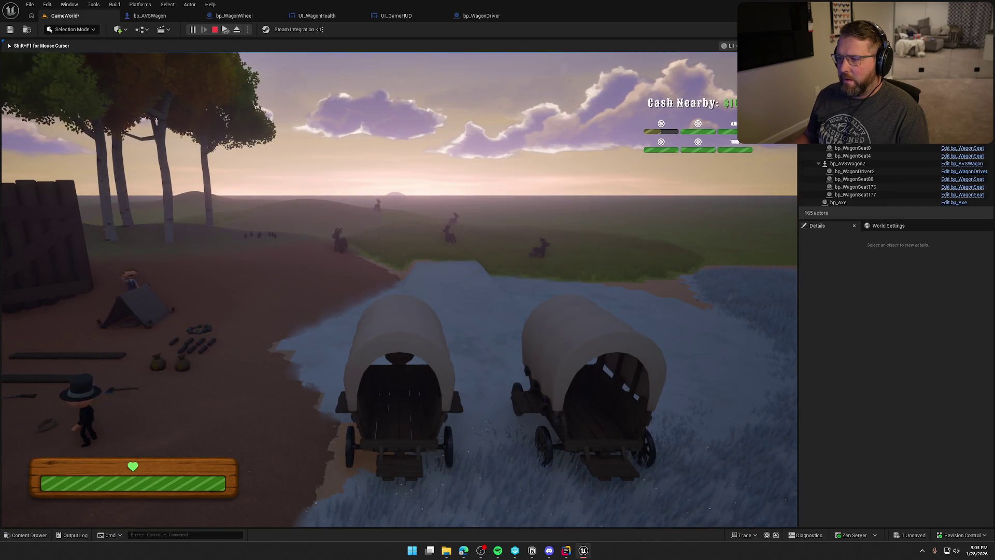
Repeatedly leave and re-enter the wagon's driver seat to check the HUD.
{"action": "key", "text": "e"}
{"action": "key", "text": "w"}
{"action": "key", "text": "e"}
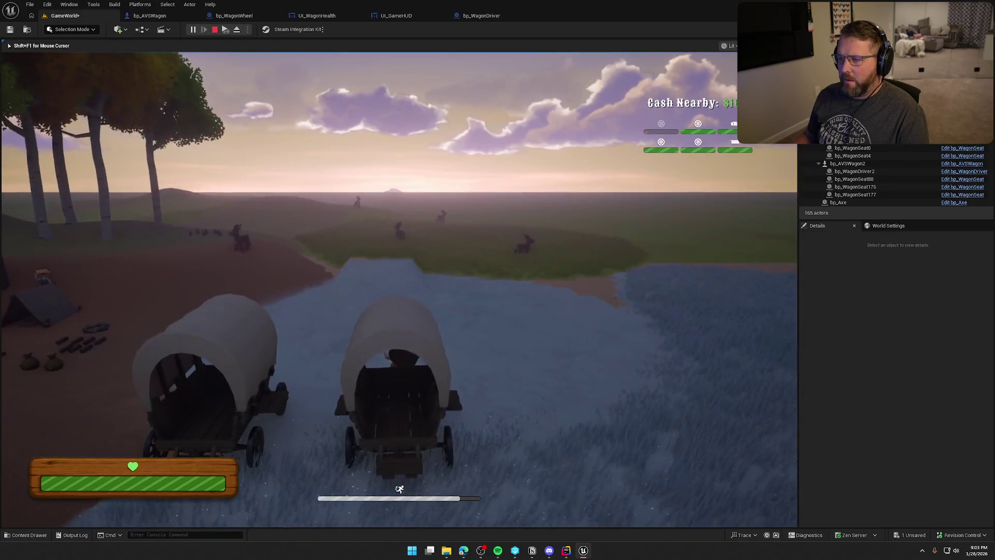
{"action": "key", "text": "e"}
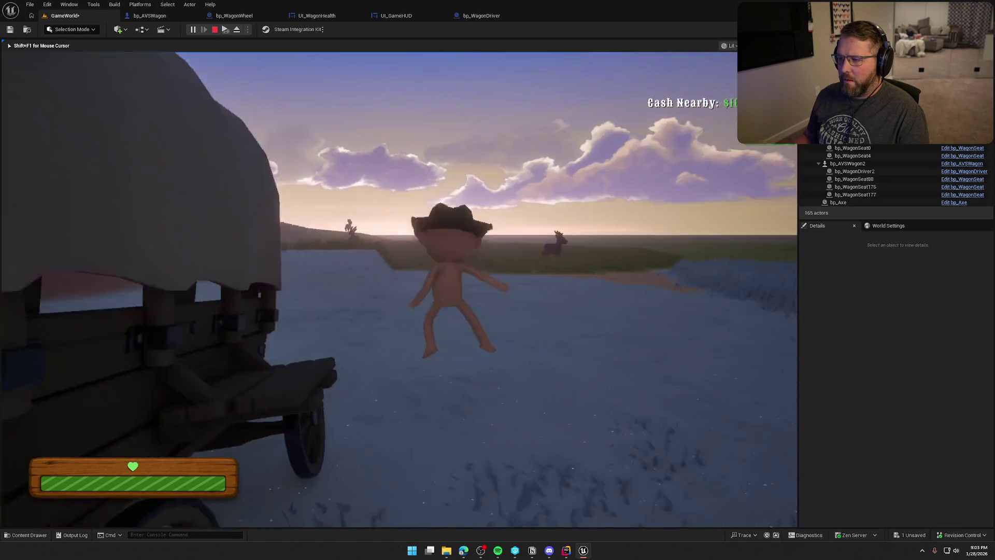
{"action": "key", "text": "w"}
{"action": "key", "text": "shift"}
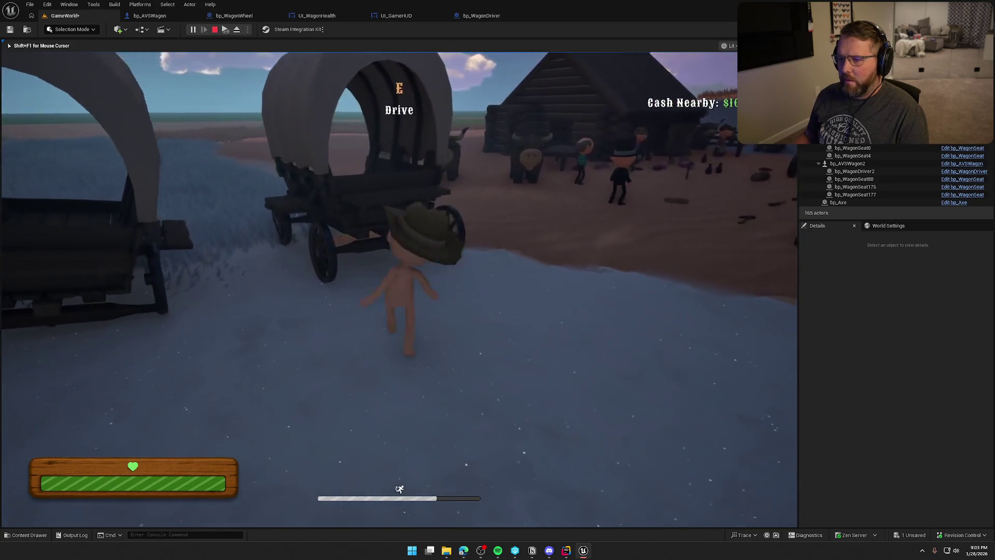
{"action": "key", "text": "e"}
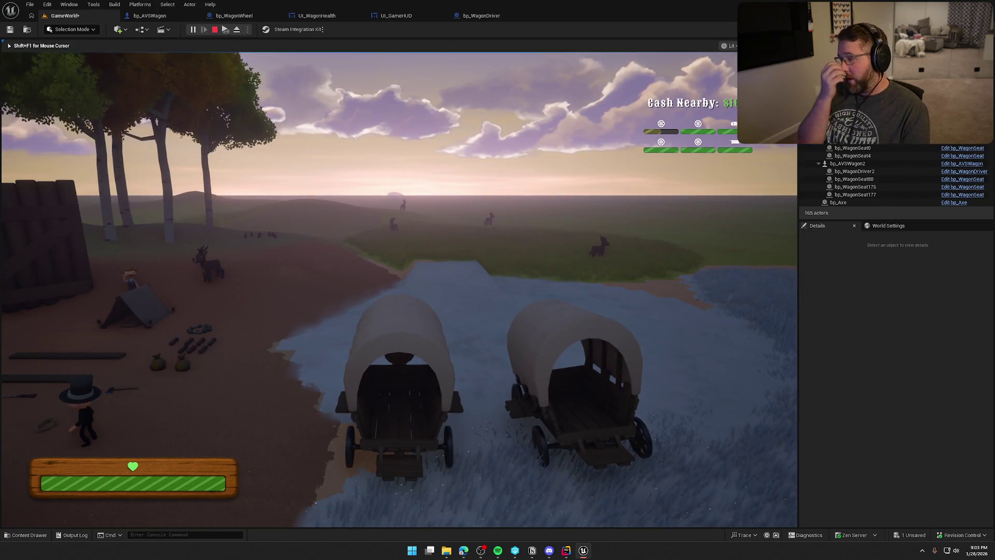
Release the mouse, stop play, and bring up the bp_AVSWagon event graph.
{"action": "key", "text": "shift+F1"}
{"action": "key", "text": "F8"}
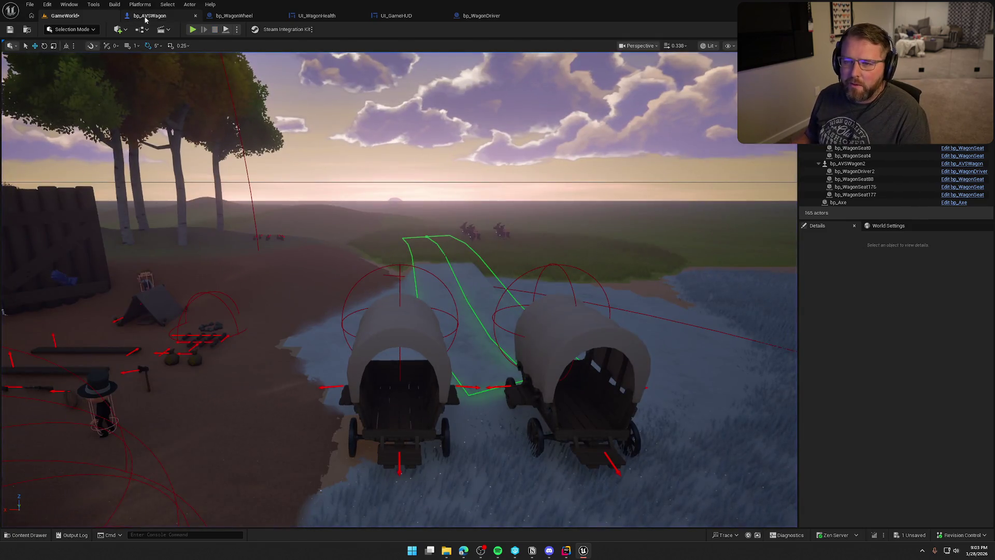
{"action": "left_click", "coordinate": [149, 16]}
{"action": "left_click_drag", "start_coordinate": [477, 284], "coordinate": [458, 304]}
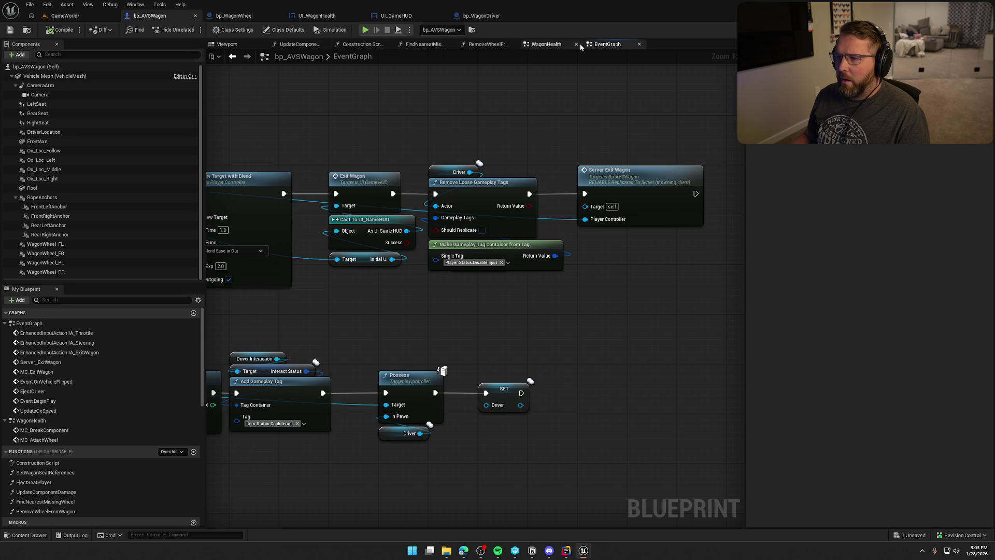
Drag a Vehicle Mesh reference from Components into the EventGraph.
{"action": "scroll", "coordinate": [524, 167], "scroll_direction": "down", "scroll_amount": 5}
{"action": "scroll", "coordinate": [668, 115], "scroll_direction": "up", "scroll_amount": 1}
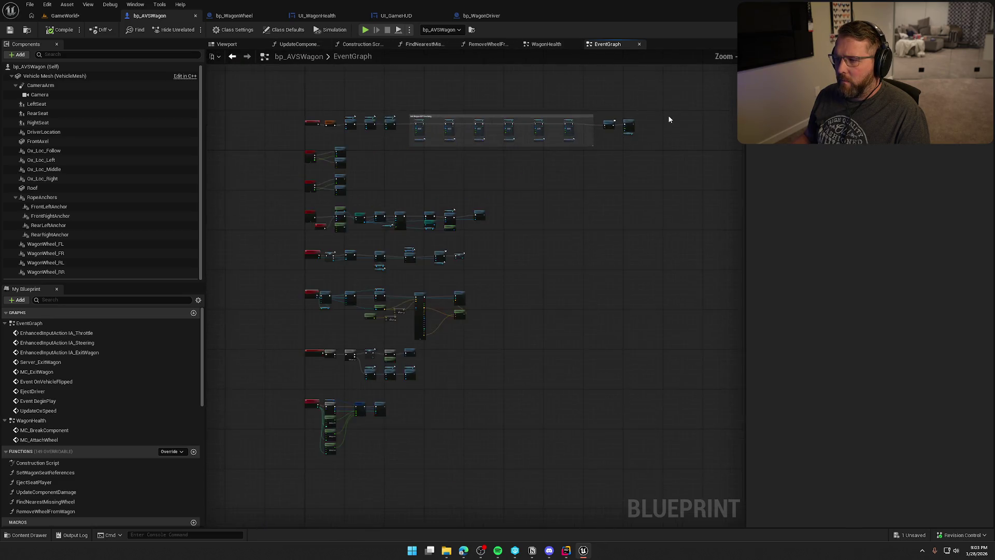
{"action": "scroll", "coordinate": [540, 155], "scroll_direction": "up", "scroll_amount": 4}
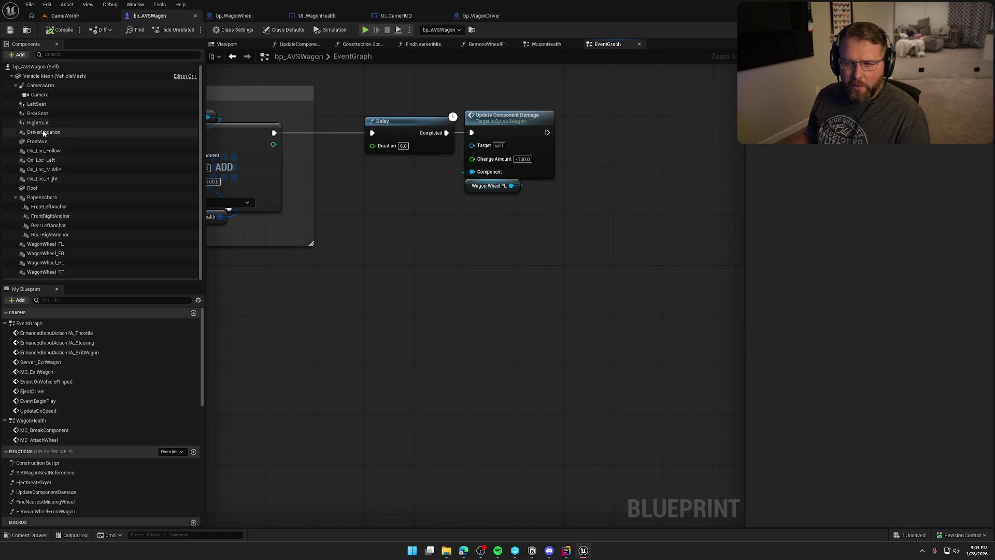
{"action": "mouse_move", "coordinate": [44, 76]}
{"action": "left_mouse_down"}
{"action": "mouse_move", "coordinate": [458, 205]}
{"action": "mouse_move", "coordinate": [470, 180]}
{"action": "left_mouse_up"}
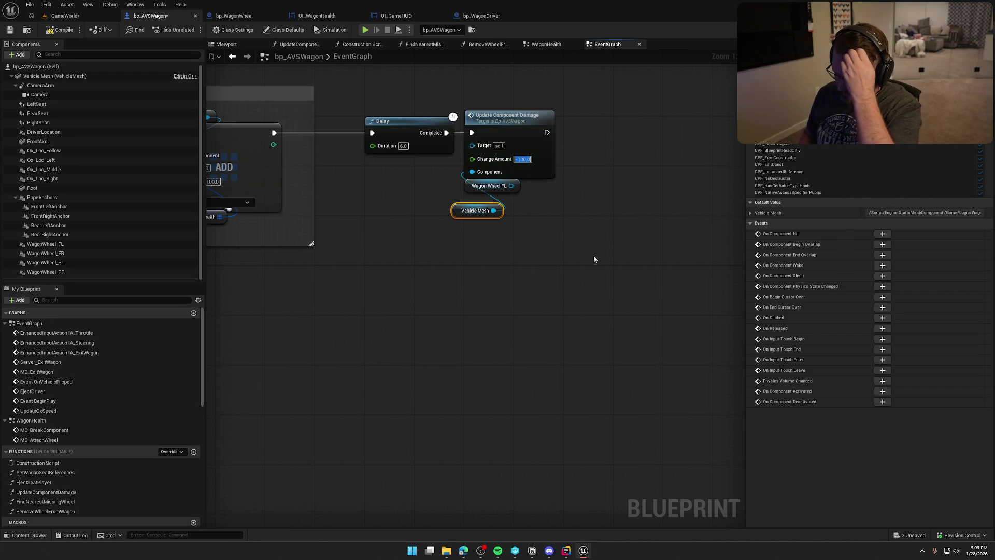
Set the delayed Update Component Damage Change Amount to -25, then return to GameWorld.
{"action": "type", "text": "-"}
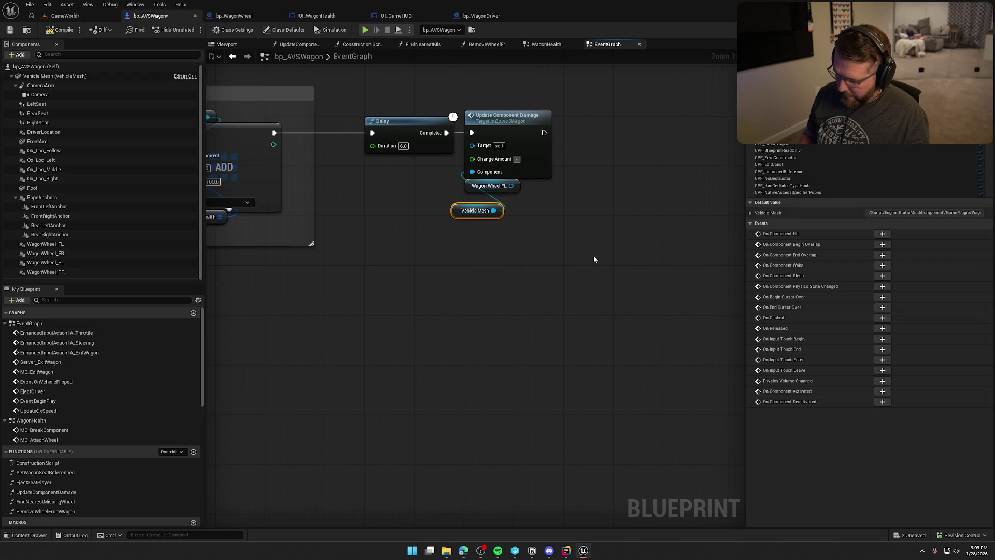
{"action": "type", "text": "25"}
{"action": "key", "text": "Return"}
{"action": "left_click", "coordinate": [596, 259]}
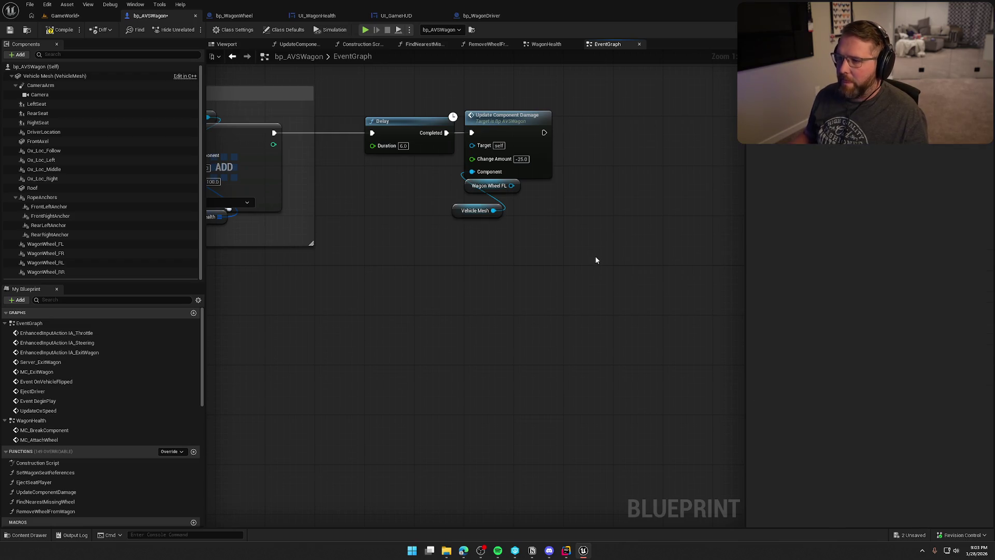
{"action": "left_click", "coordinate": [65, 15]}
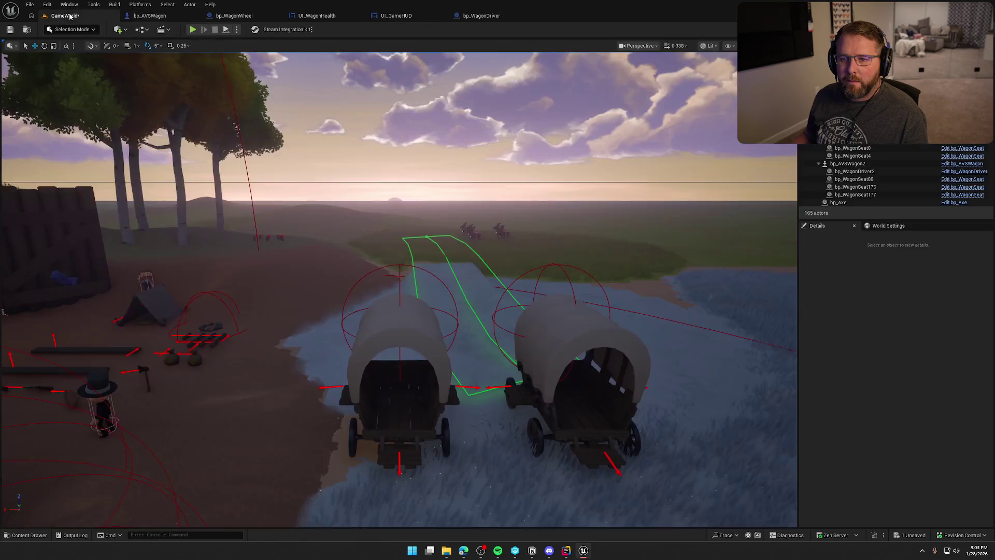
Delete the right-hand wagon and its driver seat from the level.
{"action": "left_click", "coordinate": [564, 296]}
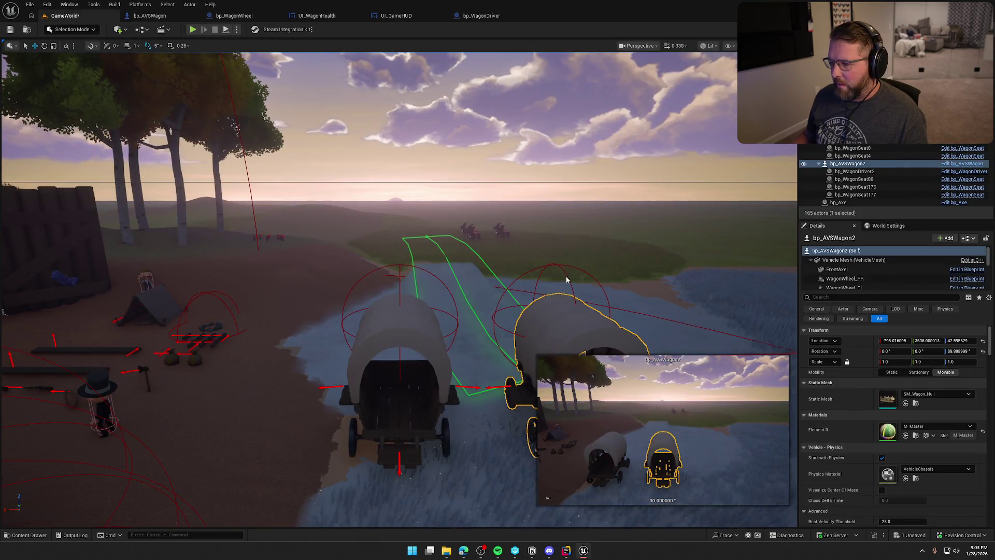
{"action": "left_click", "coordinate": [566, 279], "text": "ctrl"}
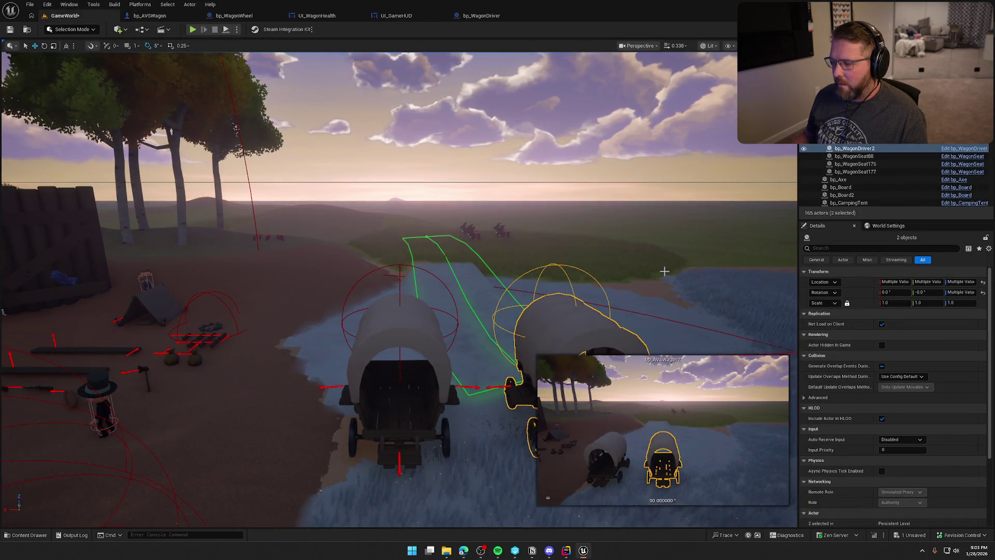
{"action": "key", "text": "Delete"}
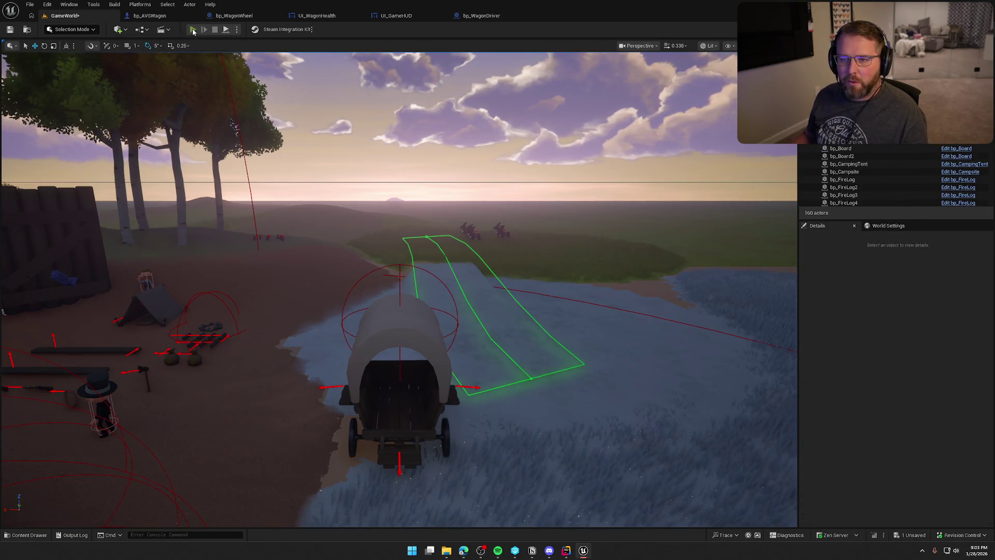
Play-test getting on and off the wagon, confirming the full health bar appears, then stop PIE.
{"action": "left_click", "coordinate": [192, 30]}
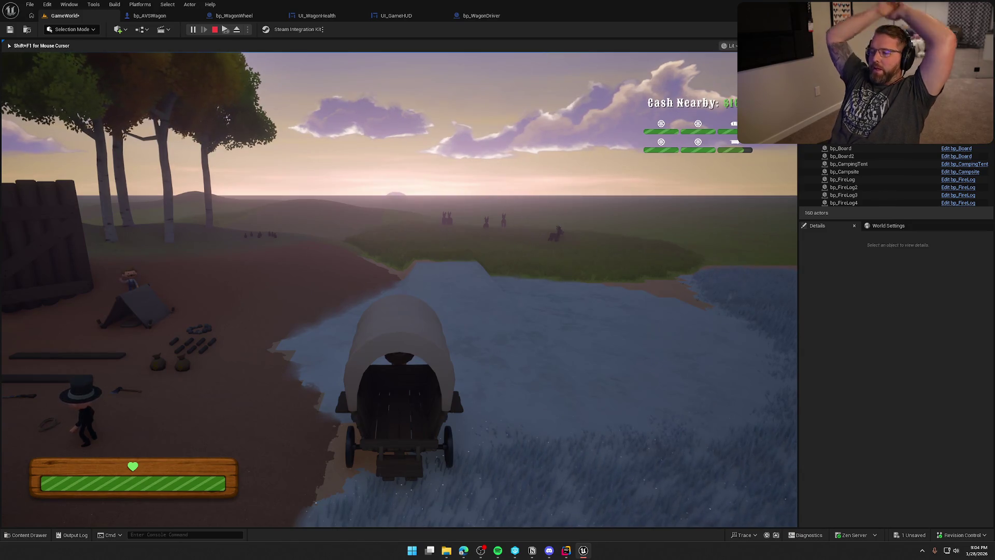
{"action": "key", "text": "e"}
{"action": "key", "text": "shift+w"}
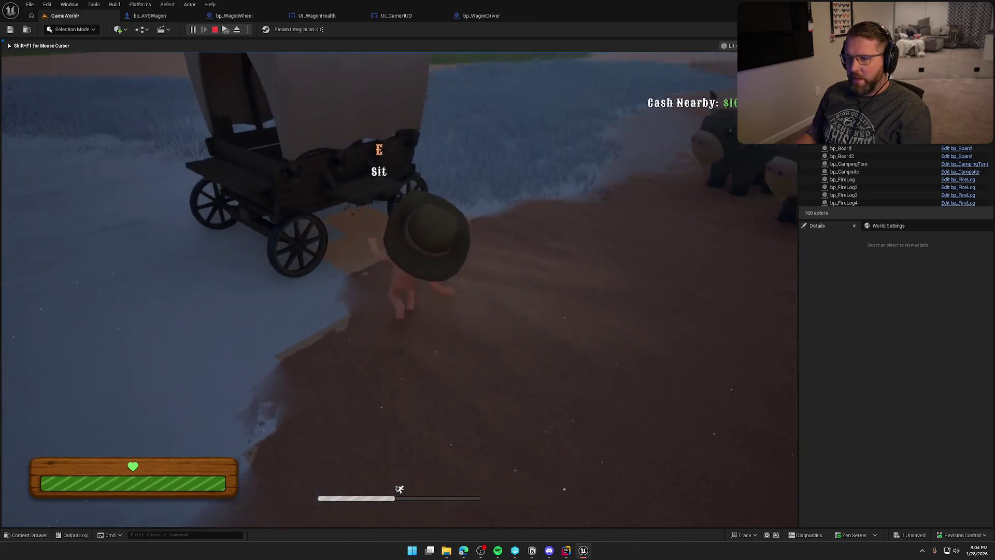
{"action": "key", "text": "e"}
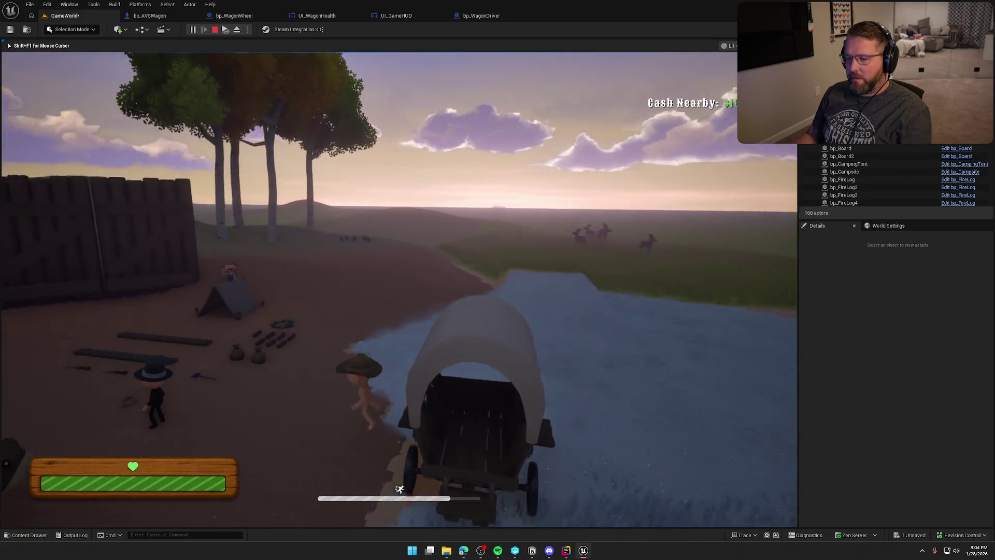
{"action": "key", "text": "e"}
{"action": "key", "text": "s"}
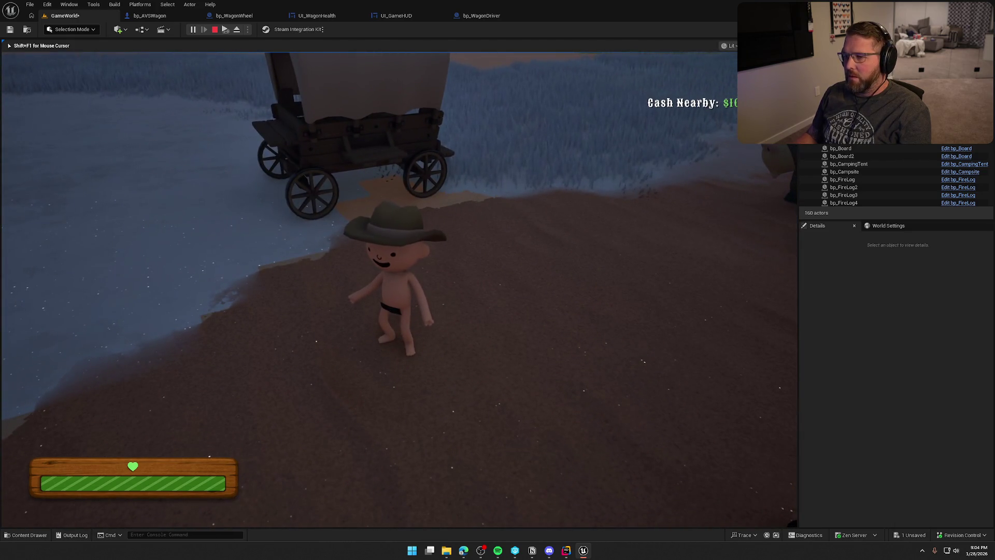
{"action": "key", "text": "w"}
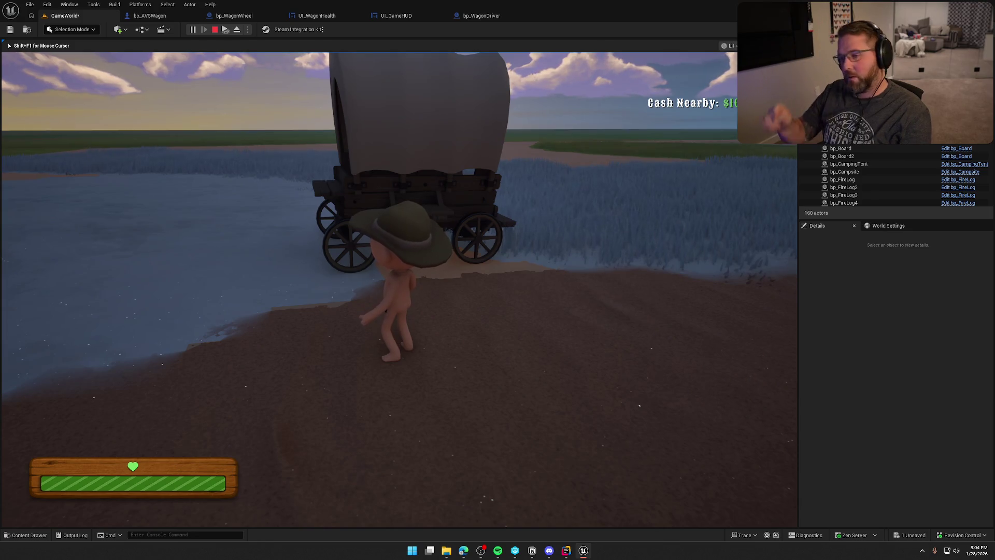
{"action": "key", "text": "s"}
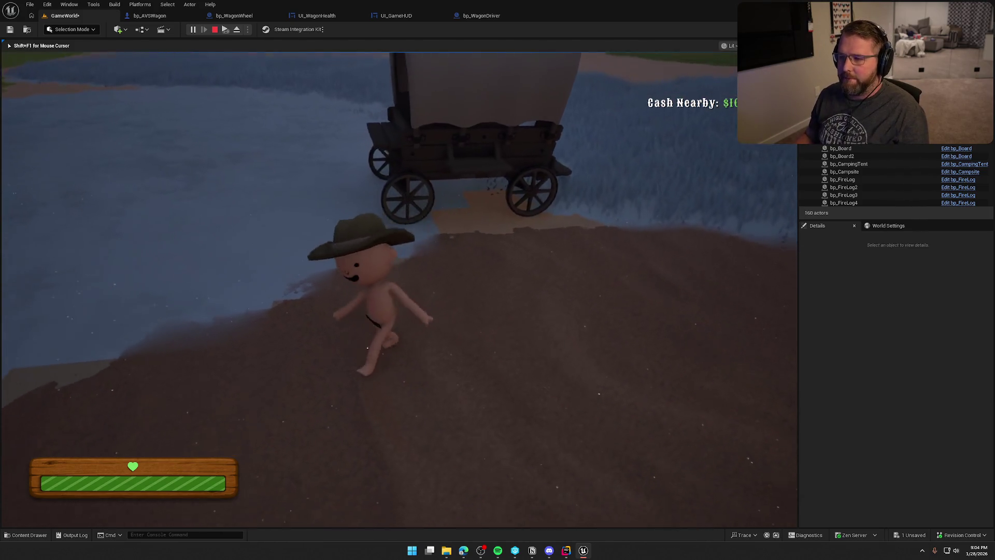
{"action": "key", "text": "w"}
{"action": "key", "text": "e"}
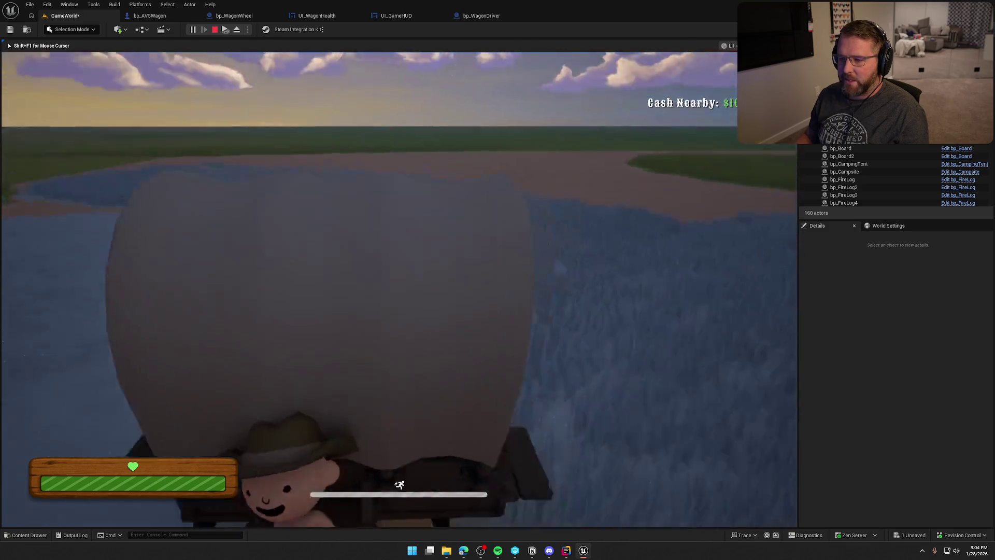
{"action": "key", "text": "Escape"}
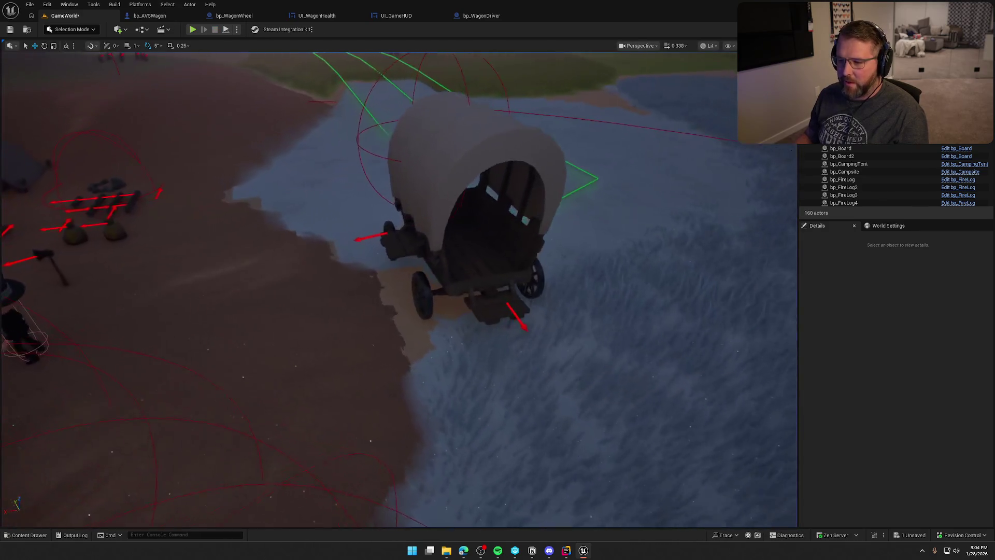
In bp_WagonDriver, select the Entered Wagon and Cast To UI_GameHUD nodes for copying.
{"action": "left_click", "coordinate": [489, 217]}
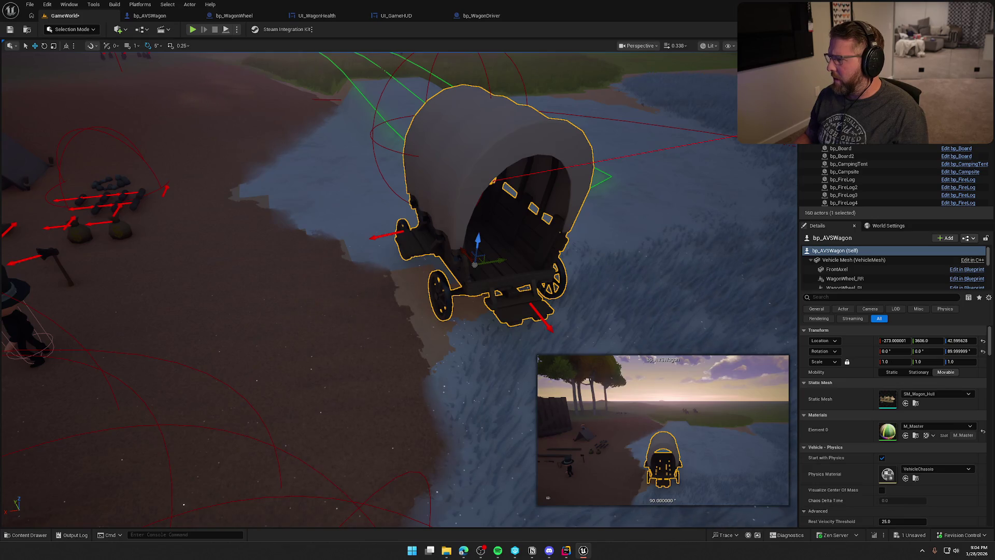
{"action": "scroll", "coordinate": [365, 171], "scroll_direction": "down", "scroll_amount": 3}
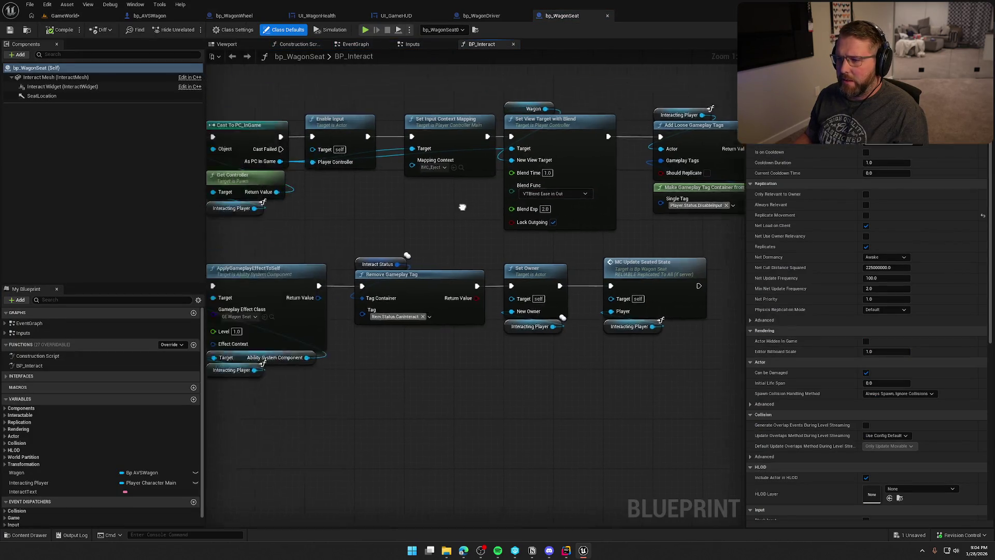
{"action": "scroll", "coordinate": [486, 225], "scroll_direction": "up", "scroll_amount": 3}
{"action": "left_click_drag", "start_coordinate": [599, 263], "coordinate": [302, 252]}
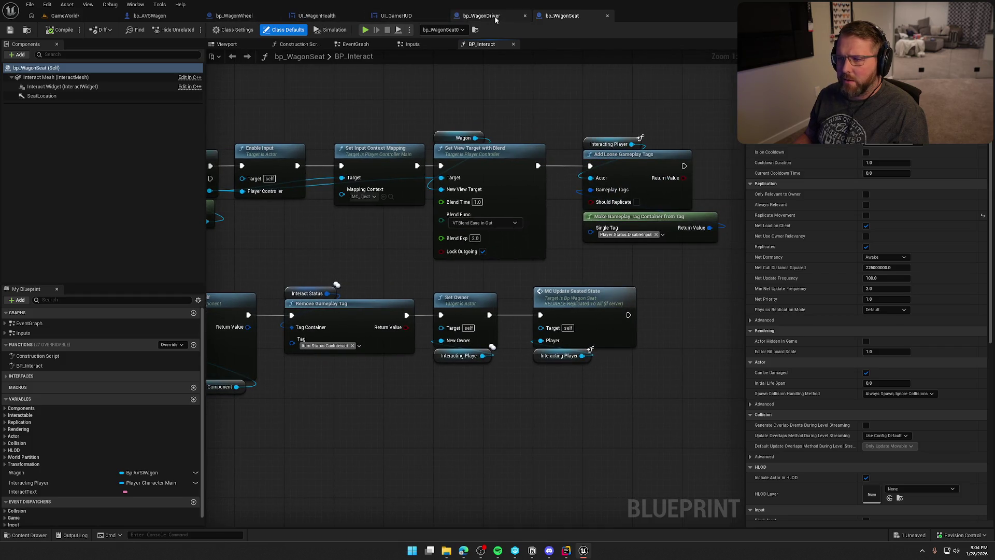
{"action": "left_click", "coordinate": [481, 16]}
{"action": "left_click_drag", "start_coordinate": [393, 117], "coordinate": [447, 264]}
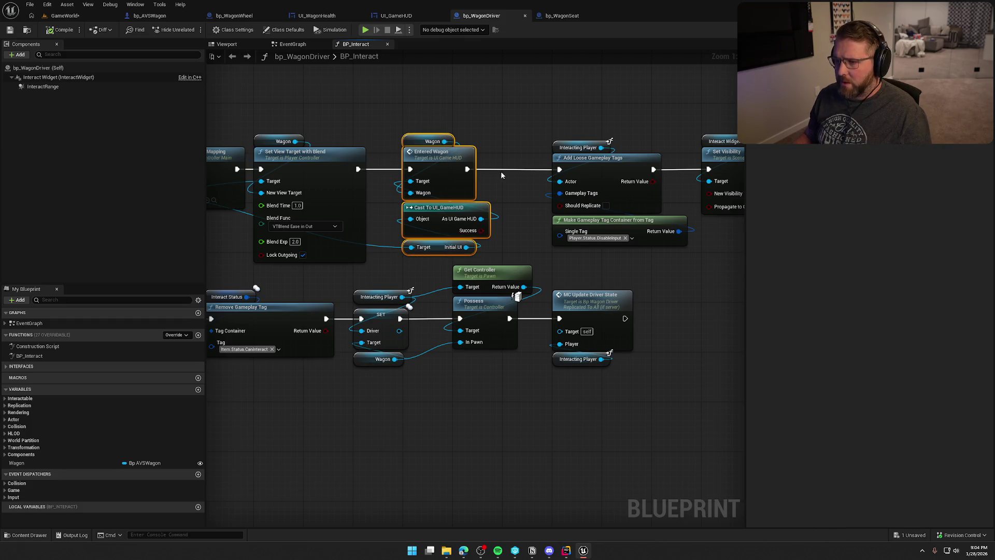
Make room after the view-target blend in bp_WagonSeat's BP_Interact and paste the nodes.
{"action": "left_click", "coordinate": [563, 16]}
{"action": "mouse_move", "coordinate": [589, 102]}
{"action": "left_mouse_down"}
{"action": "mouse_move", "coordinate": [382, 117]}
{"action": "mouse_move", "coordinate": [451, 217]}
{"action": "left_mouse_up"}
{"action": "left_click_drag", "start_coordinate": [421, 167], "coordinate": [575, 166]}
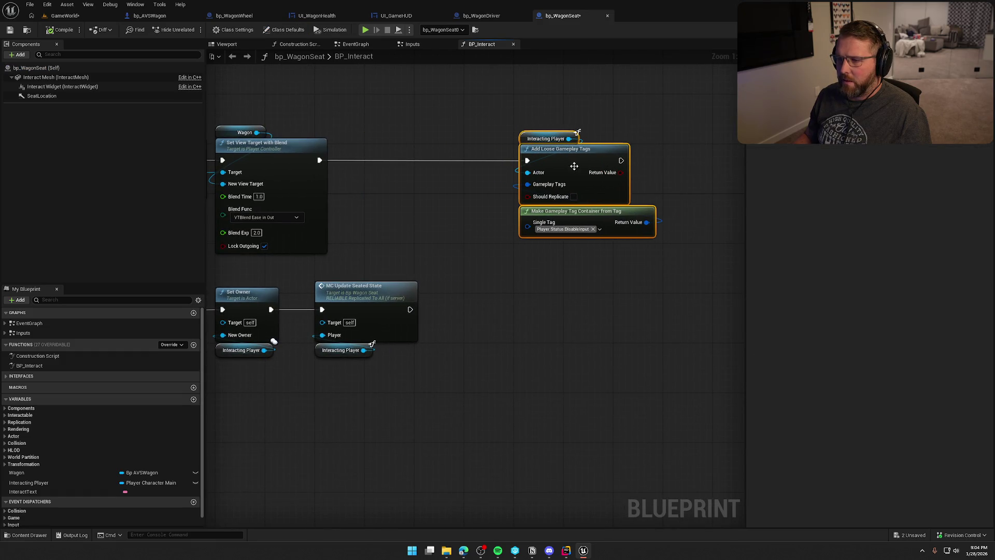
{"action": "key", "text": "ctrl+v"}
Make the HUD cast pure, wire Entered Wagon before Add Loose Gameplay Tags, and compile.
{"action": "right_click", "coordinate": [458, 204]}
{"action": "left_click", "coordinate": [509, 408]}
{"action": "left_click_drag", "start_coordinate": [425, 147], "coordinate": [351, 165]}
{"action": "left_click_drag", "start_coordinate": [556, 166], "coordinate": [556, 167]}
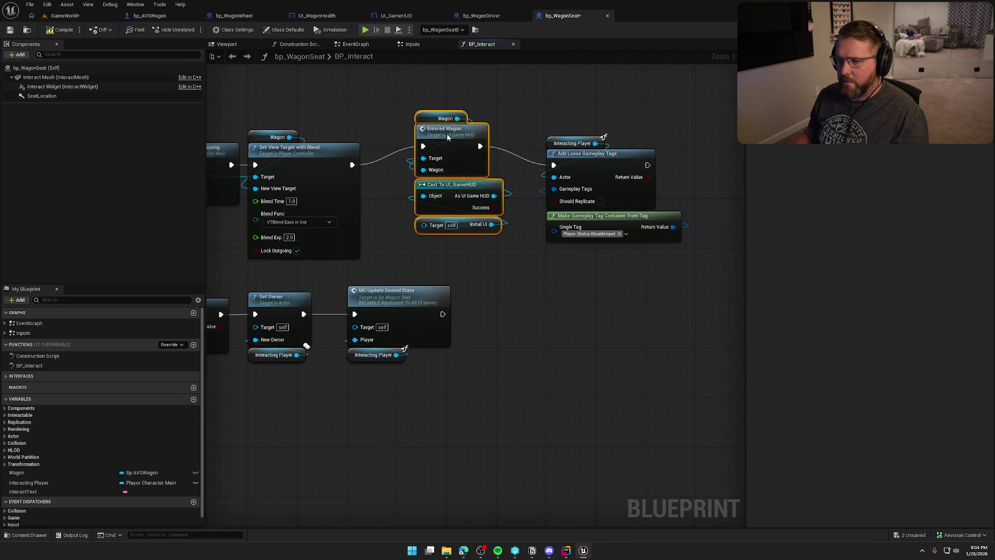
{"action": "left_click_drag", "start_coordinate": [447, 134], "coordinate": [428, 151]}
{"action": "left_click_drag", "start_coordinate": [514, 122], "coordinate": [592, 193]}
{"action": "left_click_drag", "start_coordinate": [593, 193], "coordinate": [583, 178]}
{"action": "left_click", "coordinate": [457, 92]}
{"action": "left_click_drag", "start_coordinate": [457, 92], "coordinate": [632, 79]}
{"action": "mouse_move", "coordinate": [248, 216]}
{"action": "left_mouse_down"}
{"action": "mouse_move", "coordinate": [433, 216]}
{"action": "mouse_move", "coordinate": [187, 221]}
{"action": "left_mouse_up"}
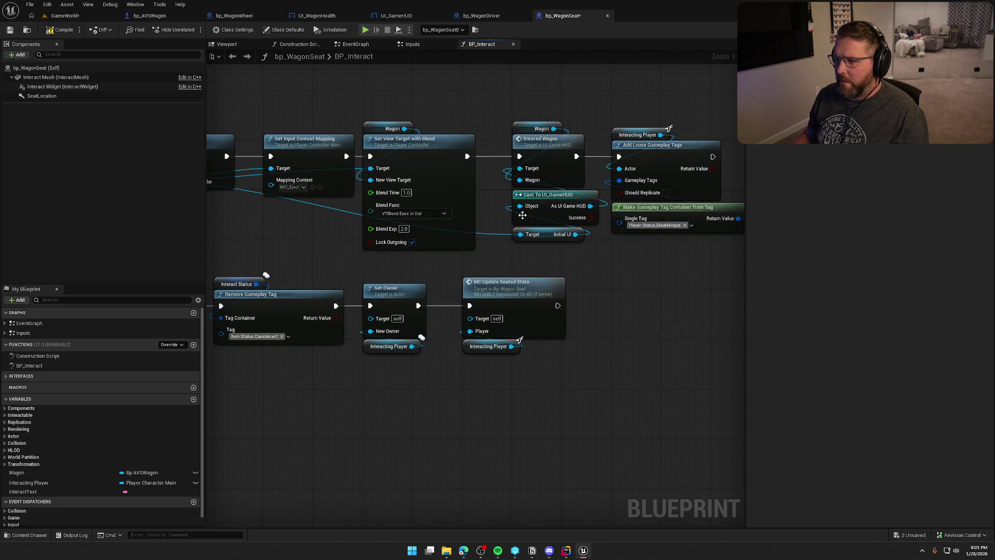
{"action": "left_click", "coordinate": [54, 31]}
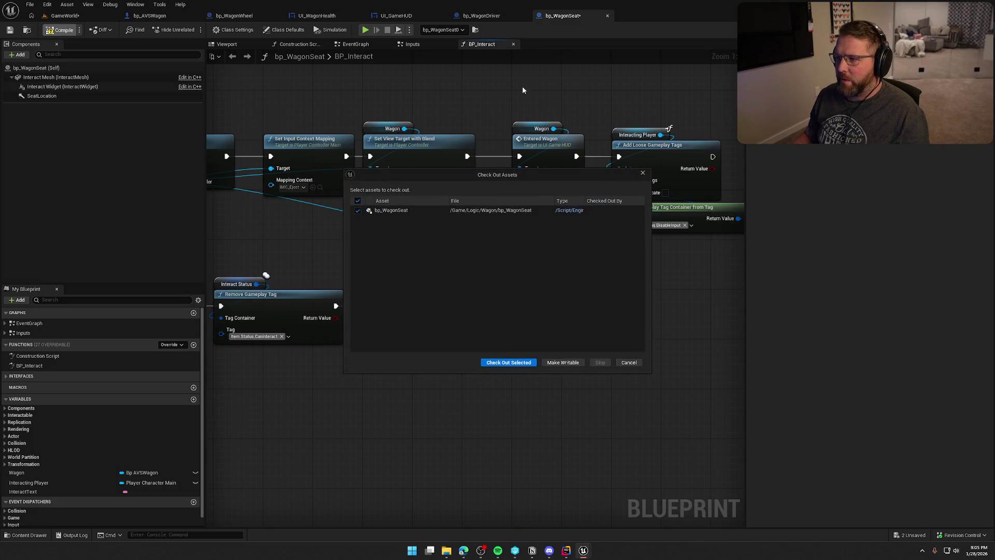
Check out and save the bp_WagonSeat blueprint.
{"action": "left_click", "coordinate": [508, 362]}
{"action": "key", "text": "ctrl+s"}
{"action": "mouse_move", "coordinate": [555, 386]}
{"action": "left_mouse_down"}
{"action": "mouse_move", "coordinate": [613, 391]}
{"action": "mouse_move", "coordinate": [633, 96]}
{"action": "mouse_move", "coordinate": [650, 98]}
{"action": "left_mouse_up"}
In the Inputs graph, shift the tag-removal and Server Exit Seat nodes right.
{"action": "left_click", "coordinate": [413, 44]}
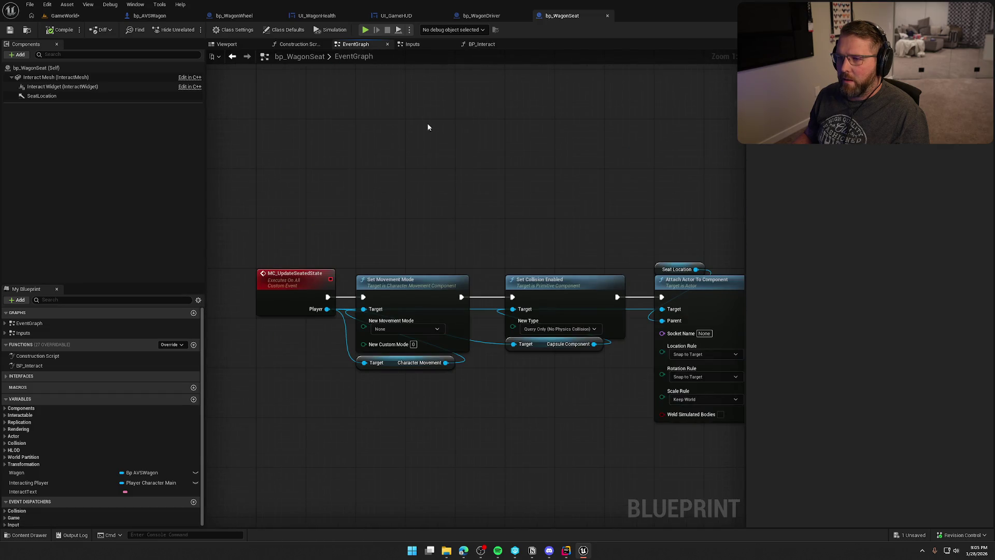
{"action": "left_click_drag", "start_coordinate": [501, 164], "coordinate": [564, 309]}
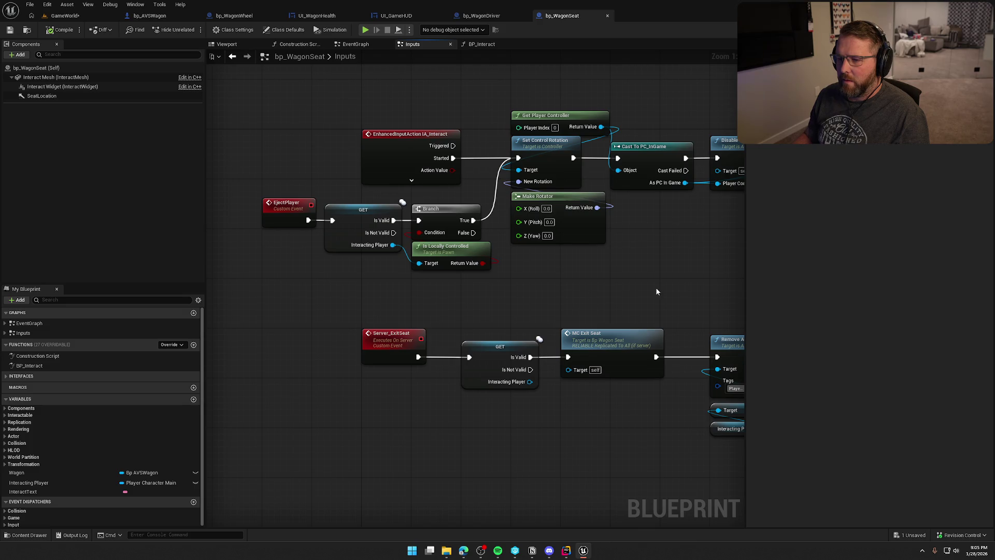
{"action": "mouse_move", "coordinate": [674, 292]}
{"action": "left_mouse_down"}
{"action": "mouse_move", "coordinate": [511, 295]}
{"action": "mouse_move", "coordinate": [512, 287]}
{"action": "mouse_move", "coordinate": [389, 261]}
{"action": "mouse_move", "coordinate": [283, 253]}
{"action": "left_mouse_up"}
{"action": "left_click_drag", "start_coordinate": [469, 137], "coordinate": [617, 217]}
{"action": "mouse_move", "coordinate": [520, 163]}
{"action": "left_mouse_down"}
{"action": "mouse_move", "coordinate": [616, 166]}
{"action": "mouse_move", "coordinate": [608, 158]}
{"action": "left_mouse_up"}
{"action": "left_click", "coordinate": [474, 211]}
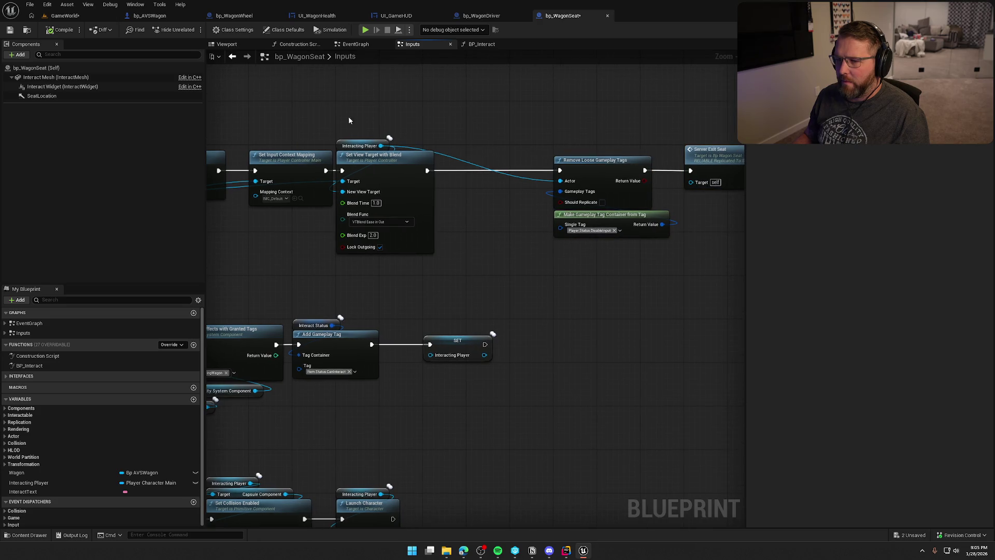
Duplicate the Interacting Player getter and feed it into Remove Loose Gameplay Tags' Actor input.
{"action": "left_click", "coordinate": [384, 145]}
{"action": "key", "text": "ctrl+c"}
{"action": "key", "text": "ctrl+v"}
{"action": "left_click_drag", "start_coordinate": [576, 135], "coordinate": [566, 181]}
{"action": "left_click_drag", "start_coordinate": [534, 128], "coordinate": [563, 141]}
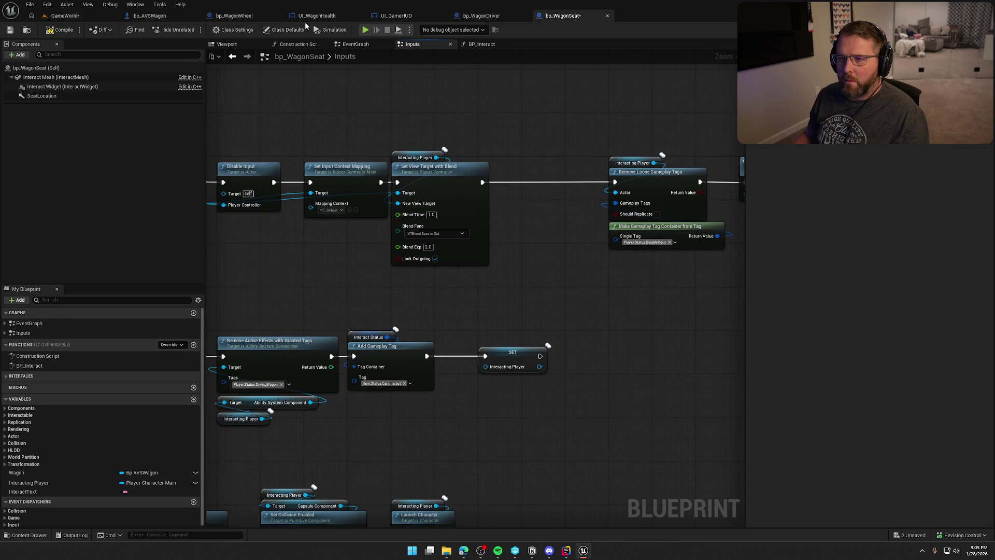
Copy Exit Wagon and Cast To UI_GameHUD from bp_AVSWagon into bp_WagonSeat's exit chain.
{"action": "left_click", "coordinate": [163, 17]}
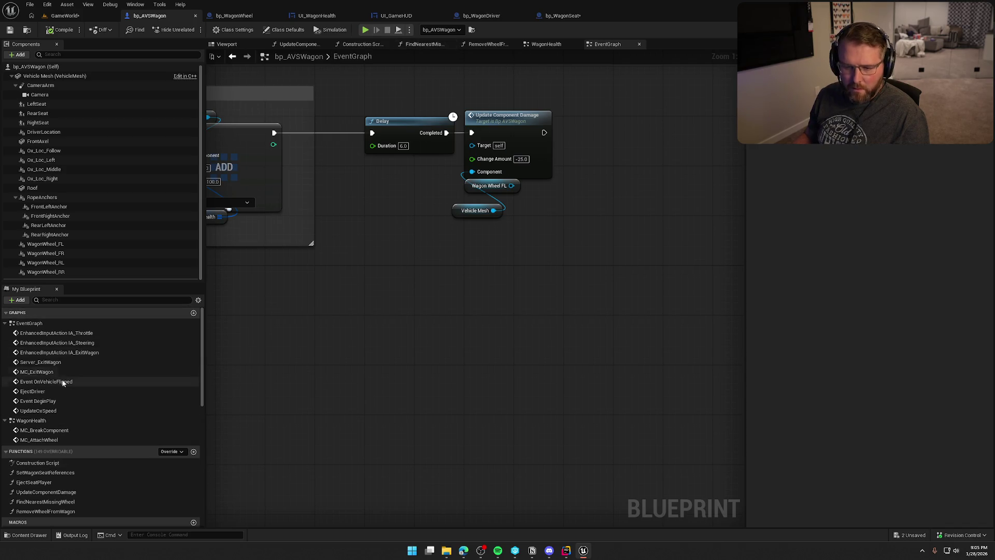
{"action": "left_click", "coordinate": [52, 362]}
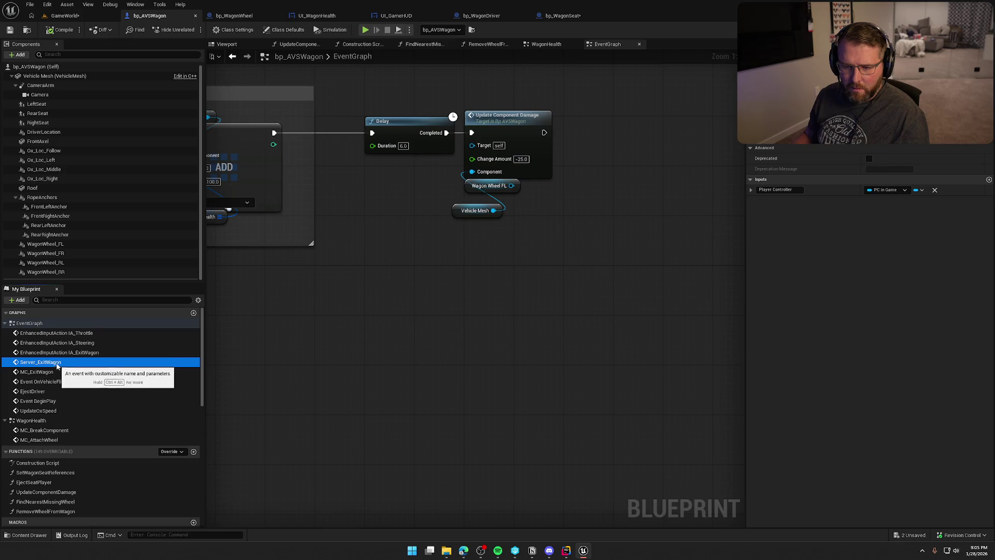
{"action": "double_click", "coordinate": [59, 352]}
{"action": "scroll", "coordinate": [653, 446], "scroll_direction": "up", "scroll_amount": 3}
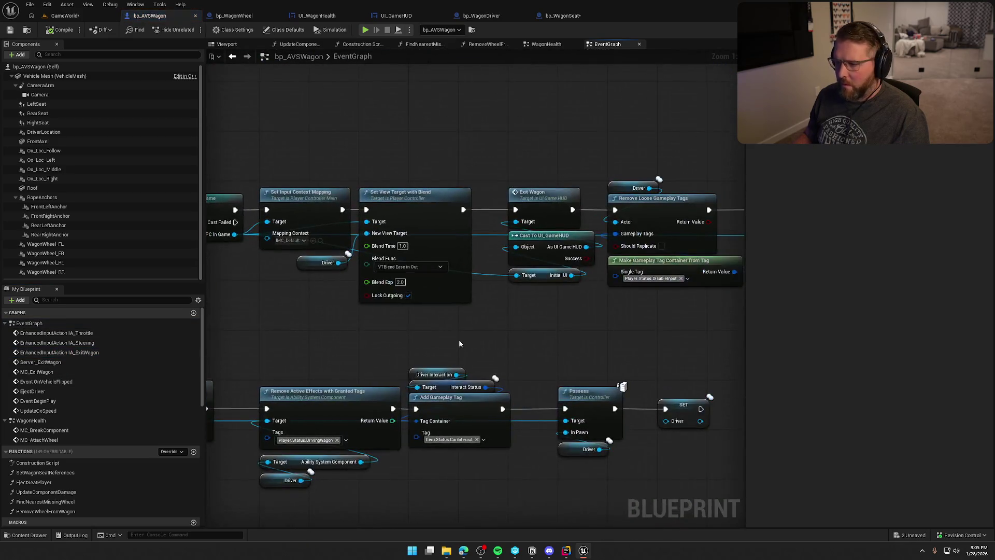
{"action": "left_click_drag", "start_coordinate": [469, 327], "coordinate": [467, 172]}
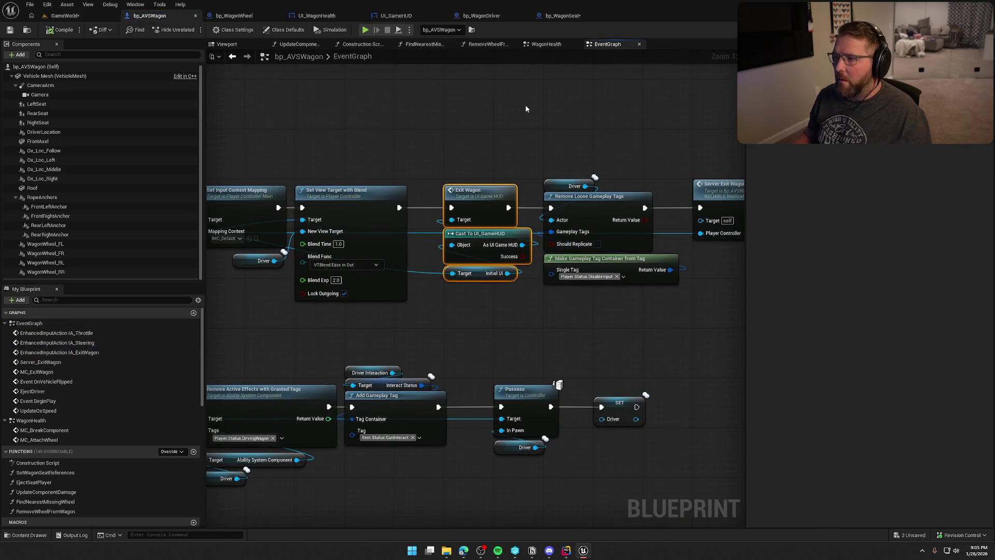
{"action": "left_click", "coordinate": [568, 16]}
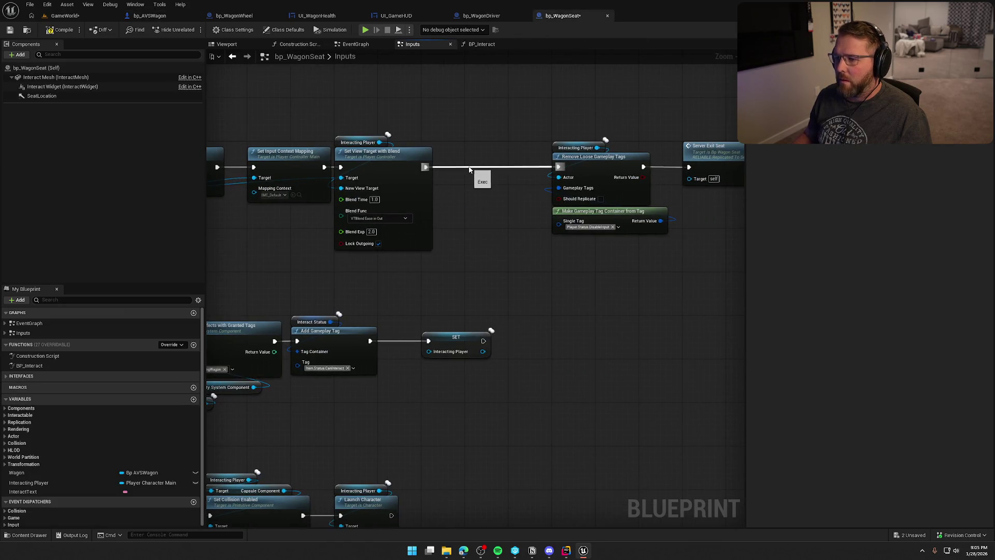
{"action": "key", "text": "ctrl+v"}
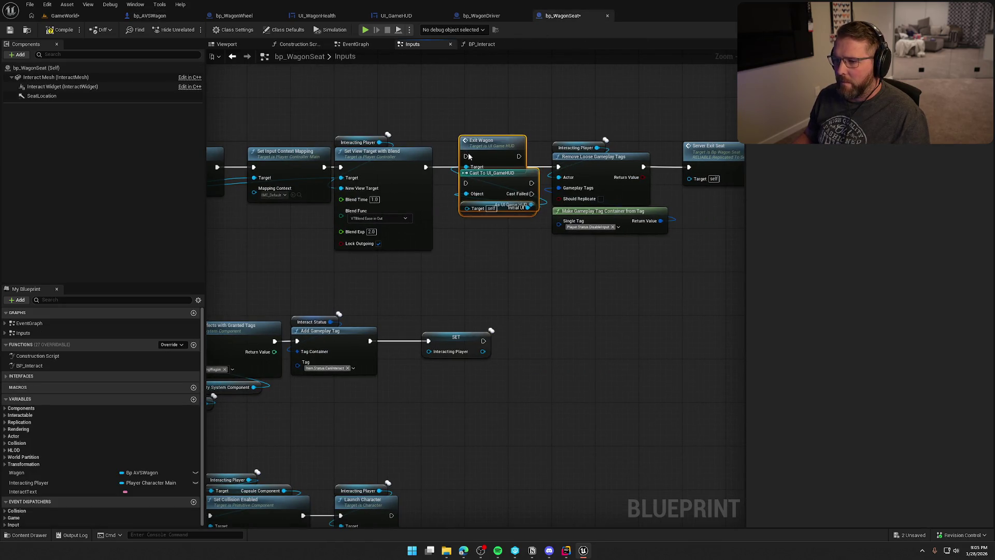
Wire Exit Wagon between the view-target blend and tag removal, with a pure cast from PC_InGame.
{"action": "left_click_drag", "start_coordinate": [471, 167], "coordinate": [426, 167]}
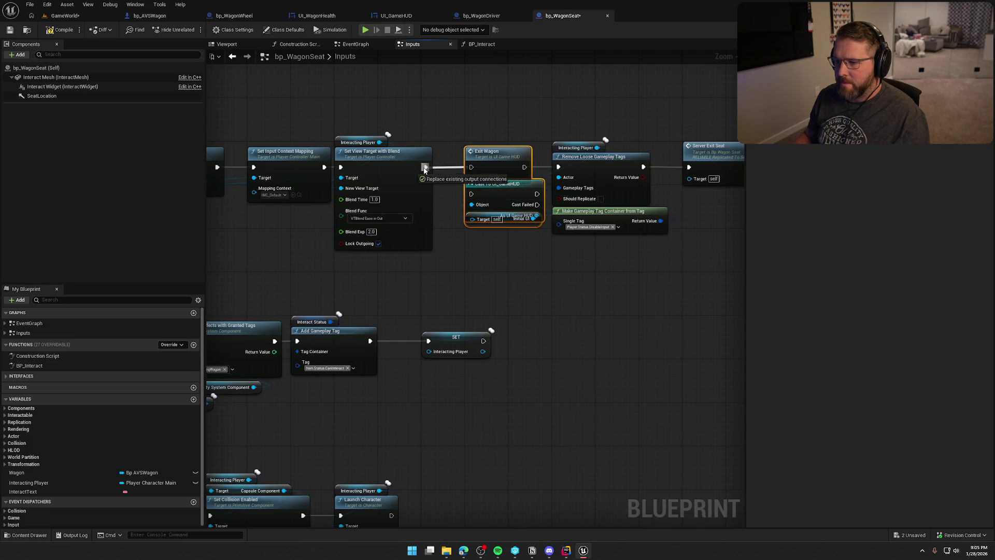
{"action": "left_click_drag", "start_coordinate": [524, 167], "coordinate": [559, 169]}
{"action": "right_click", "coordinate": [514, 195]}
{"action": "left_click", "coordinate": [564, 403]}
{"action": "mouse_move", "coordinate": [481, 278]}
{"action": "left_mouse_down"}
{"action": "mouse_move", "coordinate": [582, 300]}
{"action": "mouse_move", "coordinate": [524, 285]}
{"action": "mouse_move", "coordinate": [668, 288]}
{"action": "left_mouse_up"}
{"action": "mouse_move", "coordinate": [663, 242]}
{"action": "left_mouse_down"}
{"action": "mouse_move", "coordinate": [334, 222]}
{"action": "mouse_move", "coordinate": [333, 212]}
{"action": "left_mouse_up"}
{"action": "left_click", "coordinate": [456, 281]}
{"action": "left_click_drag", "start_coordinate": [456, 281], "coordinate": [246, 281]}
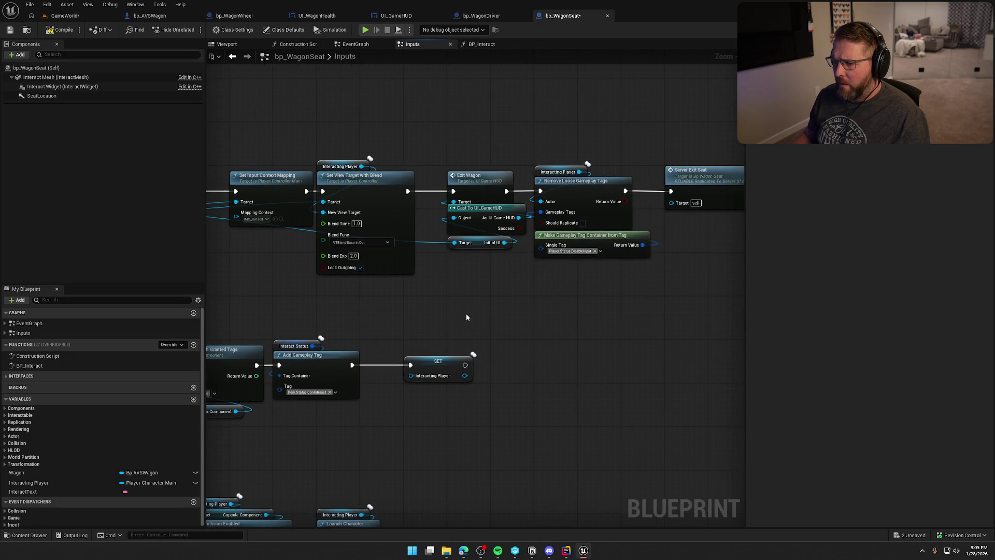
Compile the wagon seat blueprint and save all changes.
{"action": "left_click", "coordinate": [63, 31]}
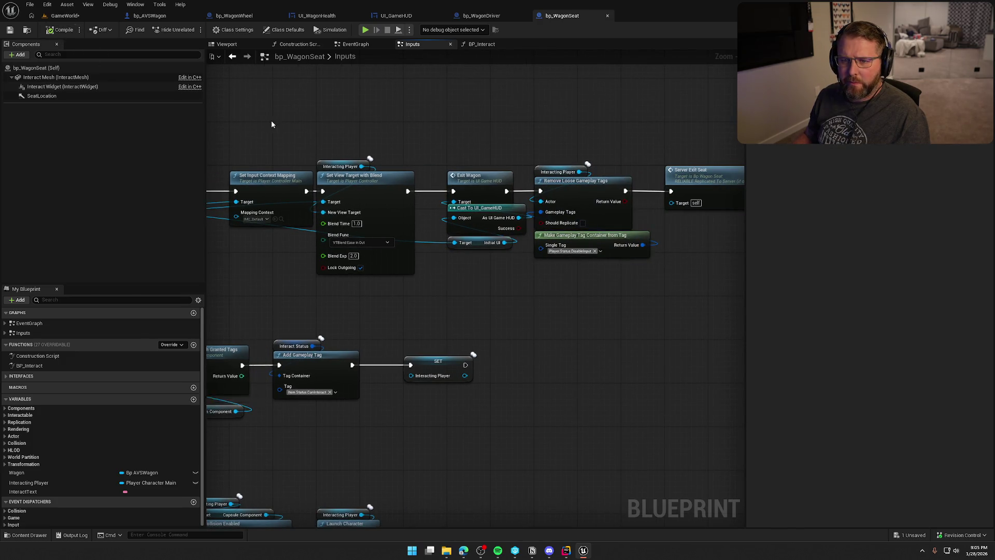
{"action": "left_click_drag", "start_coordinate": [244, 104], "coordinate": [299, 121]}
{"action": "key", "text": "ctrl+shift+s"}
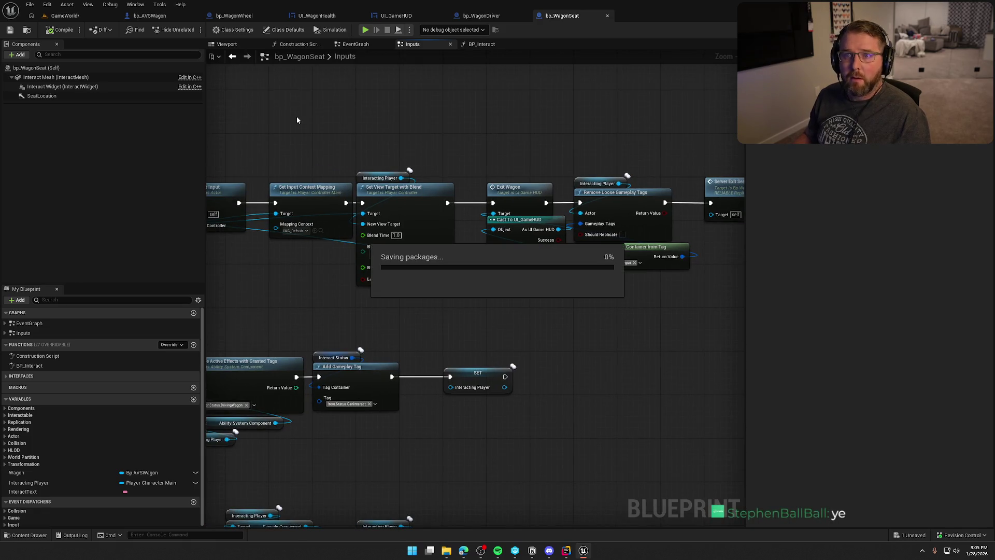
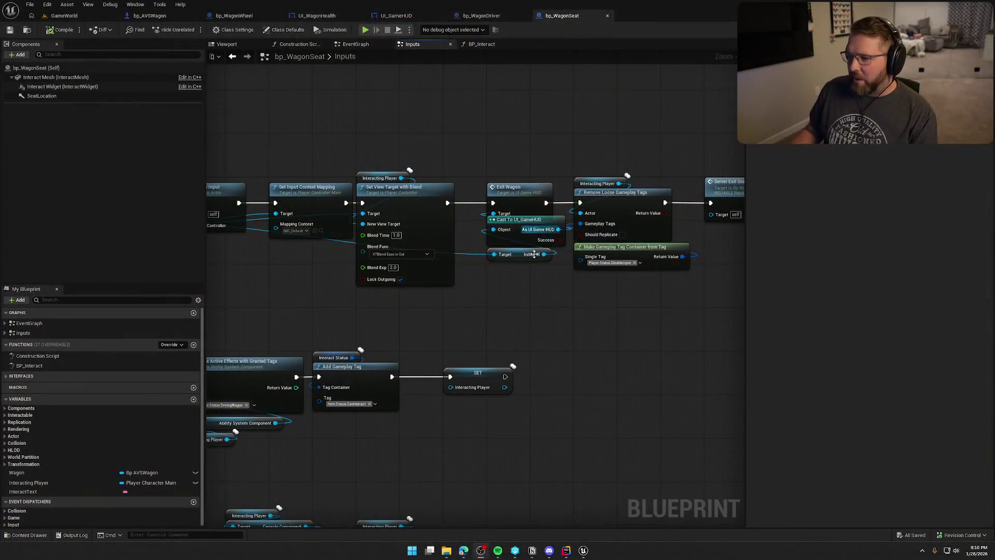
Return from the bp_WagonSeat graph to the GameWorld level and start a Play-In-Editor session.
{"action": "scroll", "coordinate": [533, 345], "scroll_direction": "up", "scroll_amount": 1}
{"action": "scroll", "coordinate": [460, 285], "scroll_direction": "up", "scroll_amount": 1}
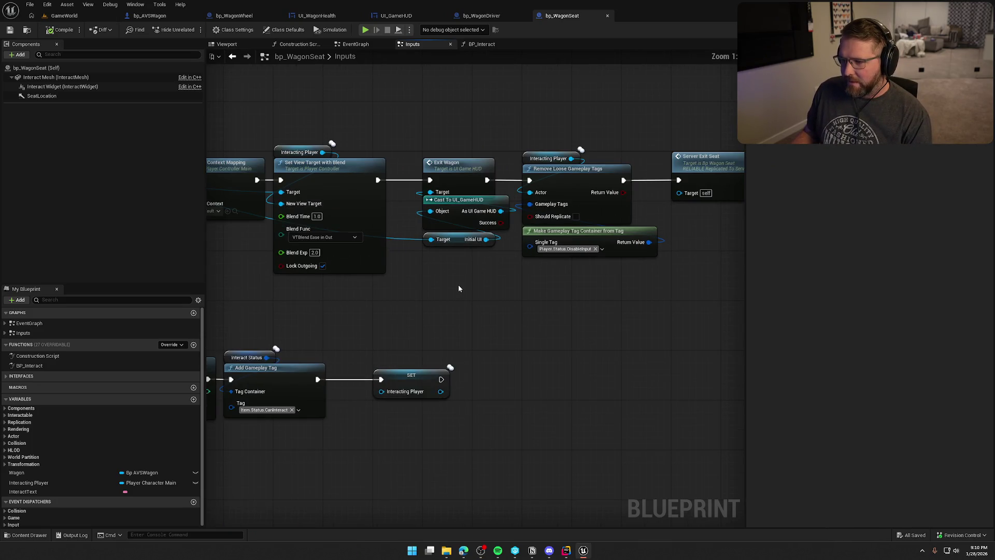
{"action": "left_click_drag", "start_coordinate": [458, 288], "coordinate": [452, 317]}
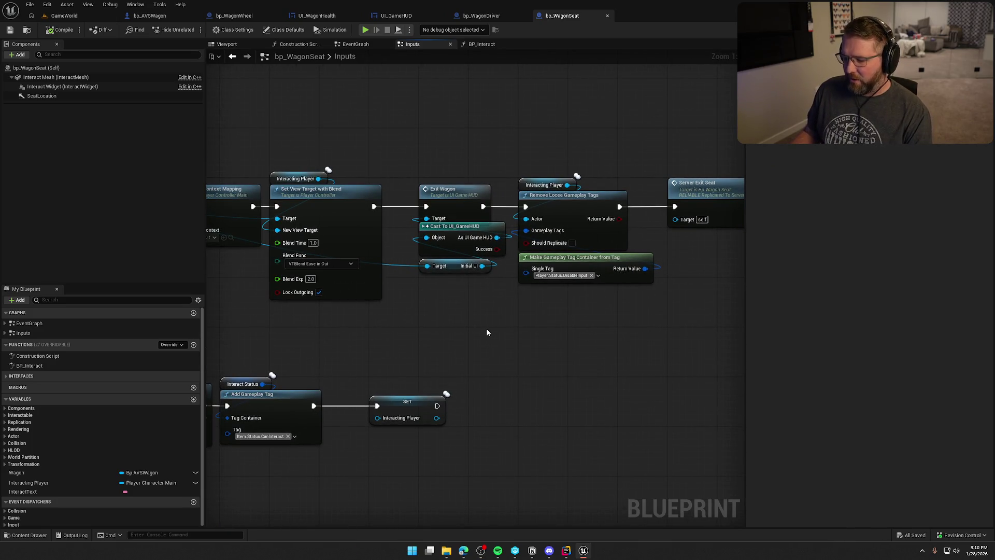
{"action": "mouse_move", "coordinate": [570, 351]}
{"action": "left_mouse_down"}
{"action": "mouse_move", "coordinate": [496, 358]}
{"action": "mouse_move", "coordinate": [440, 347]}
{"action": "mouse_move", "coordinate": [549, 352]}
{"action": "left_mouse_up"}
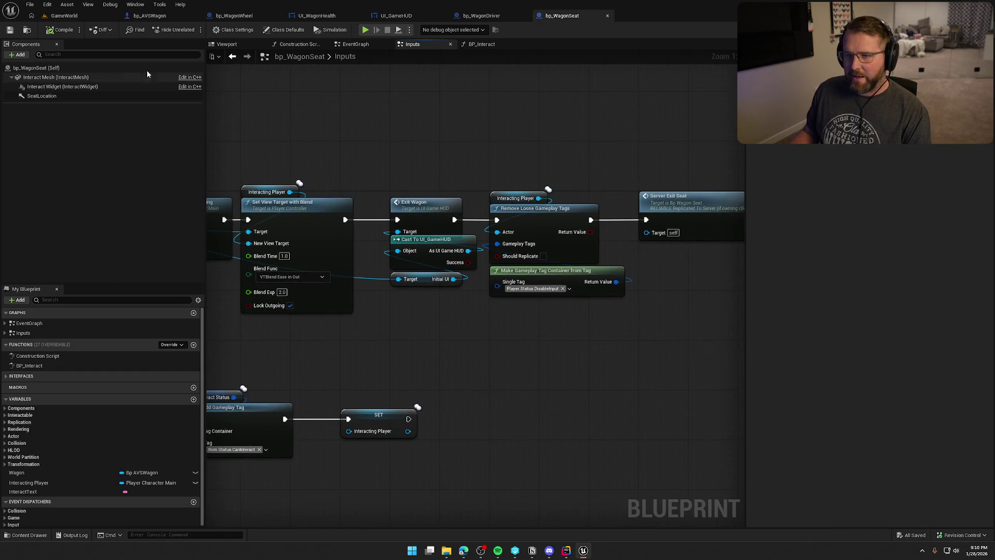
{"action": "left_click", "coordinate": [62, 16]}
{"action": "left_click", "coordinate": [192, 29]}
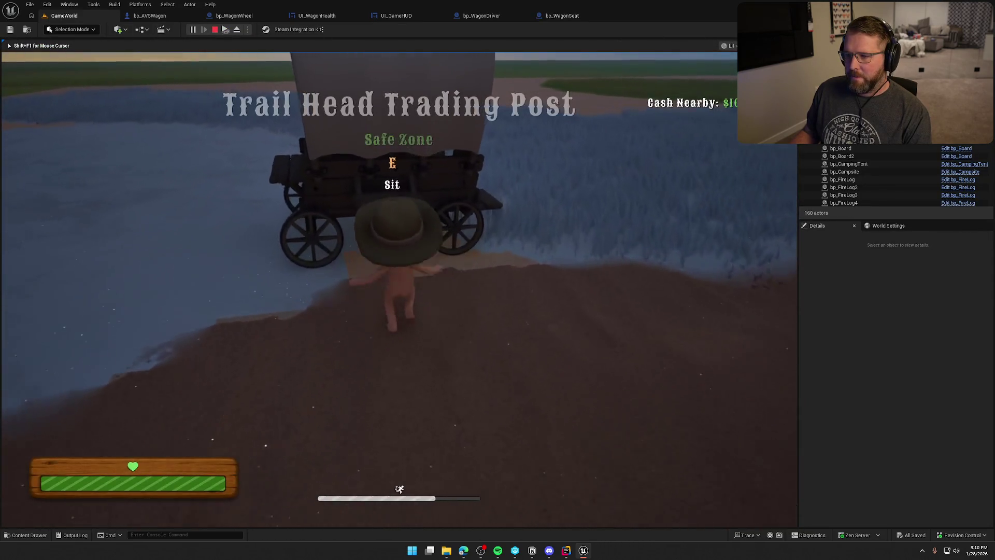
Repeatedly walk to the wagon, mount it with E, drive, dismount and sprint away.
{"action": "key", "text": "e"}
{"action": "key", "text": "w"}
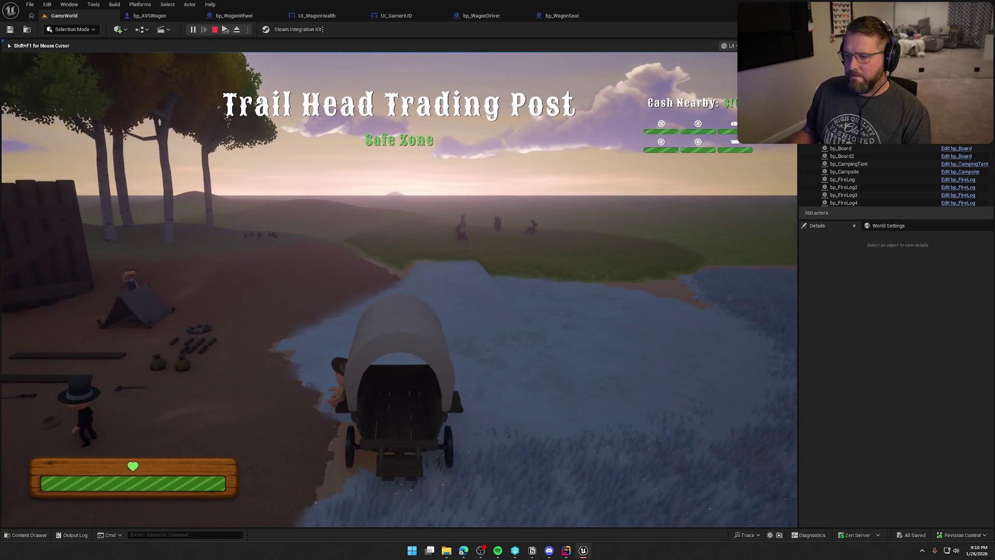
{"action": "key", "text": "e"}
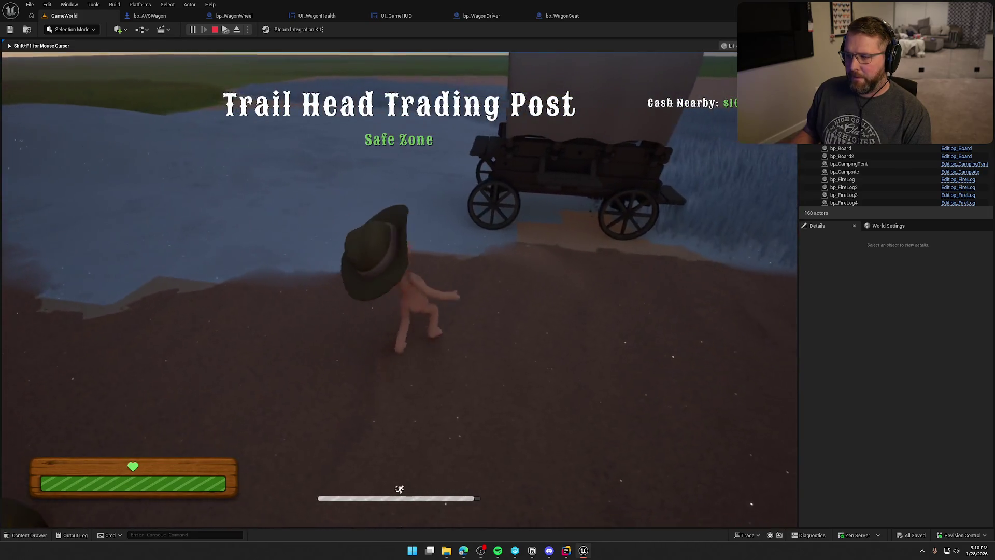
{"action": "key", "text": "e"}
{"action": "key", "text": "w"}
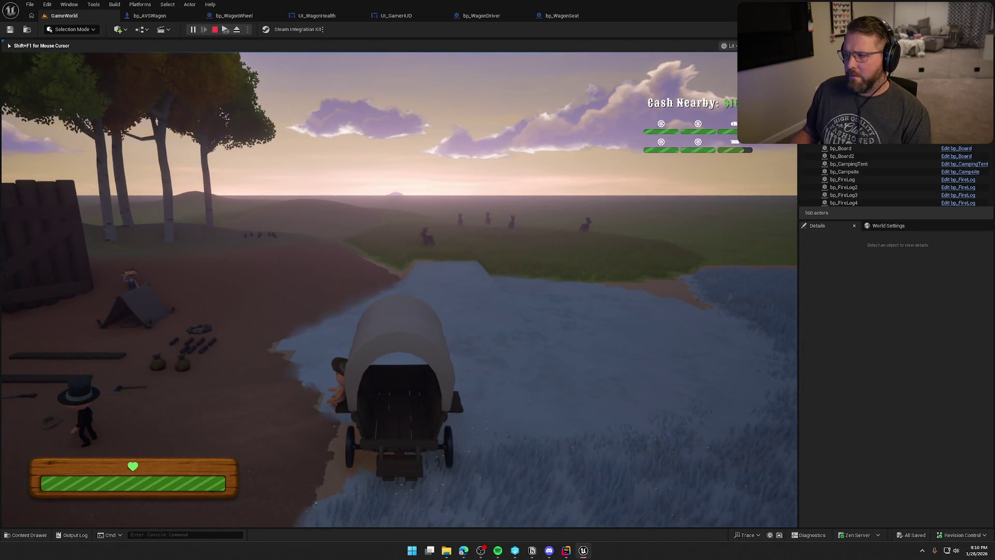
{"action": "key", "text": "e"}
{"action": "key", "text": "w"}
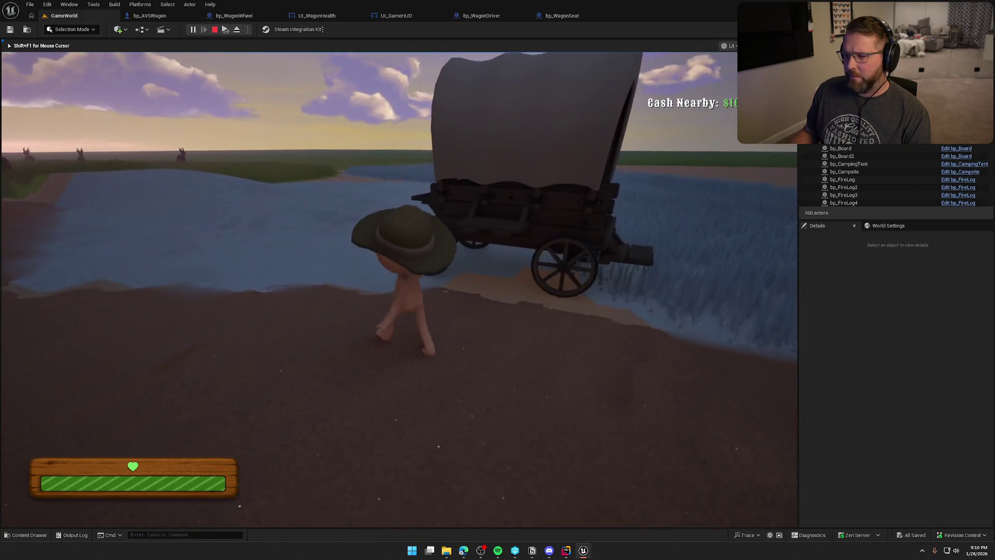
{"action": "key", "text": "e"}
{"action": "key", "text": "w"}
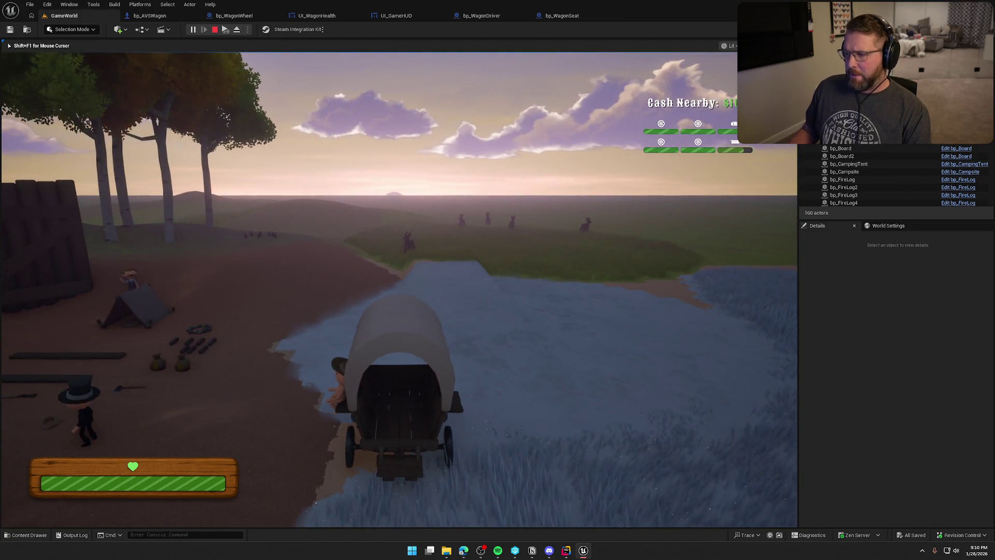
{"action": "key", "text": "e"}
{"action": "key", "text": "w"}
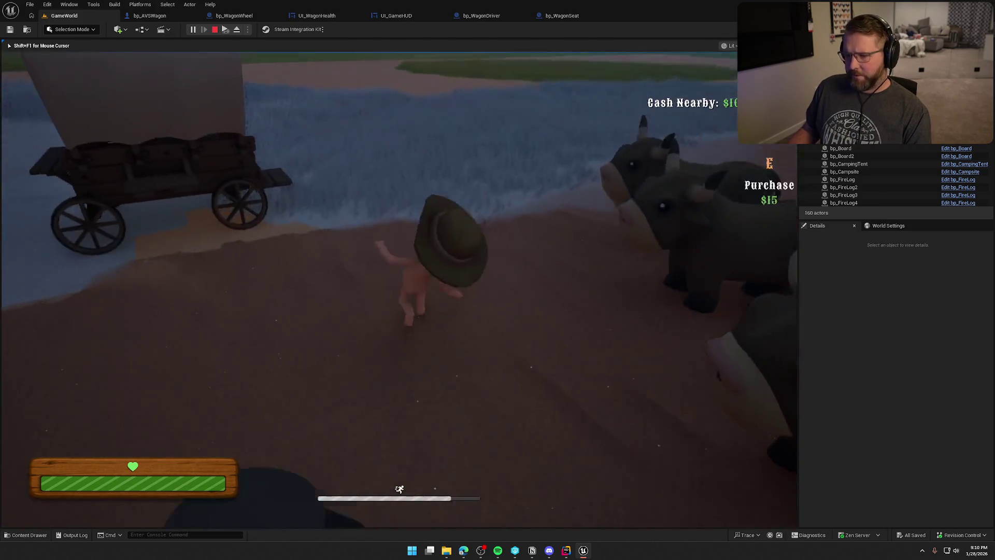
{"action": "key", "text": "w"}
{"action": "key", "text": "e"}
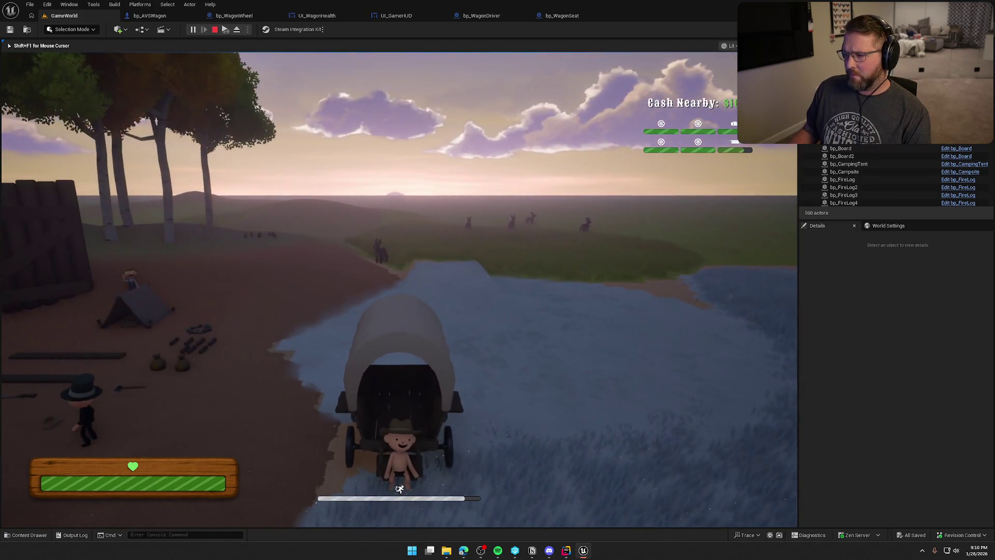
{"action": "key", "text": "e"}
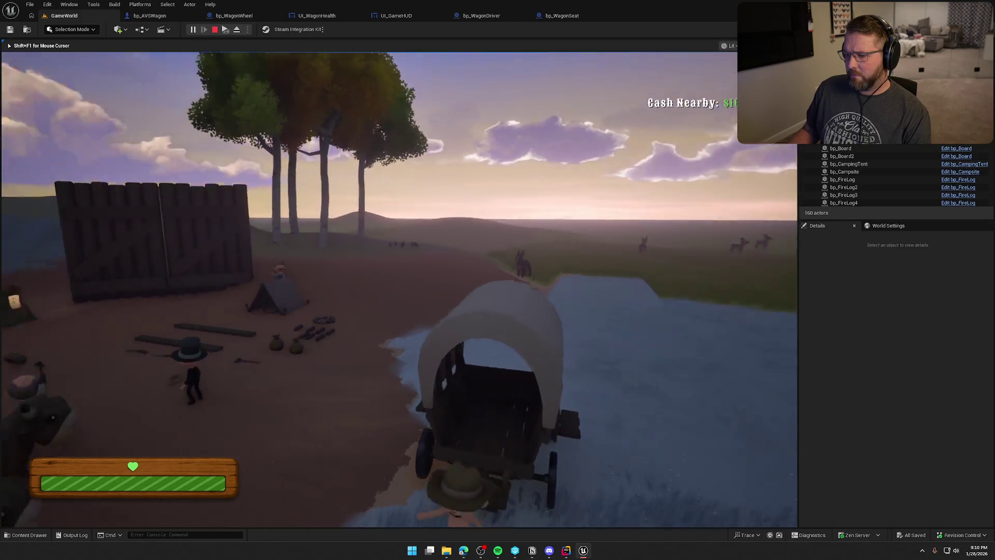
{"action": "key", "text": "shift+w"}
{"action": "key", "text": "e"}
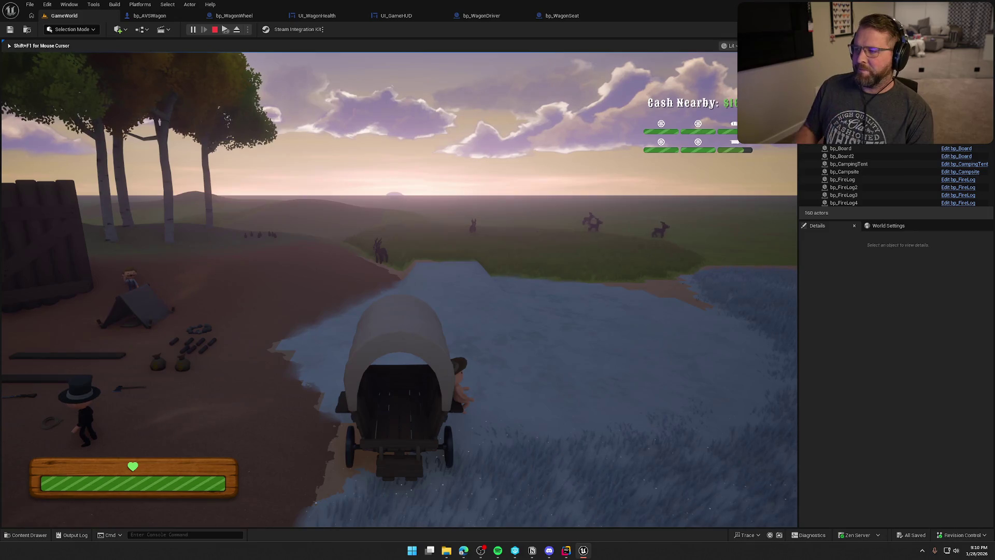
{"action": "key", "text": "e"}
{"action": "key", "text": "shift+w"}
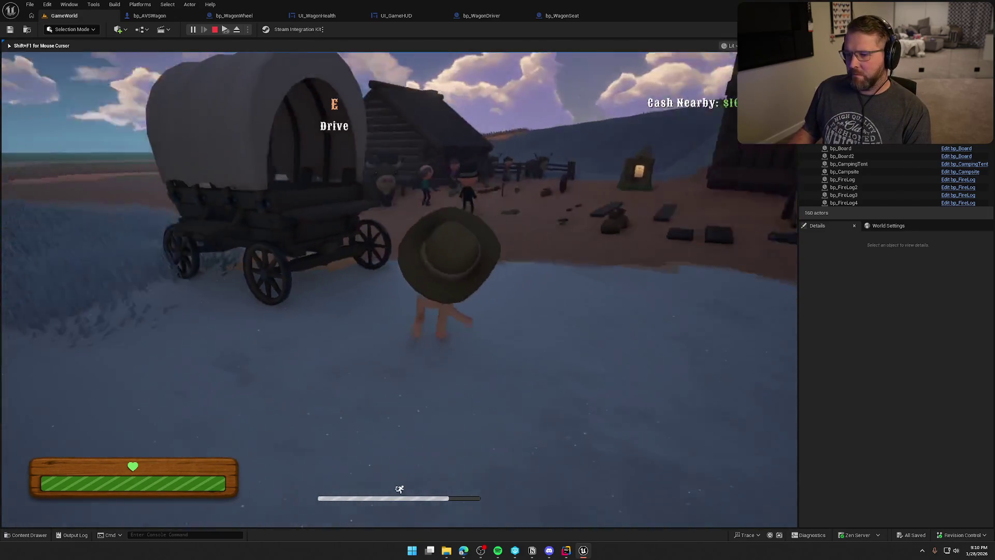
{"action": "key", "text": "e"}
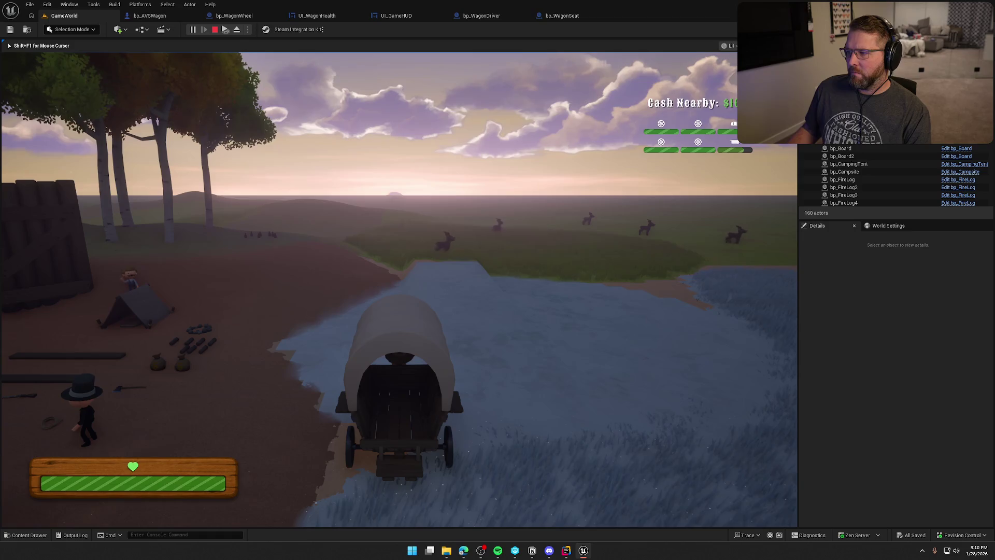
{"action": "key", "text": "e"}
{"action": "key", "text": "shift+w"}
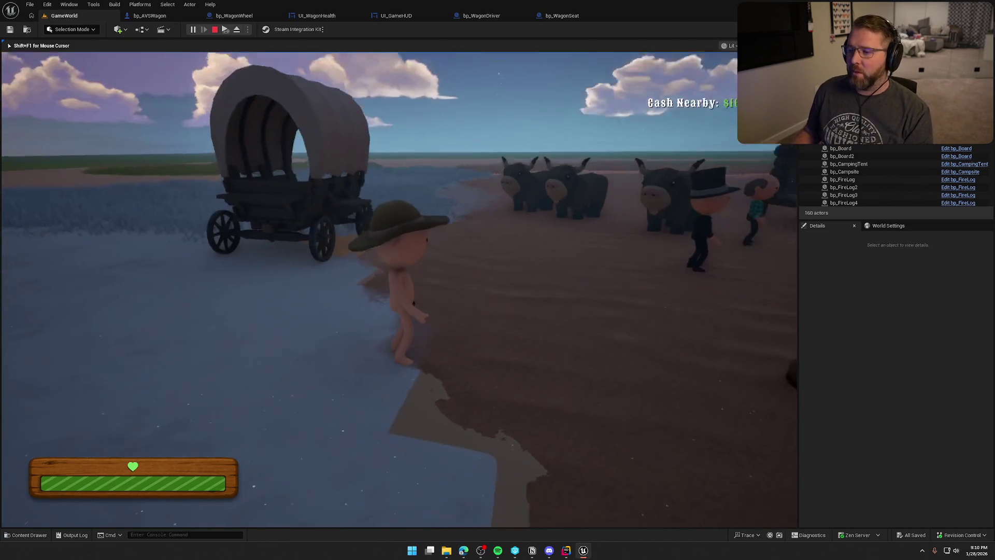
End the play session and open the bp_AVSWagon Blueprint's EventGraph.
{"action": "key", "text": "Escape"}
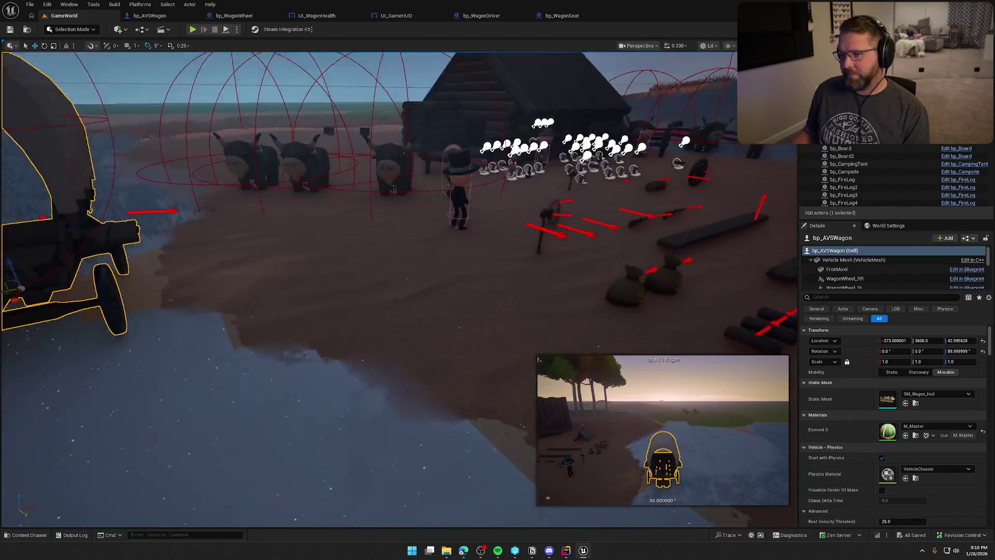
{"action": "key", "text": "Escape"}
{"action": "key", "text": "g"}
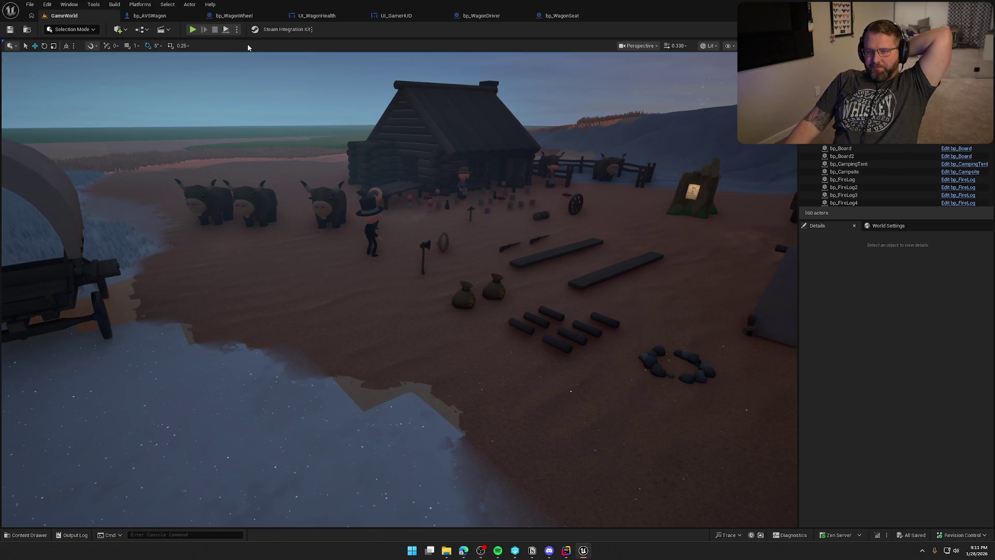
{"action": "left_click", "coordinate": [158, 20]}
{"action": "scroll", "coordinate": [474, 141], "scroll_direction": "up", "scroll_amount": 4}
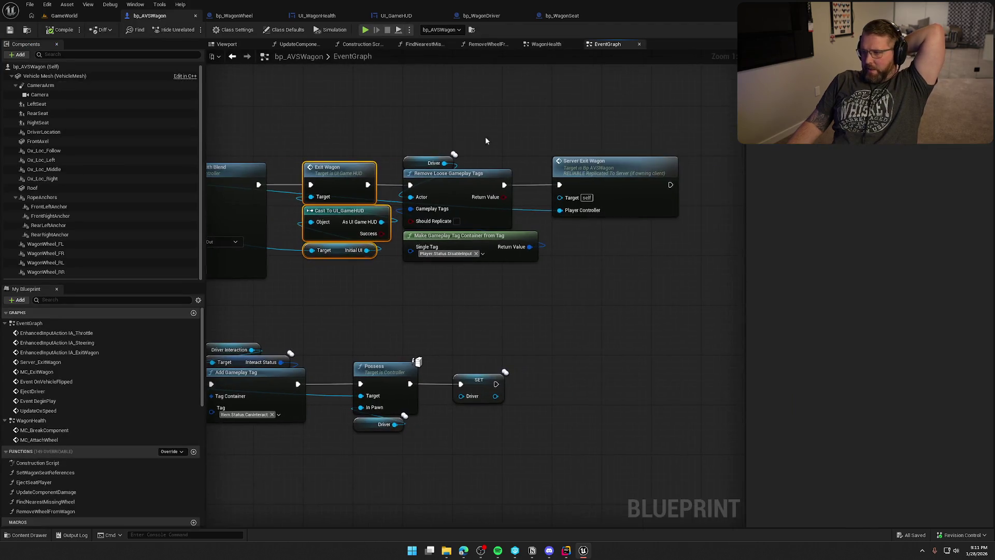
Show the WagonHealth graph, zoomed on MC_BreakComponent's Roof equality Branch and the MC_AttachWheel chain.
{"action": "left_click", "coordinate": [539, 44]}
{"action": "scroll", "coordinate": [456, 285], "scroll_direction": "up", "scroll_amount": 4}
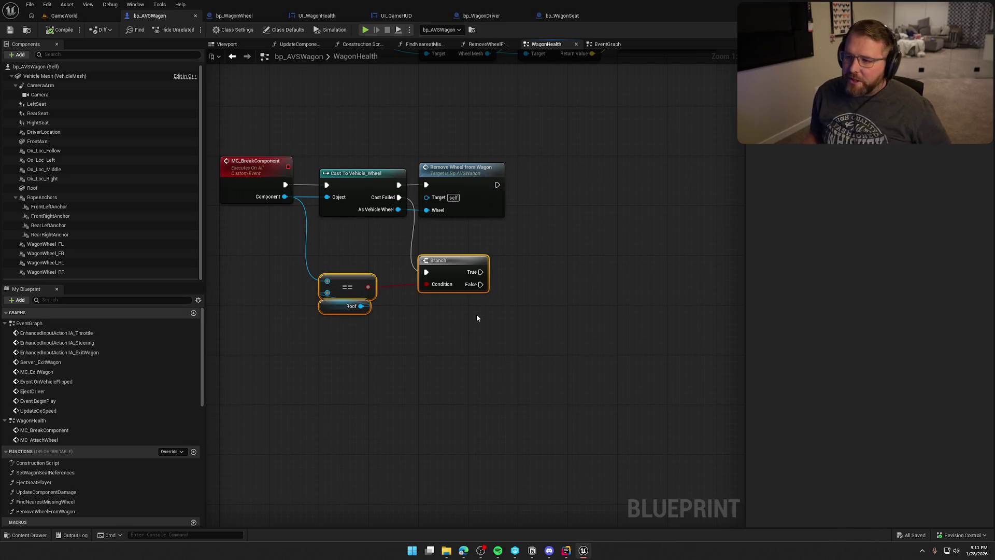
{"action": "mouse_move", "coordinate": [476, 318]}
{"action": "left_mouse_down"}
{"action": "mouse_move", "coordinate": [472, 334]}
{"action": "mouse_move", "coordinate": [329, 455]}
{"action": "mouse_move", "coordinate": [488, 278]}
{"action": "mouse_move", "coordinate": [482, 244]}
{"action": "left_mouse_up"}
Select the UpdateComponentDamage function in My Blueprint to inspect its Change Amount and Component inputs.
{"action": "scroll", "coordinate": [94, 449], "scroll_direction": "down", "scroll_amount": 4}
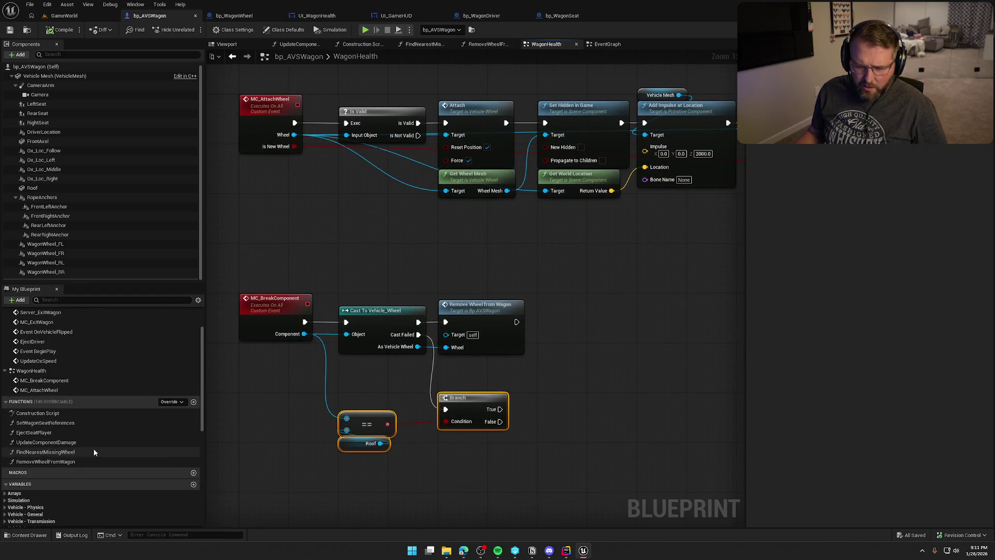
{"action": "left_click", "coordinate": [46, 393]}
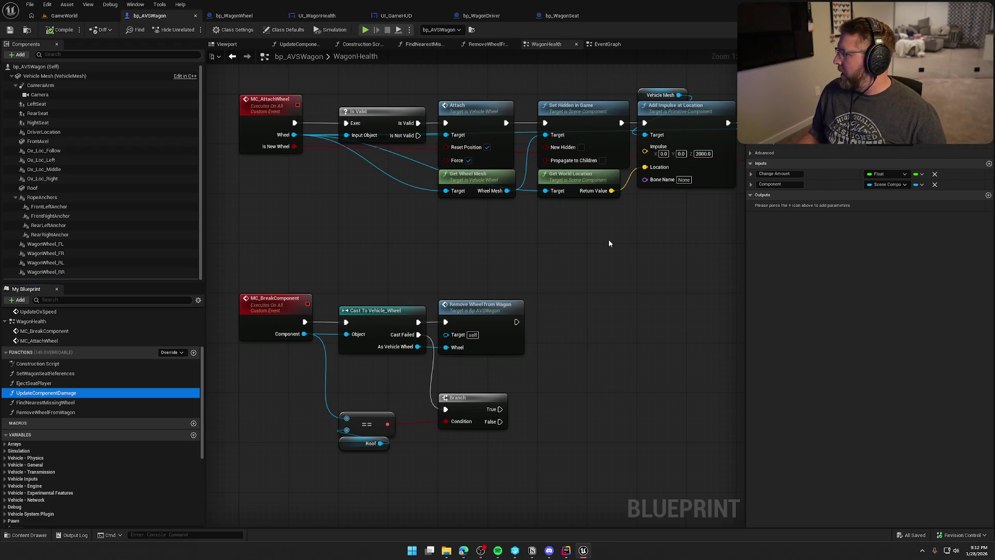
Collapse the RopeAnchors group and inspect the FrontAxel component's properties.
{"action": "mouse_move", "coordinate": [608, 239]}
{"action": "left_mouse_down"}
{"action": "mouse_move", "coordinate": [609, 156]}
{"action": "mouse_move", "coordinate": [576, 69]}
{"action": "left_mouse_up"}
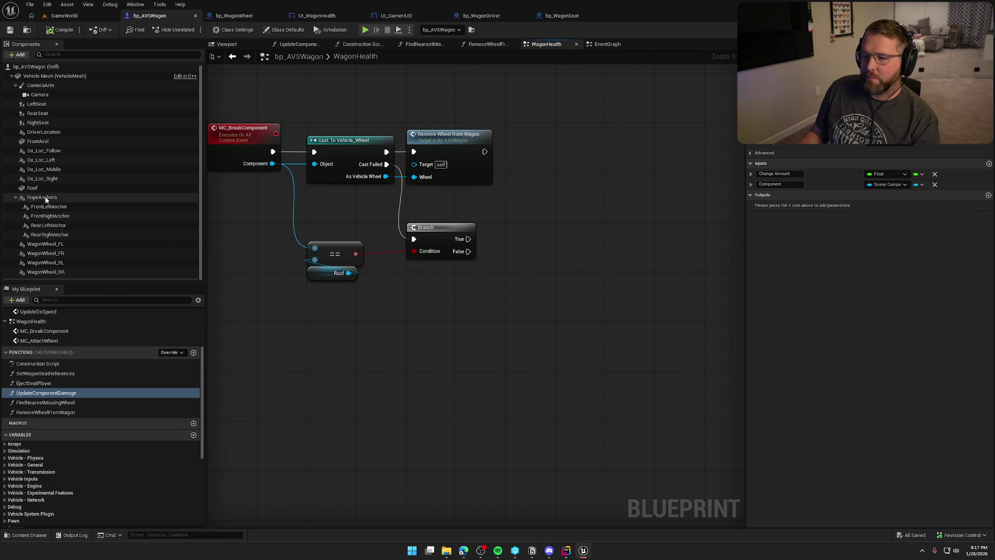
{"action": "left_click", "coordinate": [15, 197]}
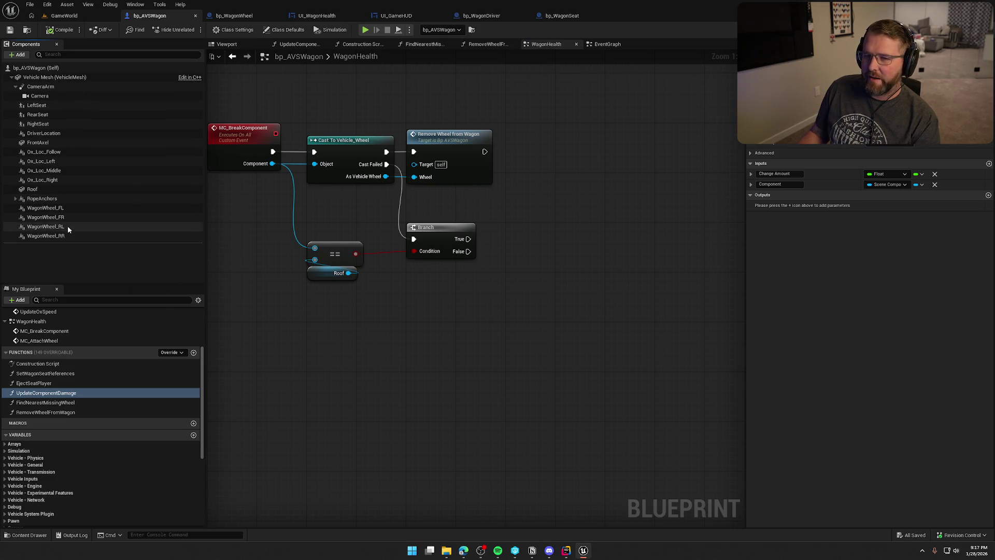
{"action": "left_click", "coordinate": [54, 142]}
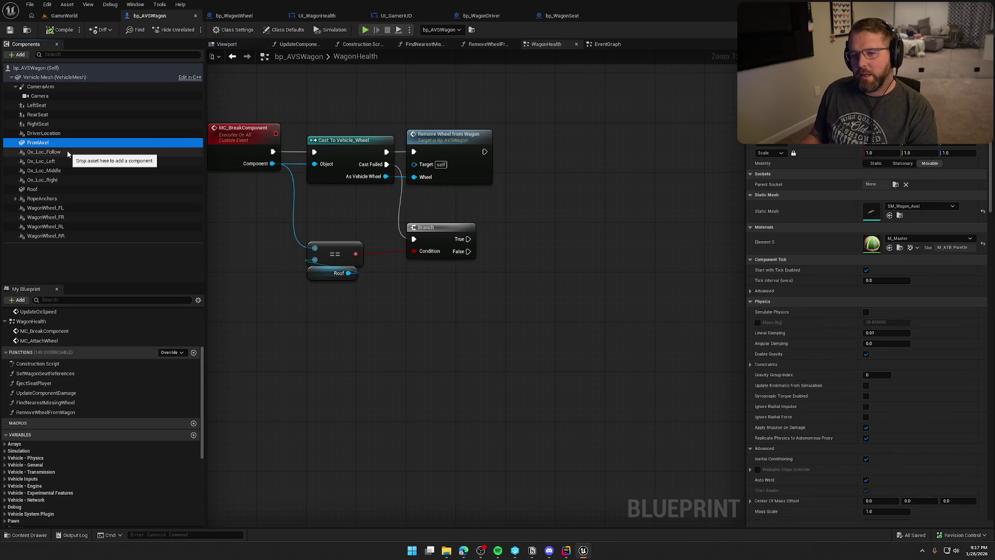
{"action": "mouse_move", "coordinate": [374, 308]}
{"action": "left_mouse_down"}
{"action": "mouse_move", "coordinate": [447, 306]}
{"action": "mouse_move", "coordinate": [496, 327]}
{"action": "left_mouse_up"}
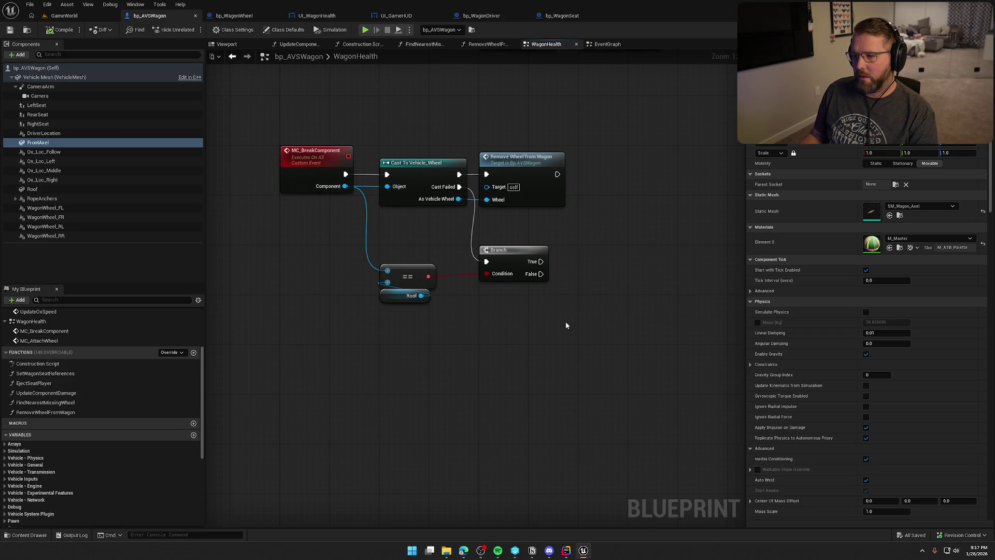
{"action": "left_click_drag", "start_coordinate": [566, 326], "coordinate": [492, 321]}
{"action": "mouse_move", "coordinate": [467, 256]}
{"action": "left_mouse_down"}
{"action": "mouse_move", "coordinate": [512, 256]}
{"action": "mouse_move", "coordinate": [495, 221]}
{"action": "mouse_move", "coordinate": [502, 206]}
{"action": "left_mouse_up"}
{"action": "left_click", "coordinate": [314, 242]}
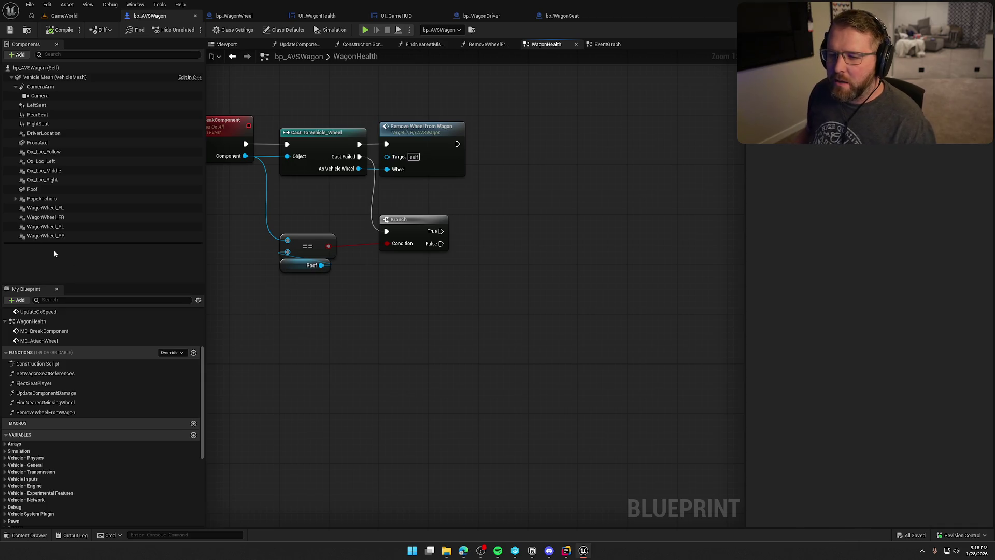
Select the Roof component and drop a Roof reference into the WagonHealth graph.
{"action": "left_click", "coordinate": [41, 180]}
{"action": "left_click", "coordinate": [46, 190]}
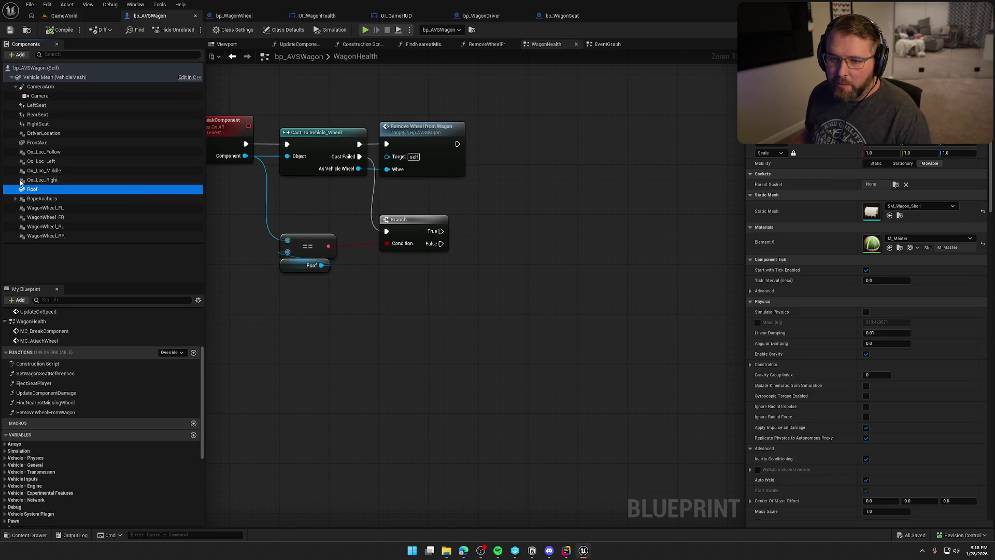
{"action": "mouse_move", "coordinate": [32, 191]}
{"action": "left_mouse_down"}
{"action": "mouse_move", "coordinate": [378, 294]}
{"action": "mouse_move", "coordinate": [408, 275]}
{"action": "mouse_move", "coordinate": [476, 280]}
{"action": "left_mouse_up"}
Add a Detach From Component node for Roof with location, rotation and scale rules set to Keep World.
{"action": "type", "text": "deata"}
{"action": "key", "text": "BackSpace"}
{"action": "key", "text": "BackSpace"}
{"action": "type", "text": "tach"}
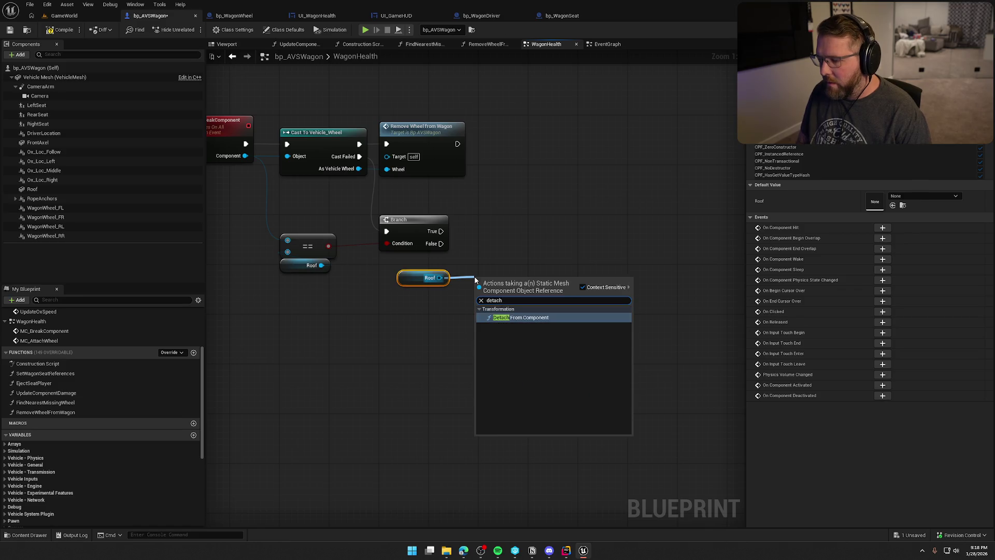
{"action": "key", "text": "Return"}
{"action": "left_click_drag", "start_coordinate": [532, 286], "coordinate": [543, 254]}
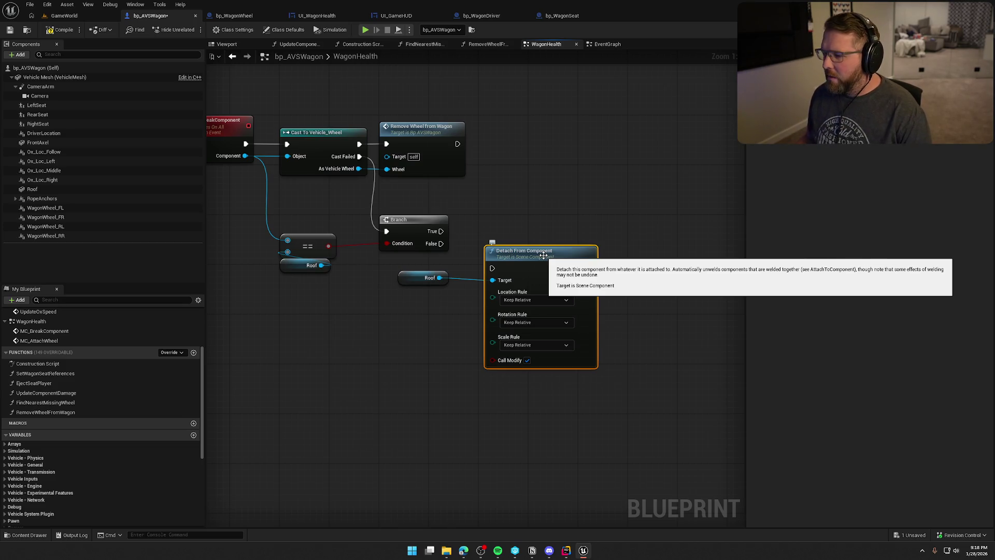
{"action": "left_click", "coordinate": [531, 322]}
{"action": "left_click", "coordinate": [524, 342]}
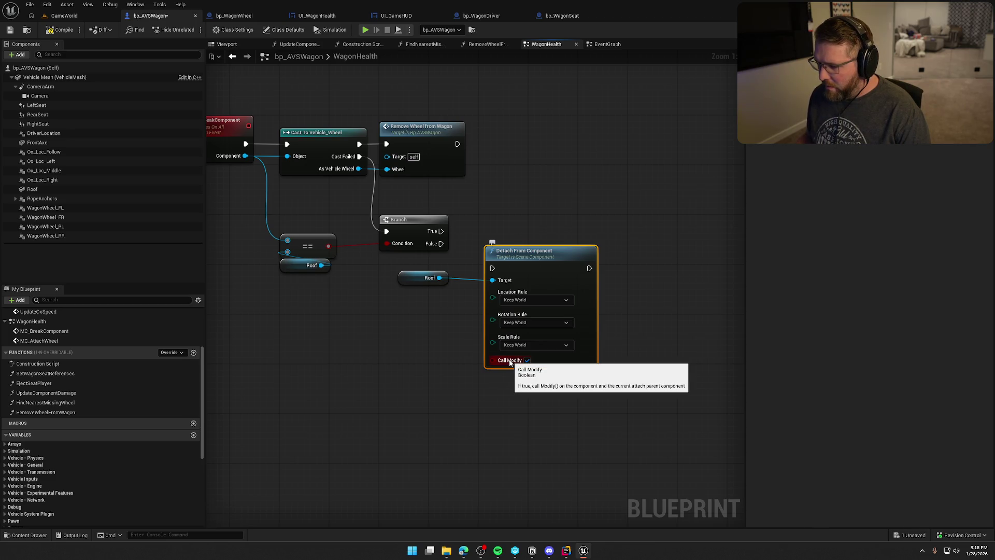
Wire the Branch's True output to the detach node, tidy the layout and save bp_AVSWagon.
{"action": "left_click_drag", "start_coordinate": [492, 267], "coordinate": [441, 231]}
{"action": "left_click_drag", "start_coordinate": [522, 261], "coordinate": [514, 226]}
{"action": "left_click", "coordinate": [430, 277]}
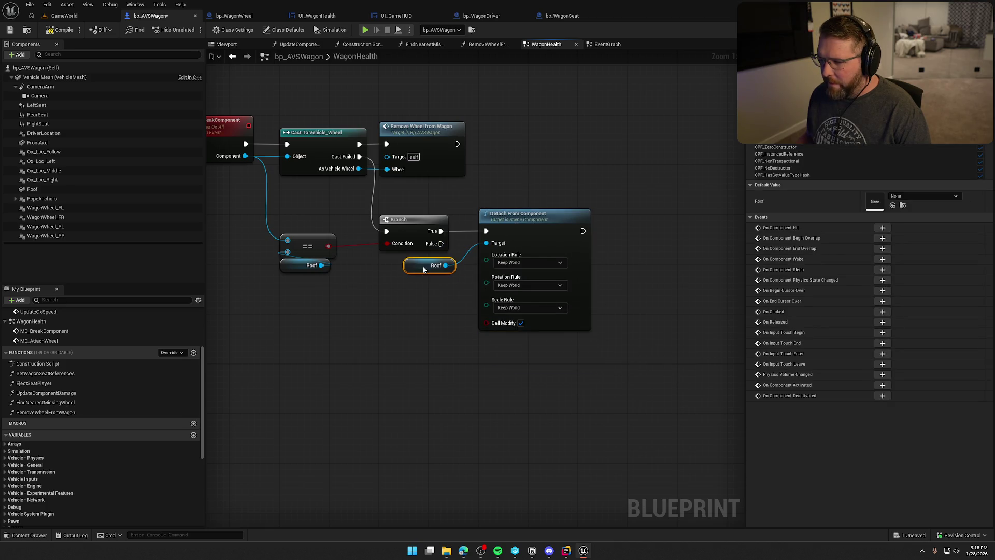
{"action": "left_click_drag", "start_coordinate": [534, 166], "coordinate": [579, 175]}
{"action": "key", "text": "ctrl+s"}
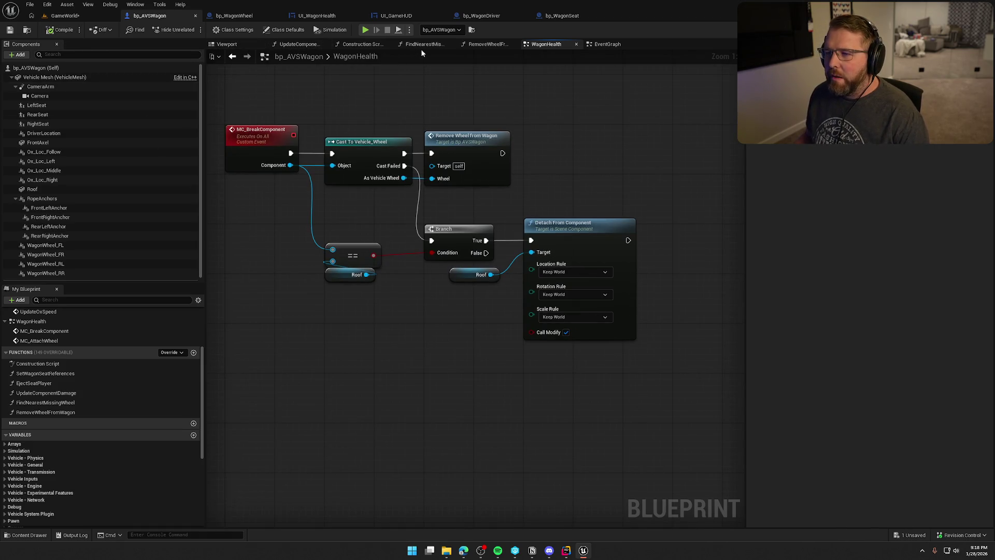
In the EventGraph, add a Roof reference and delete the old wheel and vehicle mesh getters.
{"action": "left_click", "coordinate": [604, 45]}
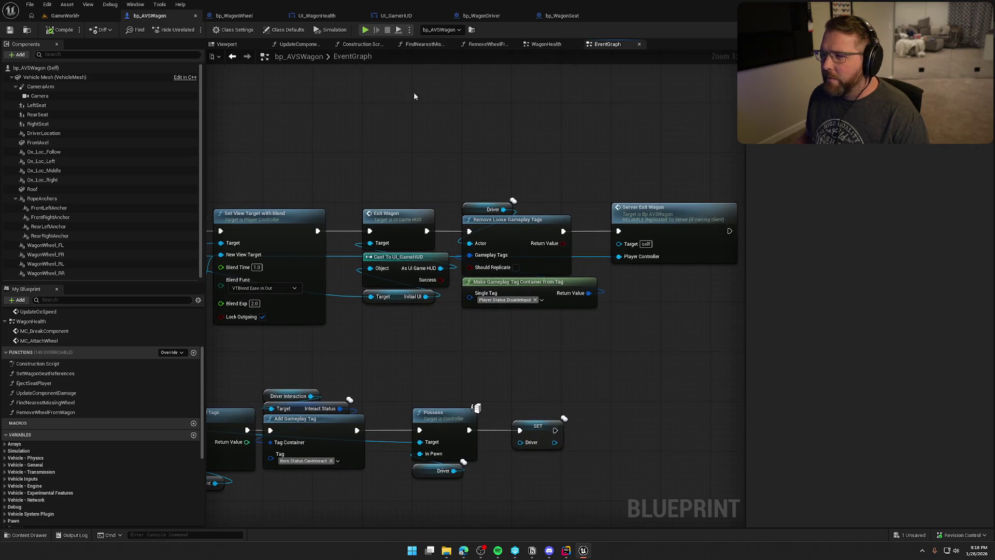
{"action": "scroll", "coordinate": [407, 114], "scroll_direction": "down", "scroll_amount": 6}
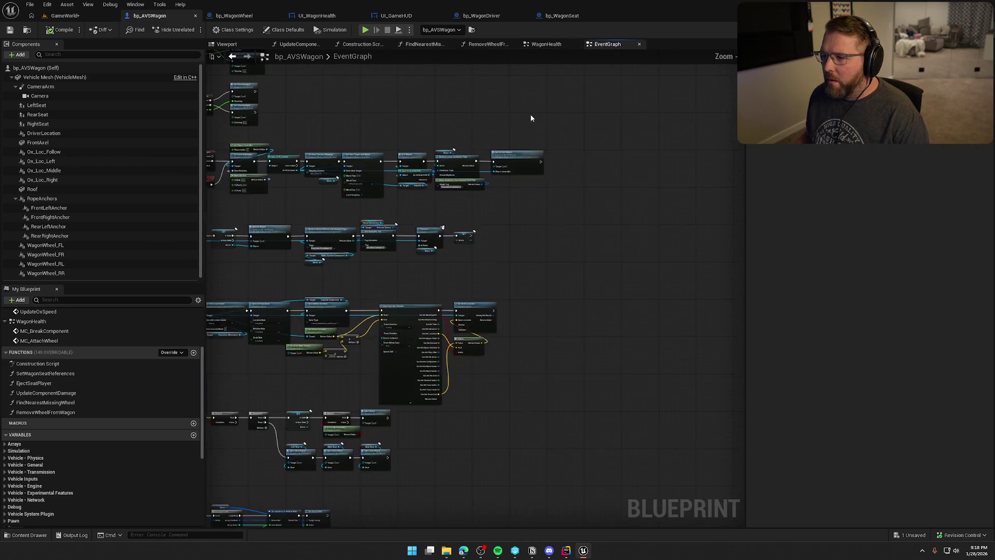
{"action": "scroll", "coordinate": [399, 344], "scroll_direction": "up", "scroll_amount": 6}
{"action": "mouse_move", "coordinate": [32, 189]}
{"action": "left_mouse_down"}
{"action": "mouse_move", "coordinate": [492, 290]}
{"action": "mouse_move", "coordinate": [481, 225]}
{"action": "left_mouse_up"}
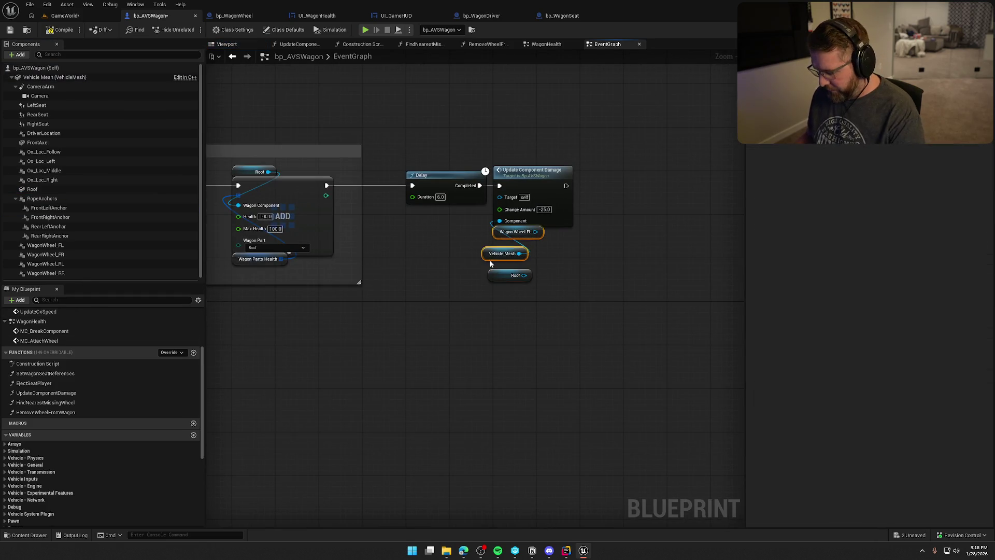
{"action": "key", "text": "Delete"}
Feed Roof into Update Component Damage with Change Amount -100, then play GameWorld.
{"action": "mouse_move", "coordinate": [524, 275]}
{"action": "left_mouse_down"}
{"action": "mouse_move", "coordinate": [491, 230]}
{"action": "mouse_move", "coordinate": [499, 221]}
{"action": "left_mouse_up"}
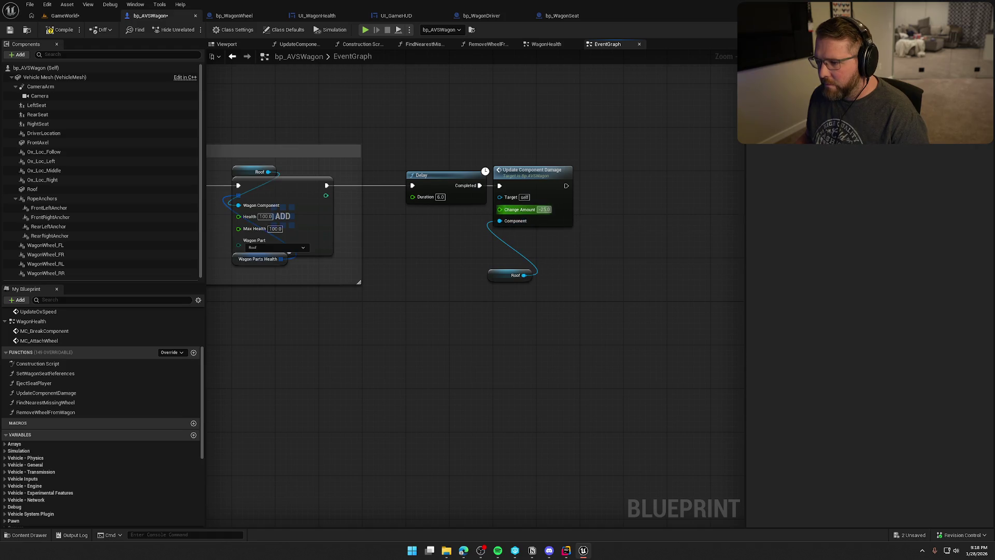
{"action": "type", "text": "100"}
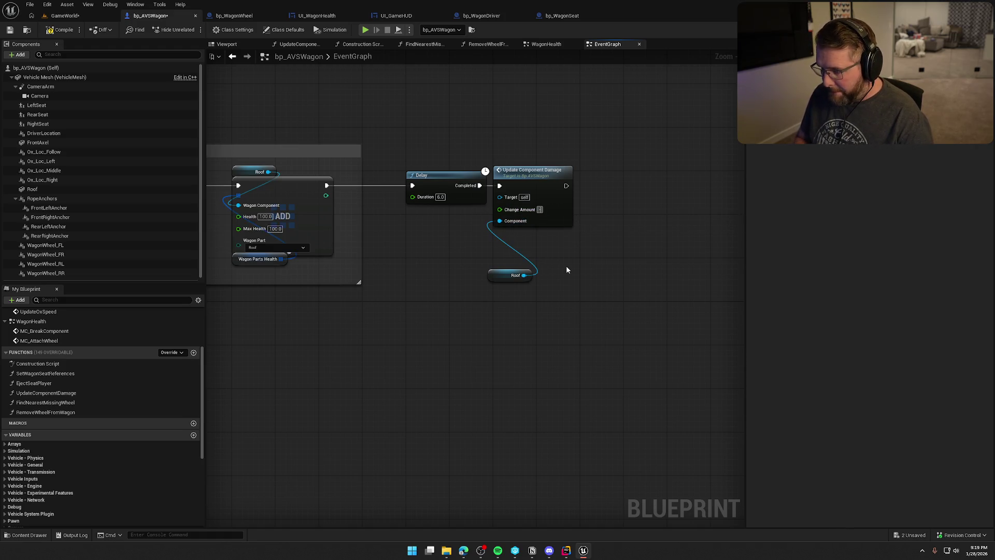
{"action": "key", "text": "Return"}
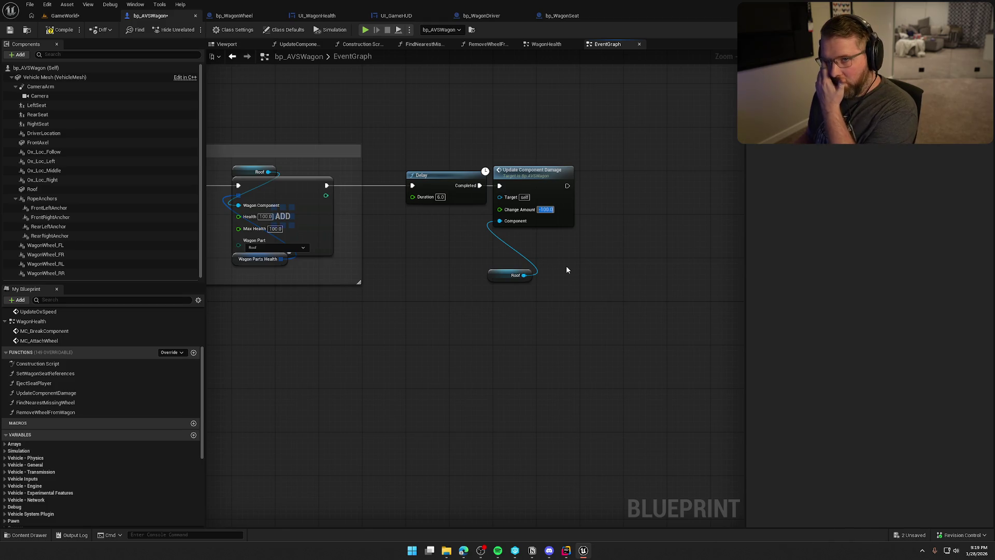
{"action": "left_click_drag", "start_coordinate": [503, 277], "coordinate": [509, 233]}
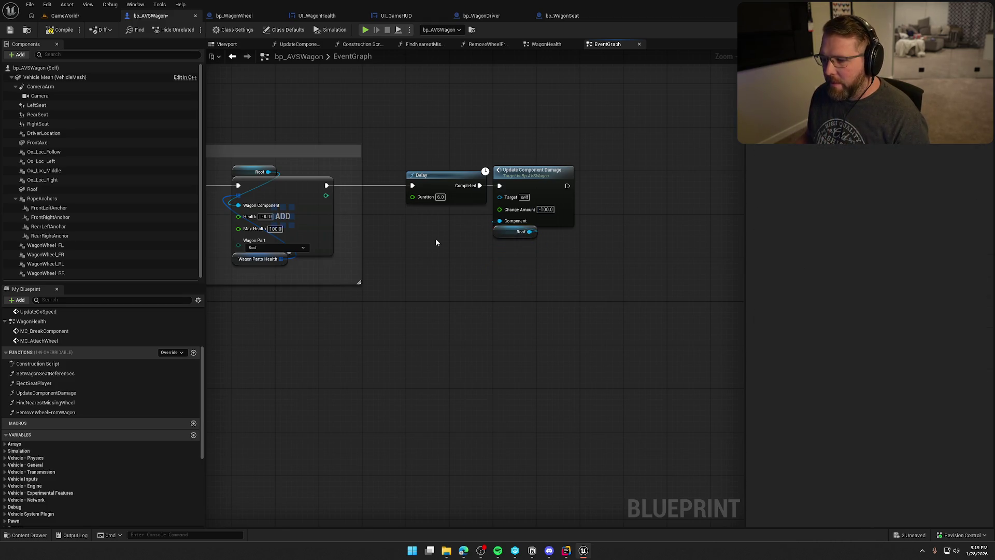
{"action": "left_click", "coordinate": [65, 16]}
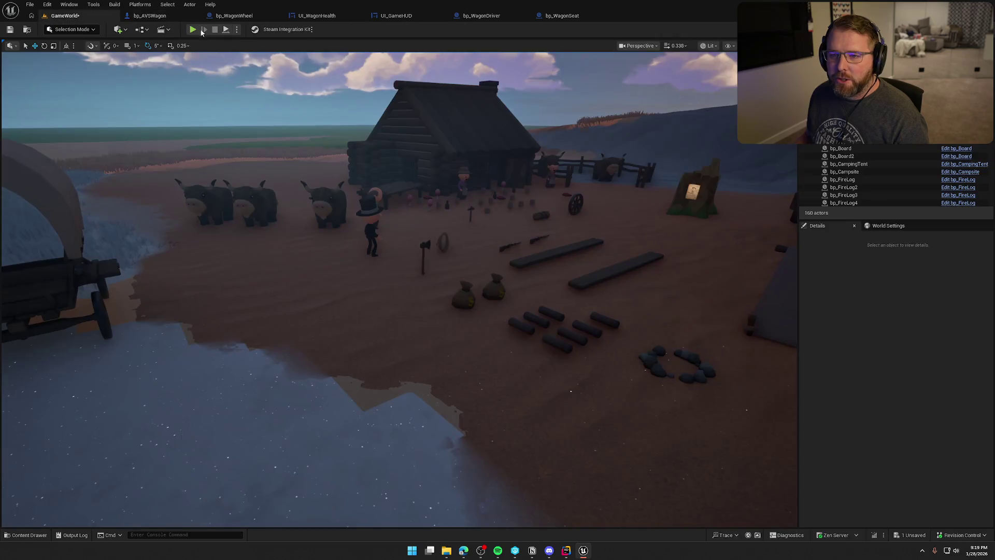
{"action": "left_click", "coordinate": [192, 29]}
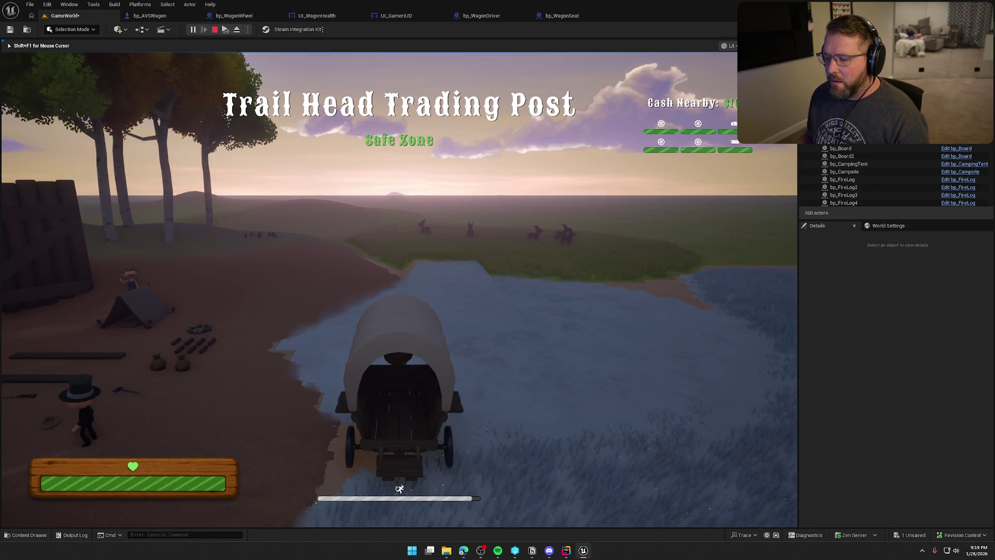
{"action": "key", "text": "w"}
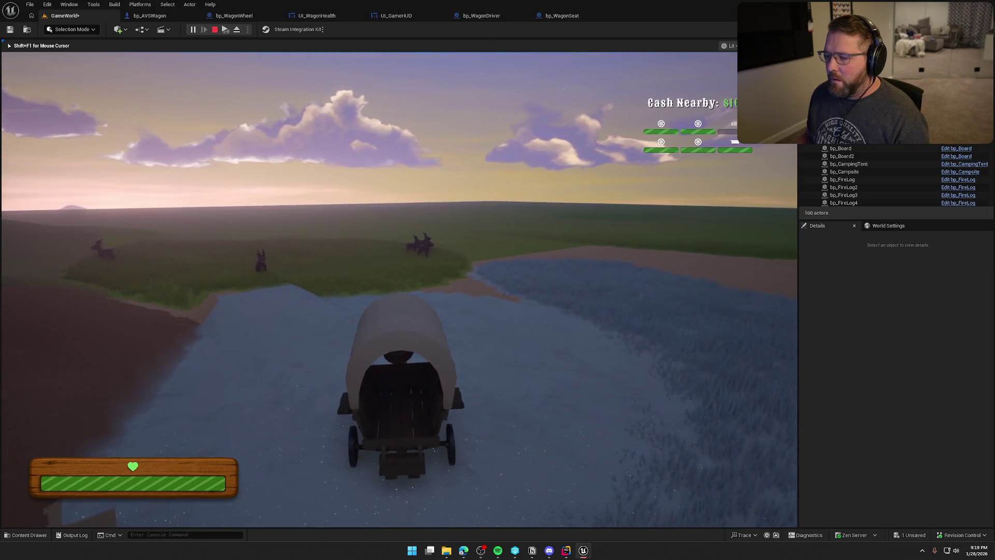
{"action": "key", "text": "e"}
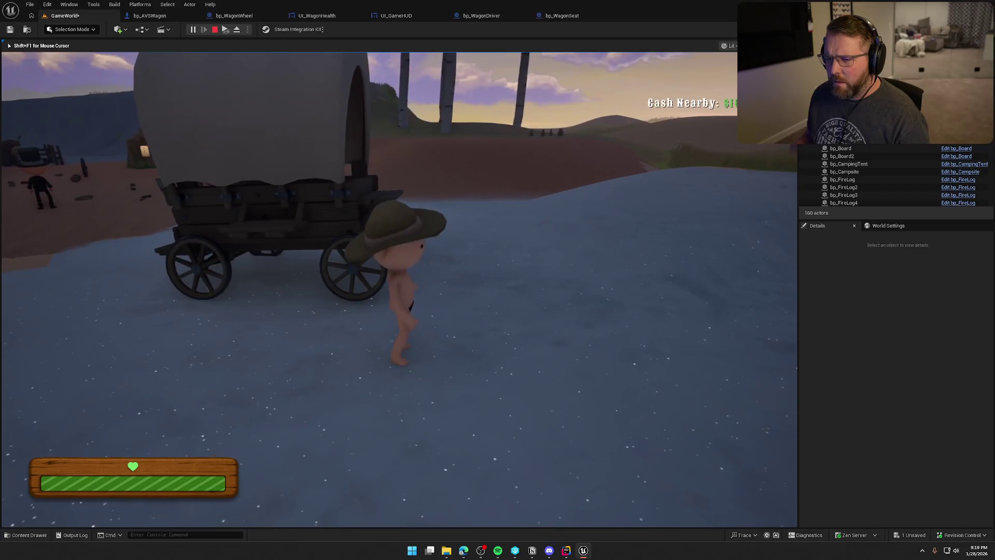
{"action": "key", "text": "shift+w"}
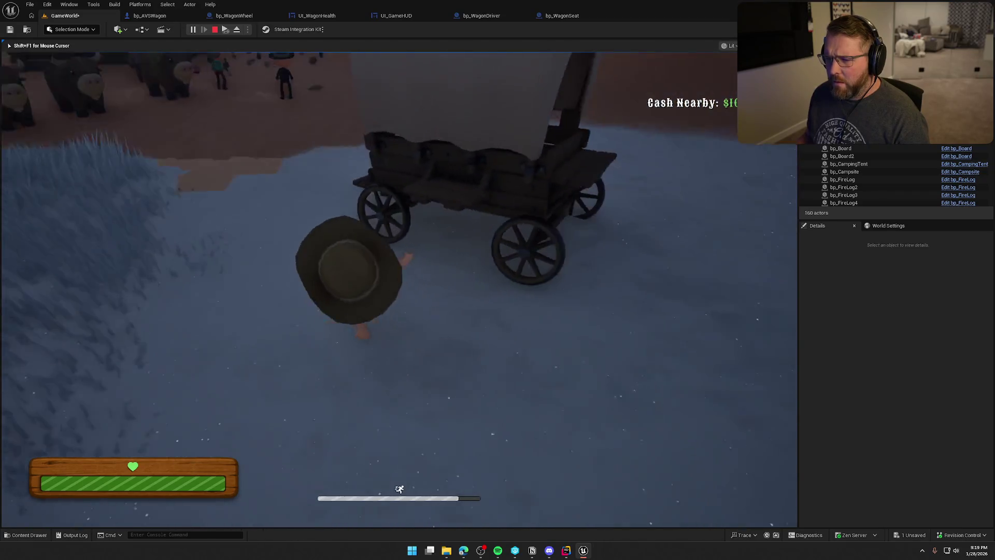
{"action": "key", "text": "e"}
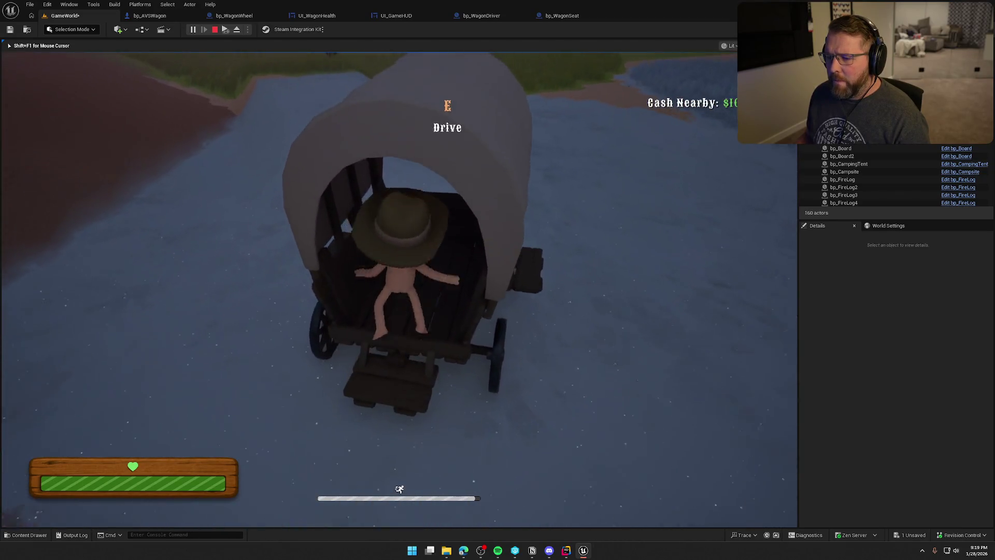
{"action": "key", "text": "w"}
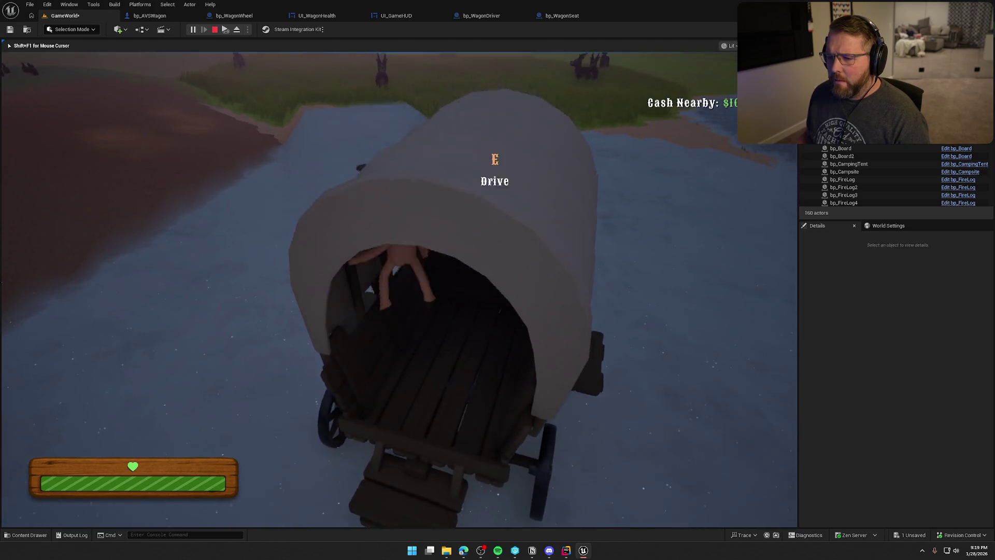
{"action": "key", "text": "w"}
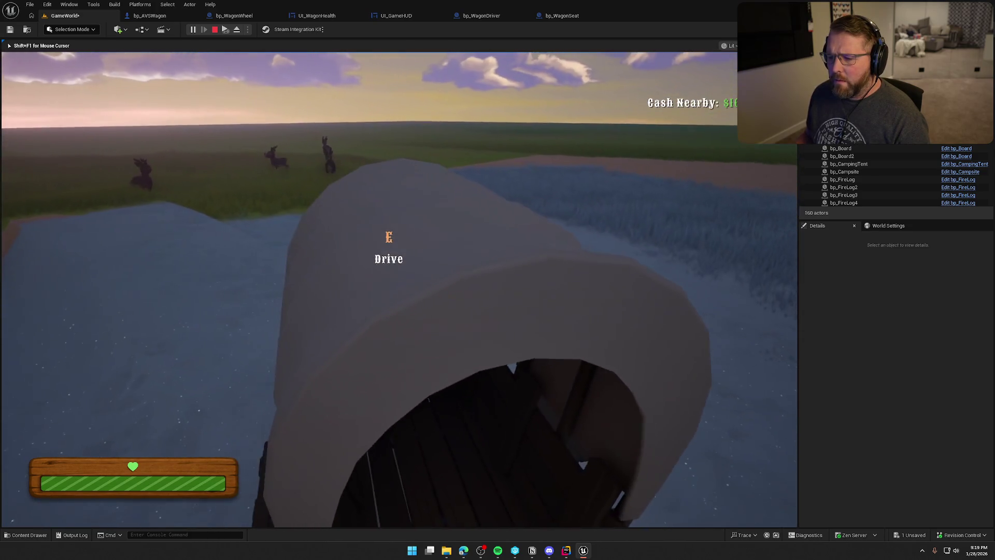
{"action": "key", "text": "e"}
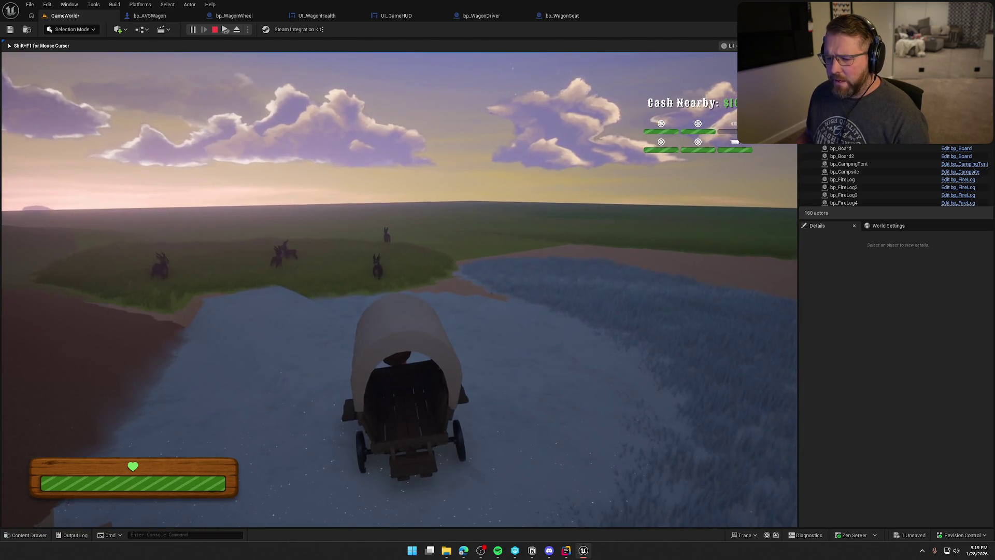
{"action": "key", "text": "Escape"}
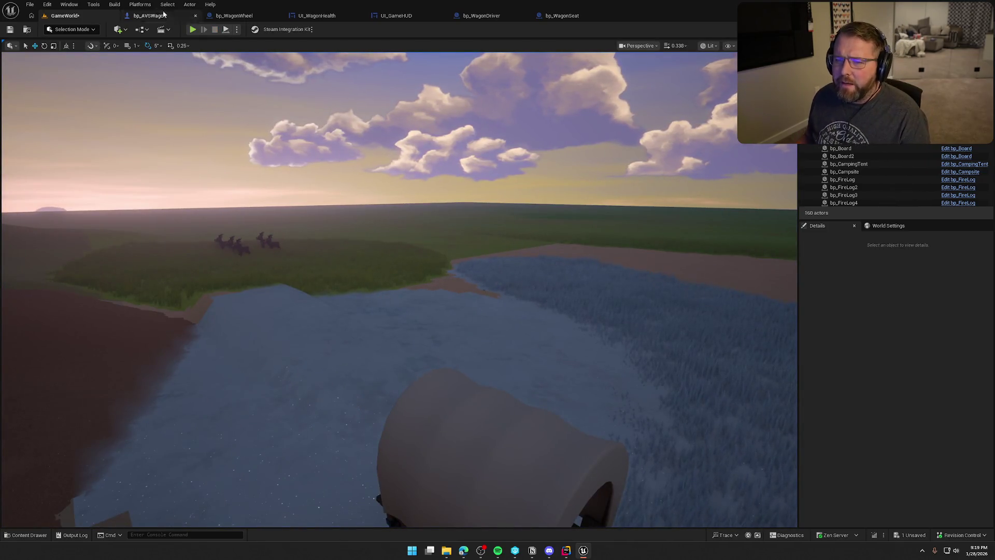
Go back to WagonHealth's Branch and detach nodes and search for an Add Impulse action.
{"action": "left_click", "coordinate": [150, 15]}
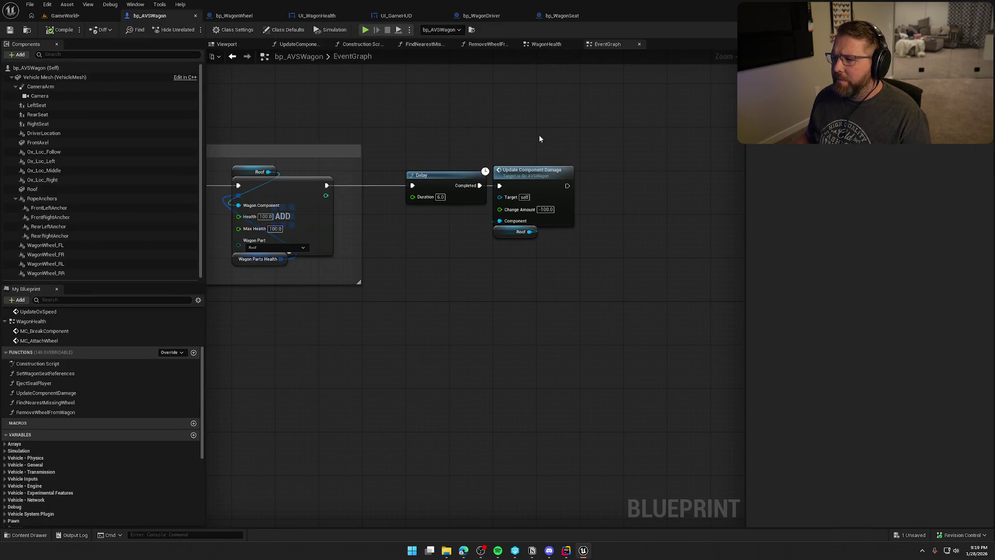
{"action": "double_click", "coordinate": [531, 175]}
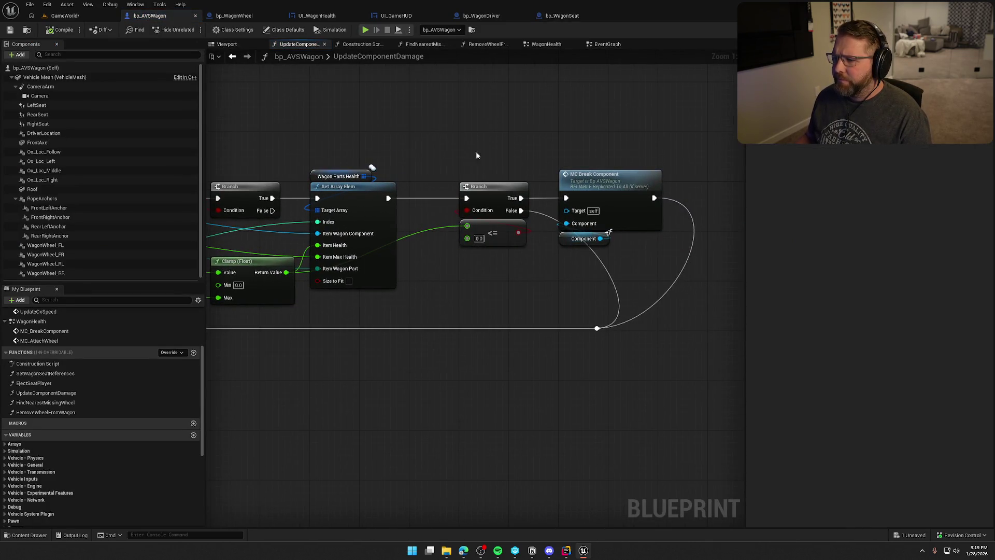
{"action": "double_click", "coordinate": [617, 184]}
{"action": "mouse_move", "coordinate": [636, 315]}
{"action": "left_mouse_down"}
{"action": "mouse_move", "coordinate": [454, 343]}
{"action": "mouse_move", "coordinate": [474, 240]}
{"action": "mouse_move", "coordinate": [421, 260]}
{"action": "mouse_move", "coordinate": [627, 258]}
{"action": "mouse_move", "coordinate": [626, 241]}
{"action": "left_mouse_up"}
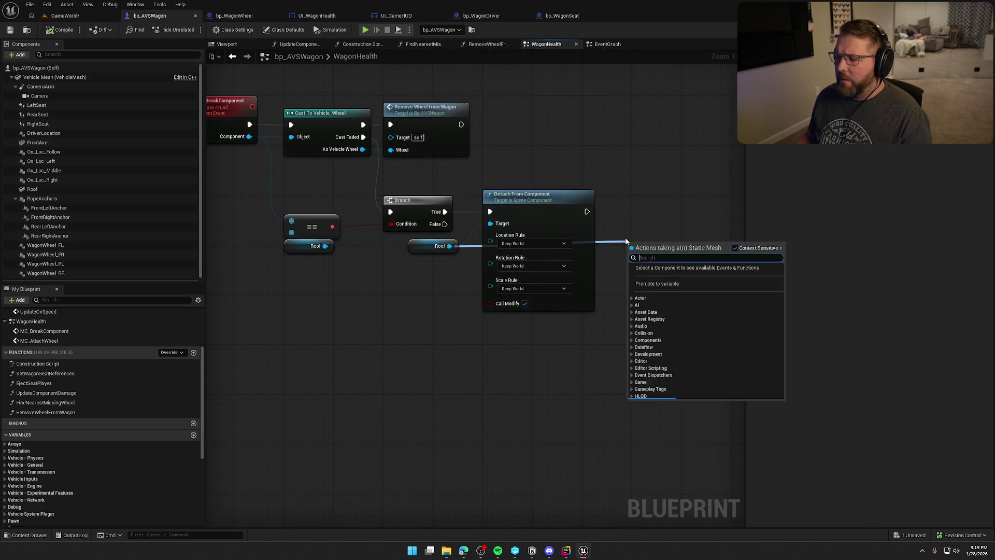
{"action": "type", "text": "add imp"}
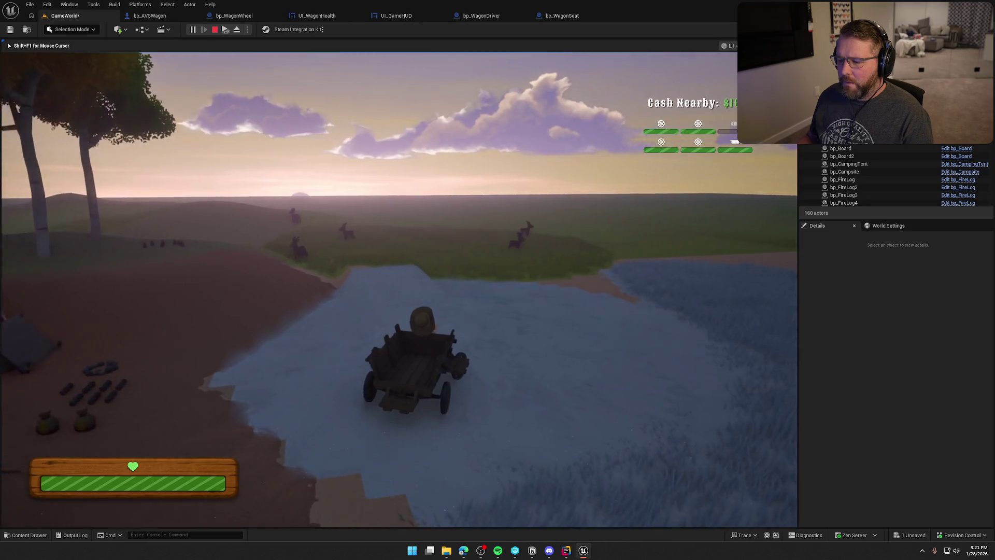
{"action": "type", "text": "a"}
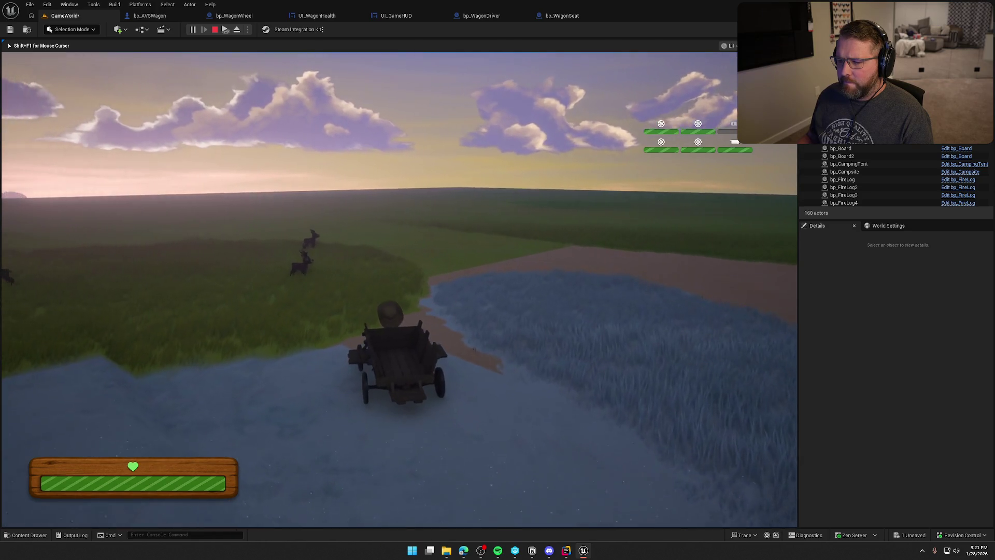
{"action": "type", "text": "e"}
Sprint to the wagon, get on and off it several times, then stop the play session.
{"action": "key", "text": "shift+w"}
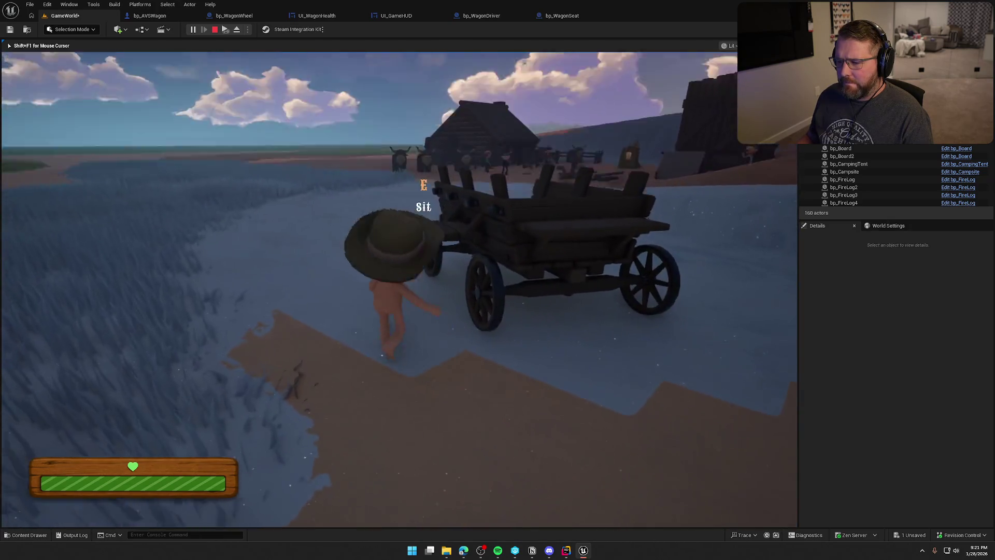
{"action": "key", "text": "e"}
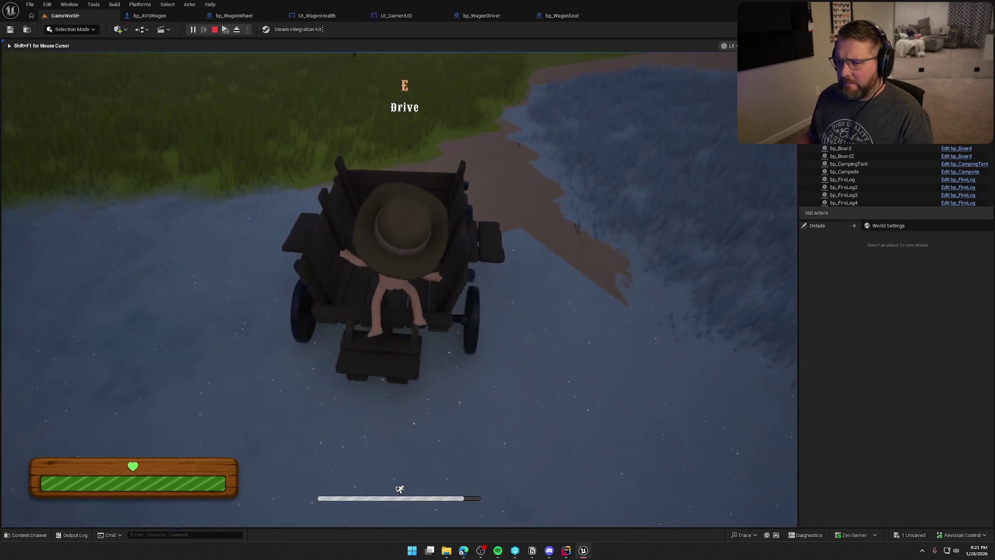
{"action": "key", "text": "e"}
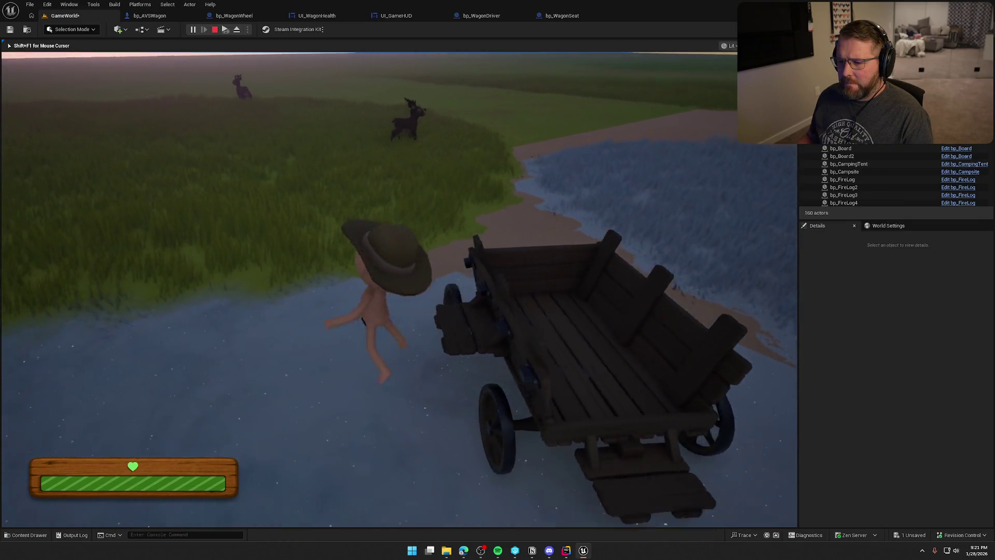
{"action": "key", "text": "e"}
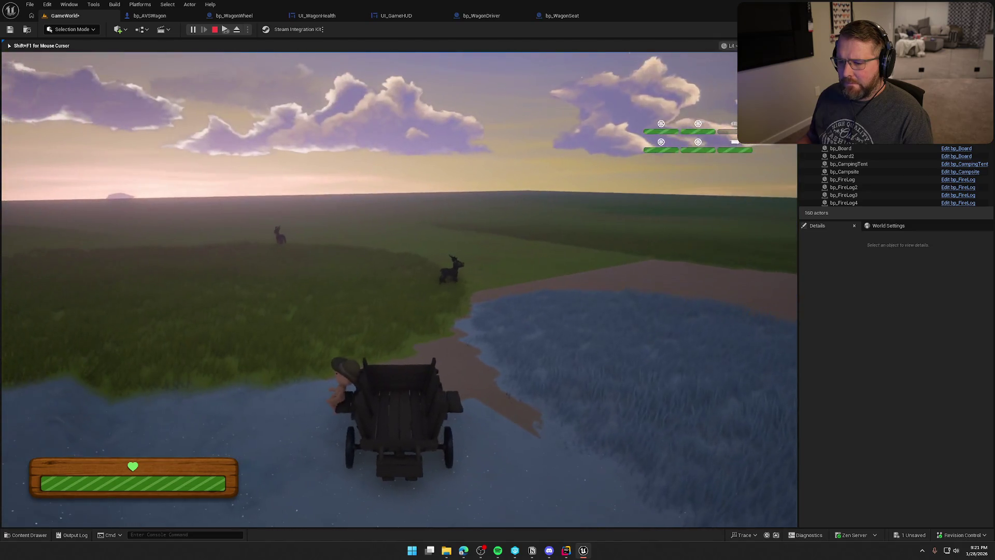
{"action": "key", "text": "e"}
{"action": "key", "text": "shift+F1"}
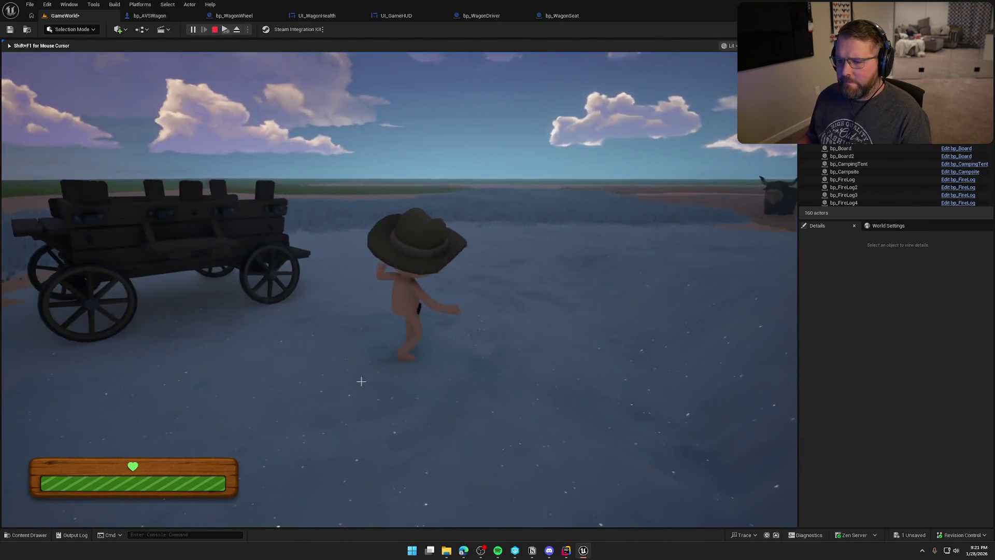
{"action": "left_click", "coordinate": [214, 29]}
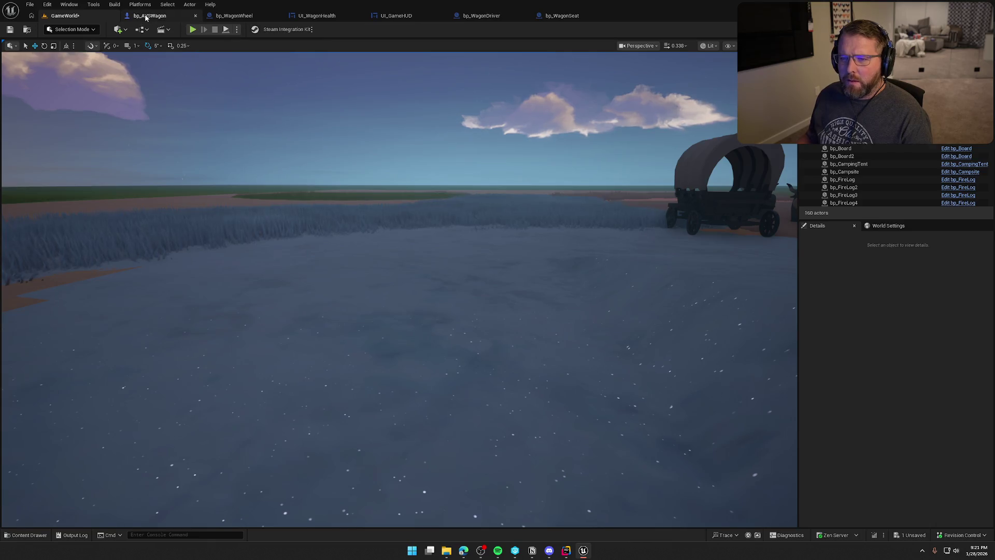
Add a Switch Has Authority node after Destroy Component in WagonHealth.
{"action": "left_click", "coordinate": [150, 15]}
{"action": "mouse_move", "coordinate": [462, 274]}
{"action": "left_mouse_down"}
{"action": "mouse_move", "coordinate": [539, 198]}
{"action": "mouse_move", "coordinate": [535, 212]}
{"action": "mouse_move", "coordinate": [455, 192]}
{"action": "left_mouse_up"}
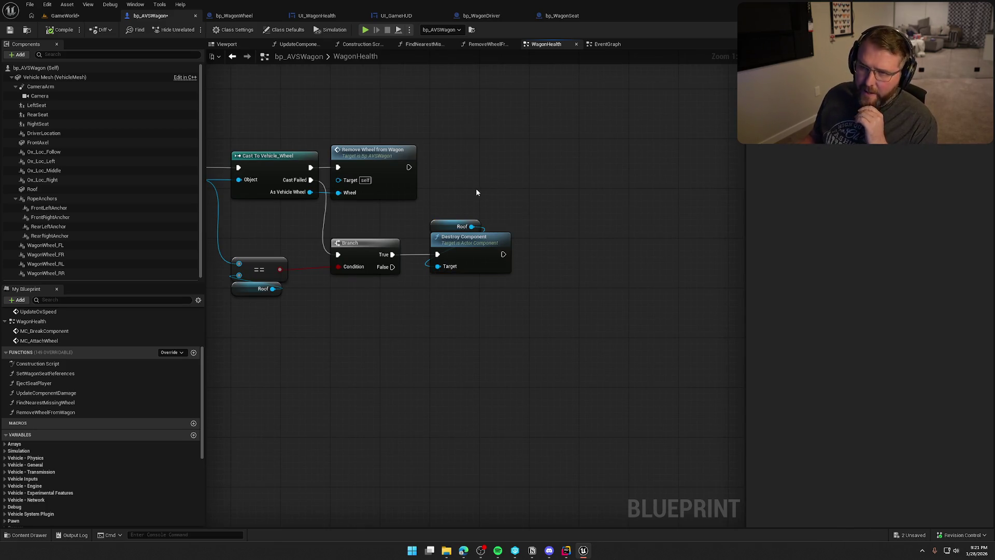
{"action": "mouse_move", "coordinate": [476, 188]}
{"action": "left_mouse_down"}
{"action": "mouse_move", "coordinate": [457, 184]}
{"action": "mouse_move", "coordinate": [599, 222]}
{"action": "mouse_move", "coordinate": [454, 220]}
{"action": "left_mouse_up"}
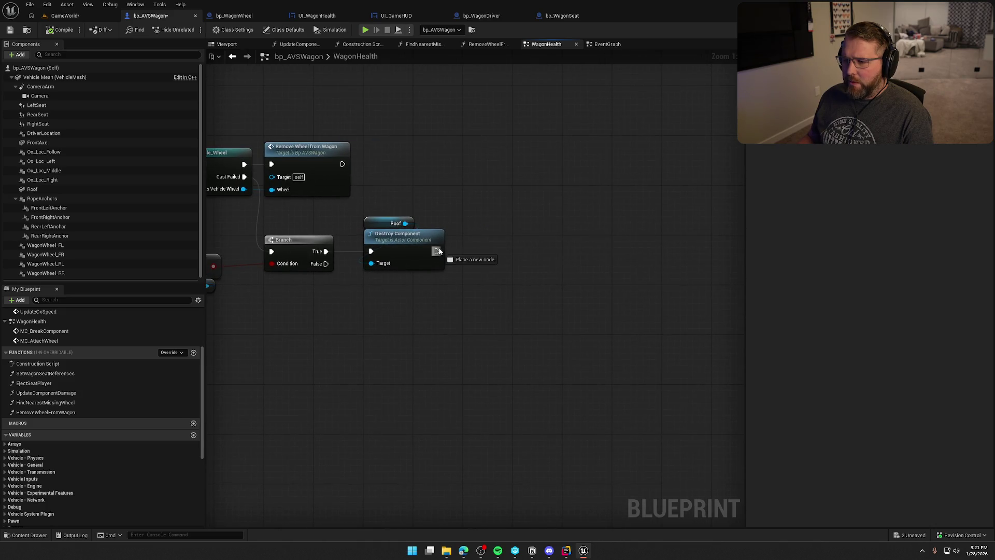
{"action": "left_click_drag", "start_coordinate": [494, 253], "coordinate": [486, 253]}
{"action": "type", "text": "swit"}
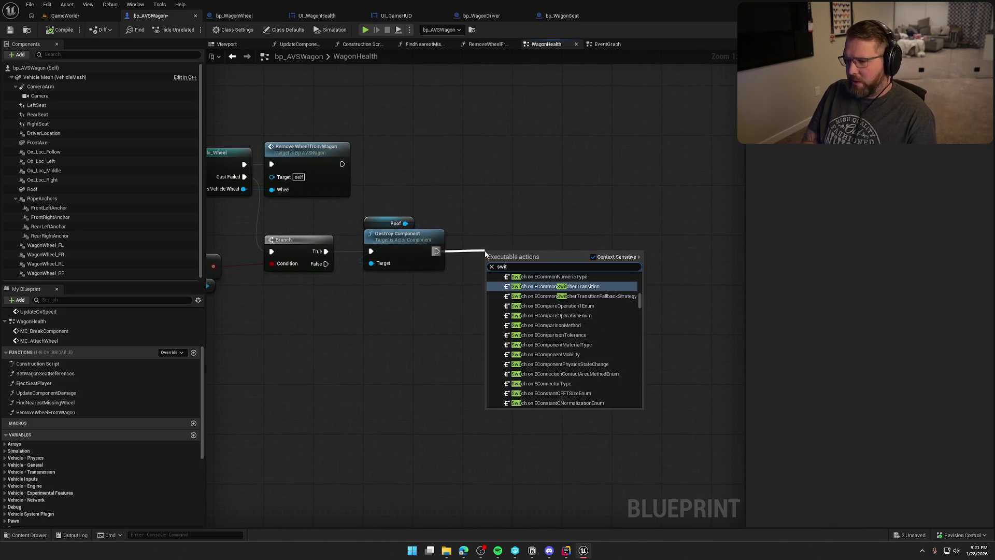
{"action": "type", "text": "ch has"}
{"action": "key", "text": "Return"}
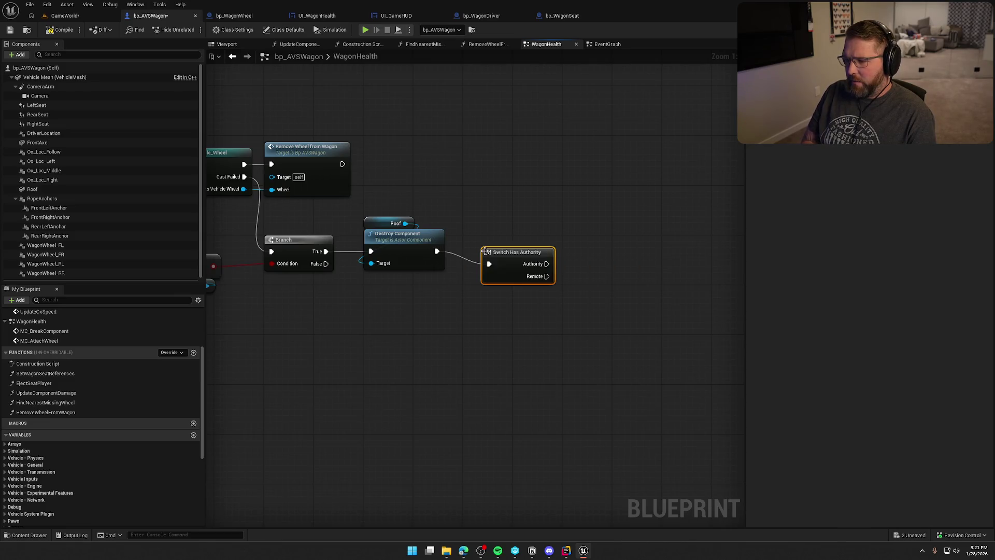
{"action": "left_click_drag", "start_coordinate": [487, 256], "coordinate": [469, 244]}
{"action": "left_click_drag", "start_coordinate": [534, 197], "coordinate": [414, 207]}
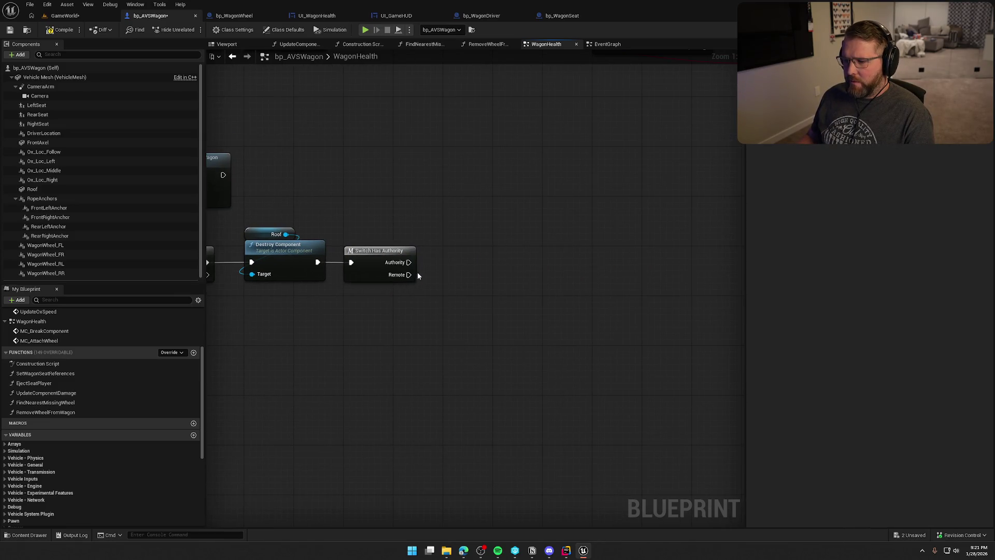
Add SpawnActor from Authority with a split Spawn Transform and always-spawn, adjust-location collision handling.
{"action": "left_click_drag", "start_coordinate": [466, 262], "coordinate": [468, 263]}
{"action": "type", "text": "spawn actor"}
{"action": "key", "text": "Return"}
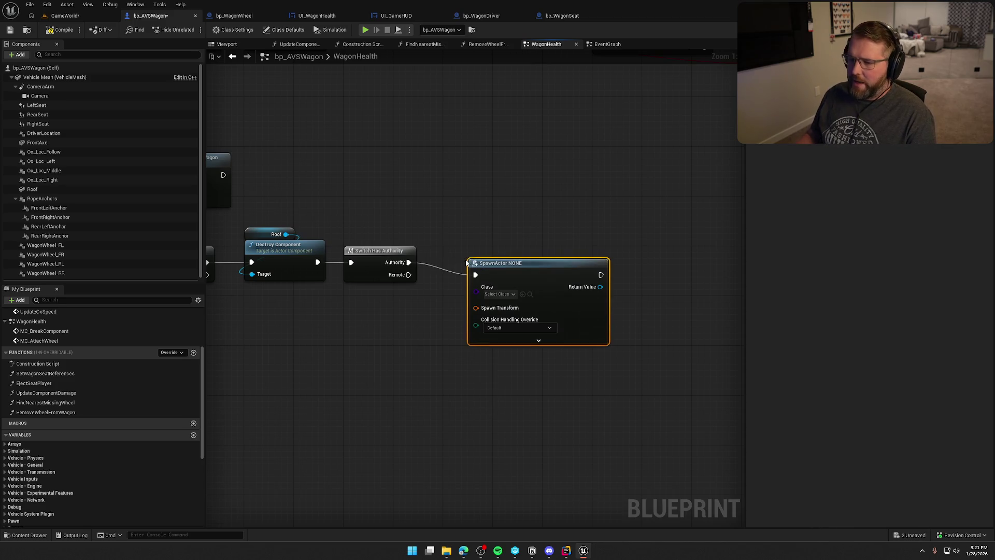
{"action": "left_click", "coordinate": [496, 226]}
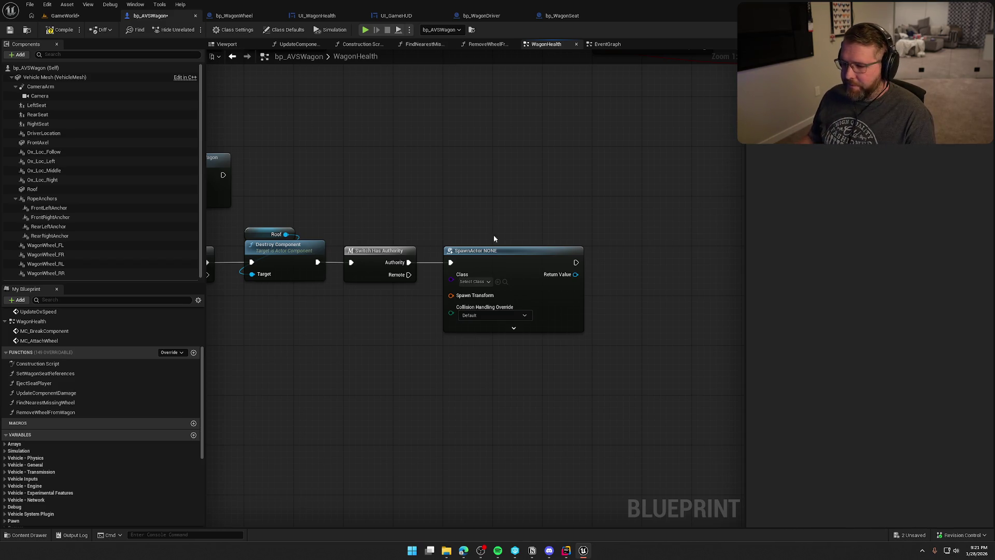
{"action": "right_click", "coordinate": [450, 295]}
{"action": "left_click", "coordinate": [469, 333]}
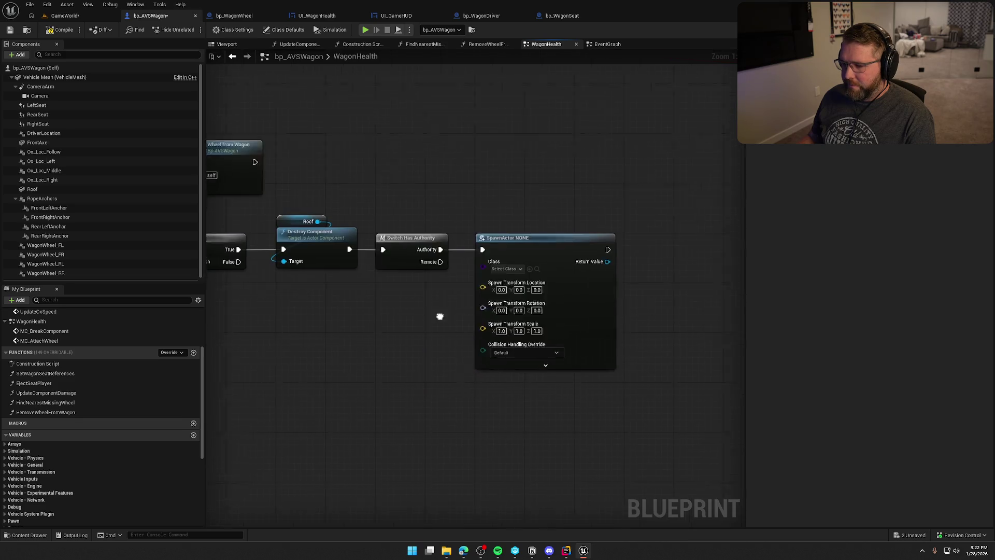
{"action": "left_click", "coordinate": [575, 322]}
{"action": "left_click", "coordinate": [596, 349]}
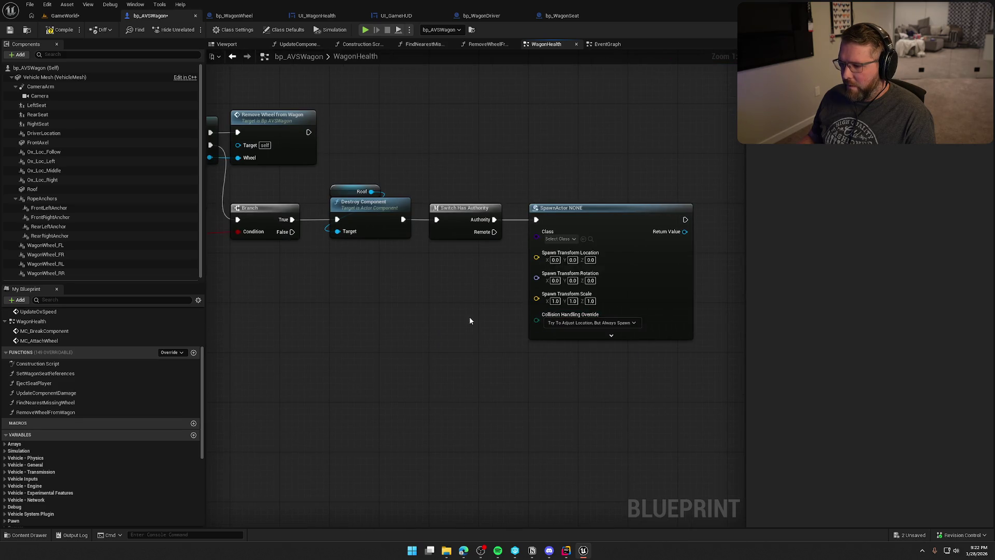
Feed Get Actor Location plus (0, 0, 20) into the Spawn Transform Location.
{"action": "mouse_move", "coordinate": [237, 319]}
{"action": "left_mouse_down"}
{"action": "mouse_move", "coordinate": [440, 304]}
{"action": "mouse_move", "coordinate": [602, 317]}
{"action": "mouse_move", "coordinate": [329, 299]}
{"action": "left_mouse_up"}
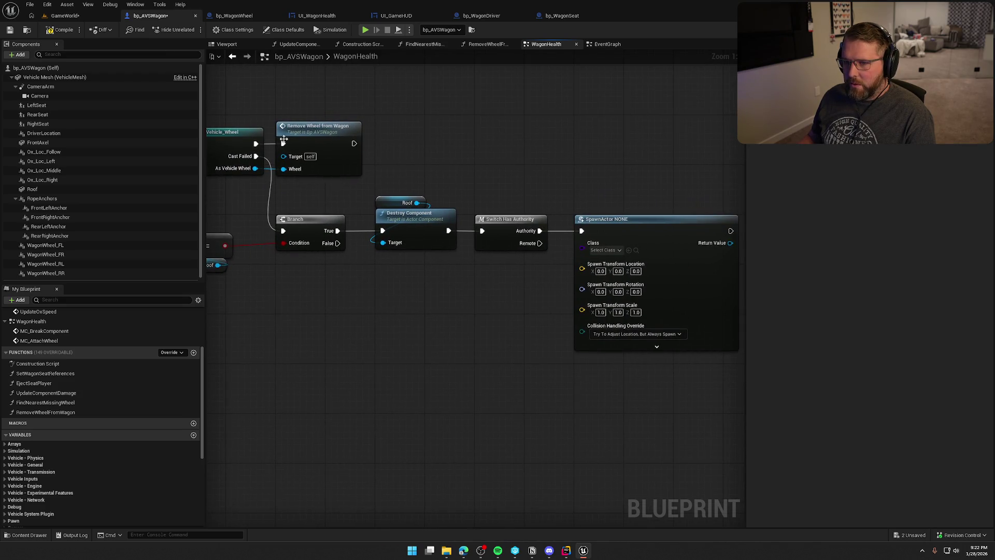
{"action": "right_click", "coordinate": [435, 275]}
{"action": "type", "text": "get actor loca"}
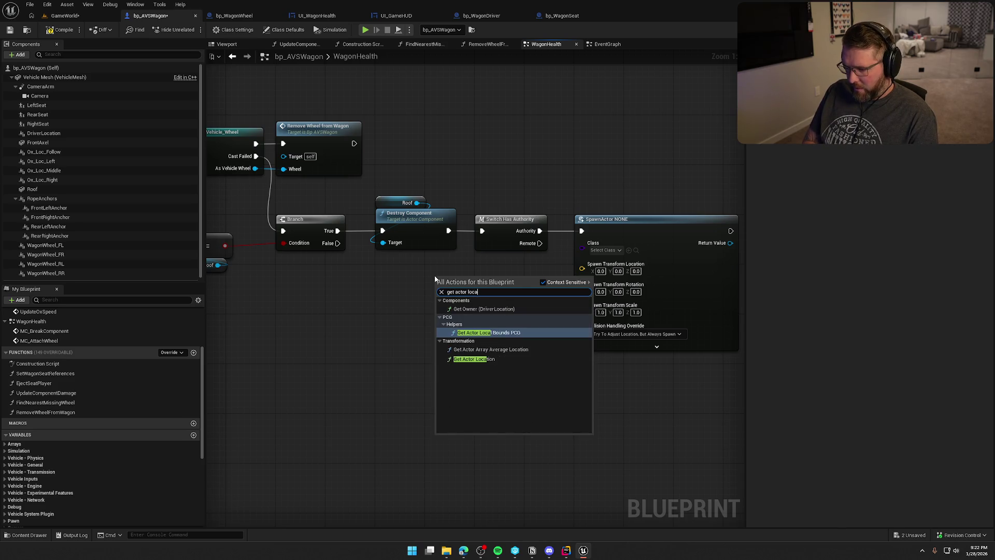
{"action": "left_click", "coordinate": [479, 358]}
{"action": "mouse_move", "coordinate": [471, 276]}
{"action": "left_mouse_down"}
{"action": "mouse_move", "coordinate": [417, 269]}
{"action": "mouse_move", "coordinate": [481, 295]}
{"action": "mouse_move", "coordinate": [425, 299]}
{"action": "left_mouse_up"}
{"action": "type", "text": "+"}
{"action": "left_click", "coordinate": [513, 331]}
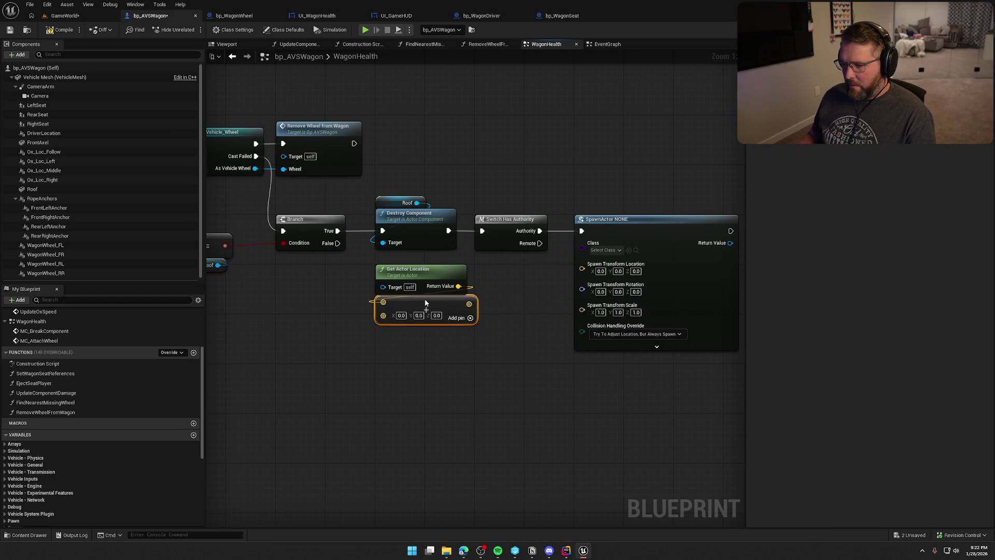
{"action": "left_click", "coordinate": [437, 315]}
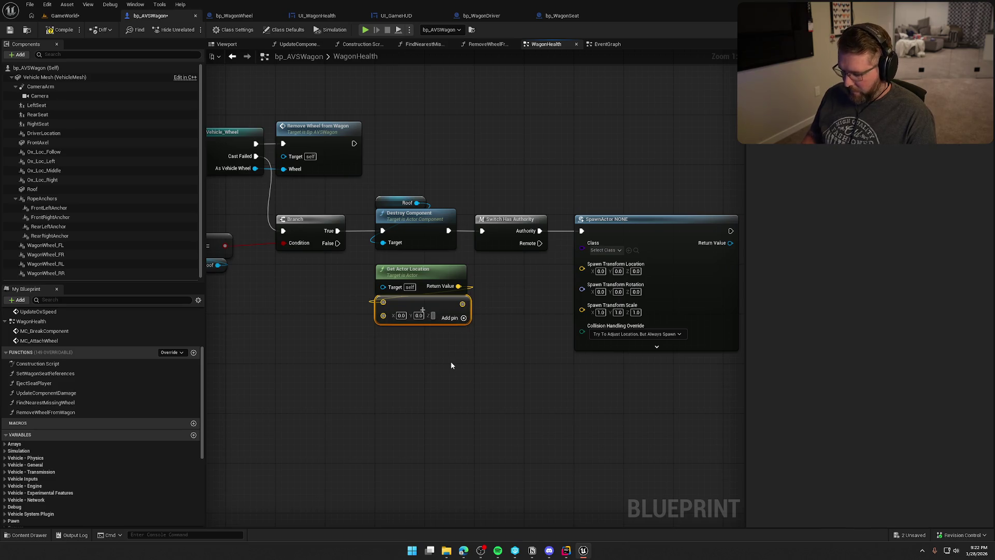
{"action": "type", "text": "20"}
{"action": "left_click", "coordinate": [451, 365]}
{"action": "left_click_drag", "start_coordinate": [514, 293], "coordinate": [582, 268]}
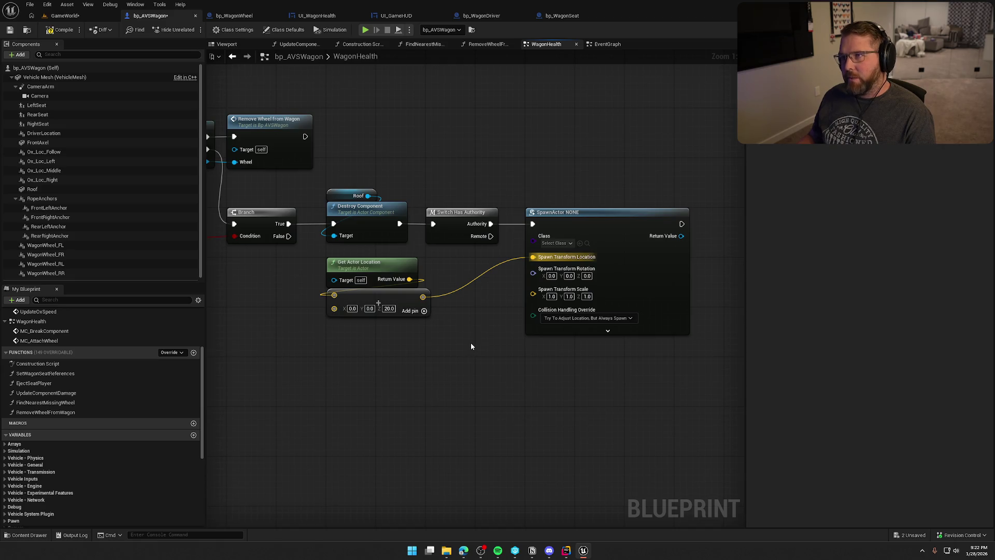
Inspect the wagon's Roof component in the 3D preview and lift it upward.
{"action": "left_click", "coordinate": [231, 56]}
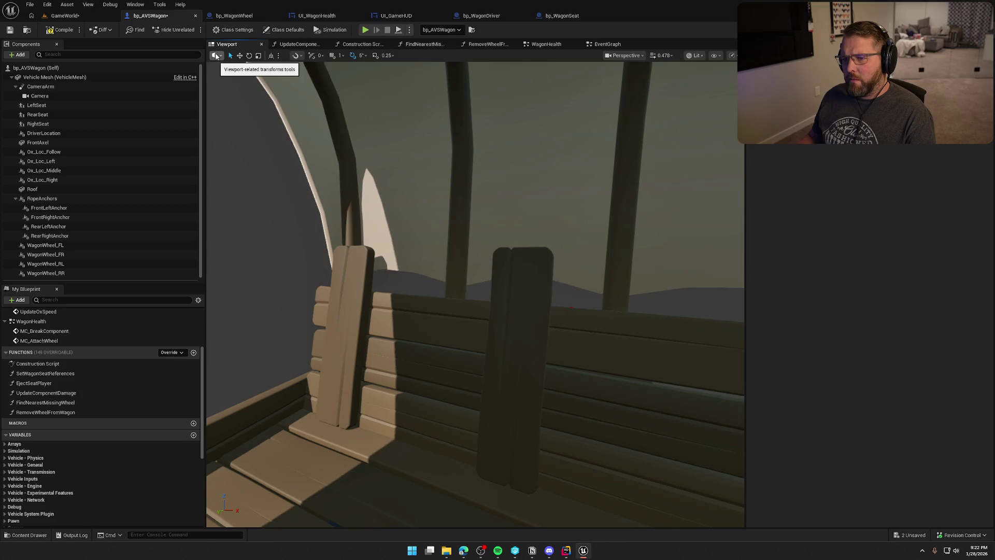
{"action": "scroll", "coordinate": [331, 233], "scroll_direction": "down", "scroll_amount": 10}
{"action": "left_click", "coordinate": [421, 226]}
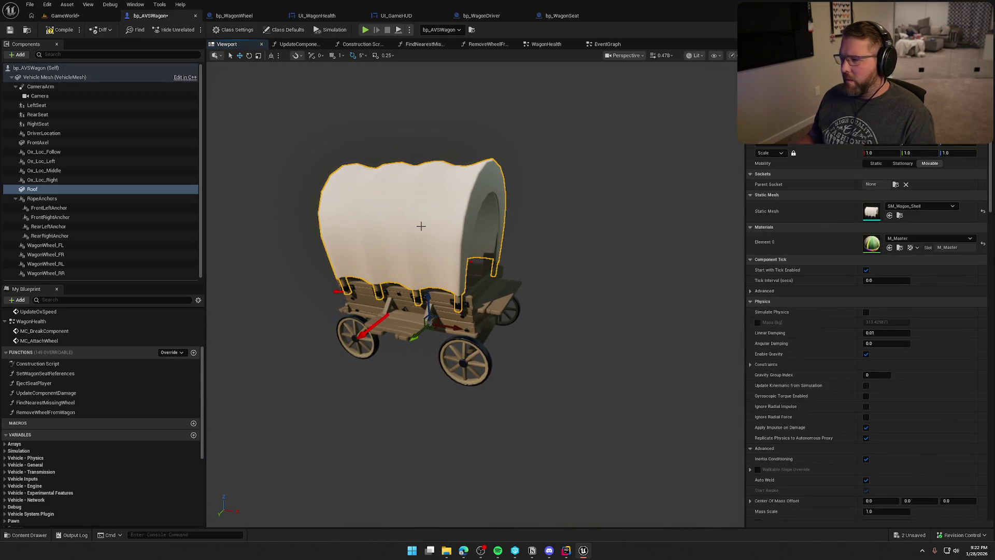
{"action": "mouse_move", "coordinate": [431, 324]}
{"action": "left_mouse_down"}
{"action": "mouse_move", "coordinate": [440, 279]}
{"action": "mouse_move", "coordinate": [414, 291]}
{"action": "left_mouse_up"}
{"action": "scroll", "coordinate": [476, 306], "scroll_direction": "down", "scroll_amount": 5}
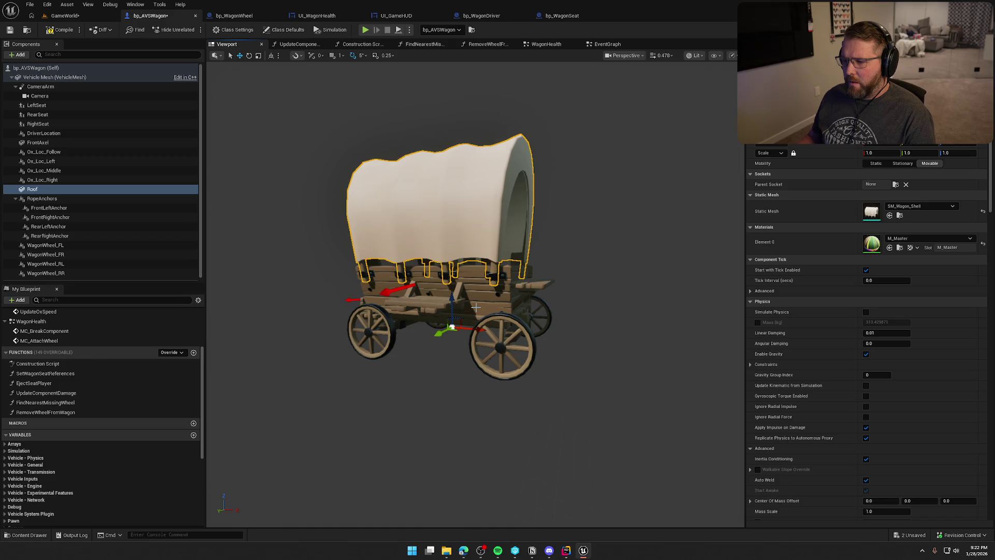
{"action": "mouse_move", "coordinate": [452, 327]}
{"action": "left_mouse_down"}
{"action": "mouse_move", "coordinate": [452, 298]}
{"action": "mouse_move", "coordinate": [451, 327]}
{"action": "left_mouse_up"}
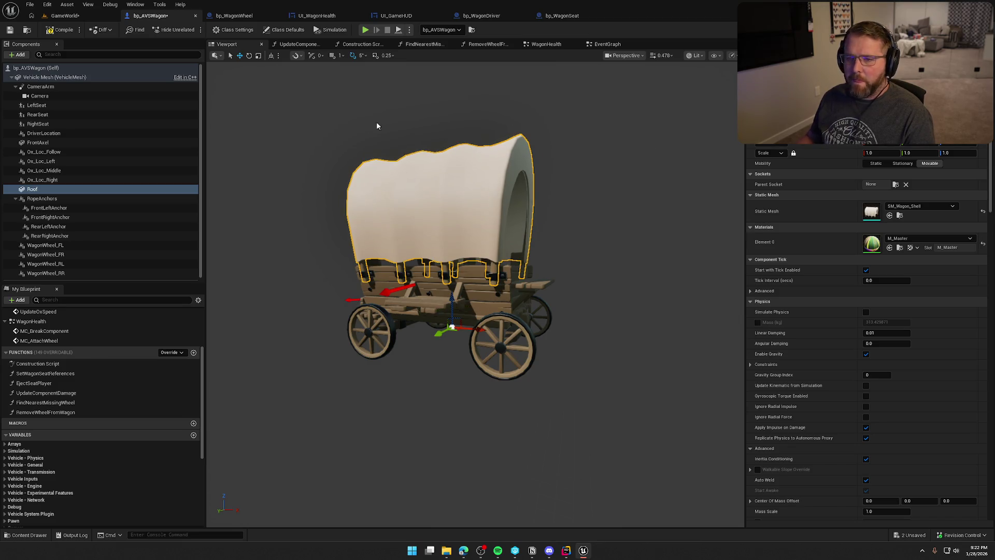
Compile the wagon blueprint and raise the spawn offset's Z from 20 to 50.
{"action": "left_click", "coordinate": [56, 31]}
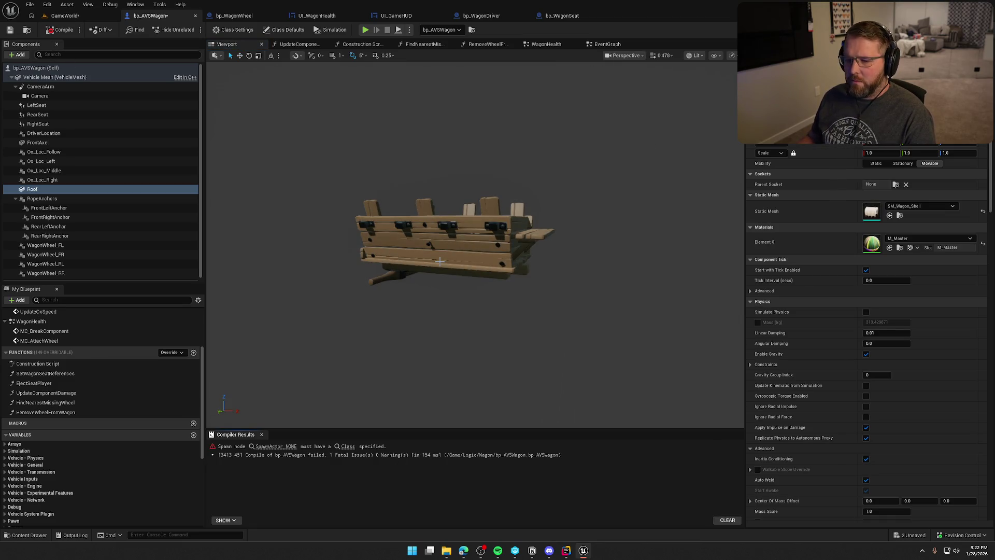
{"action": "left_click", "coordinate": [276, 446]}
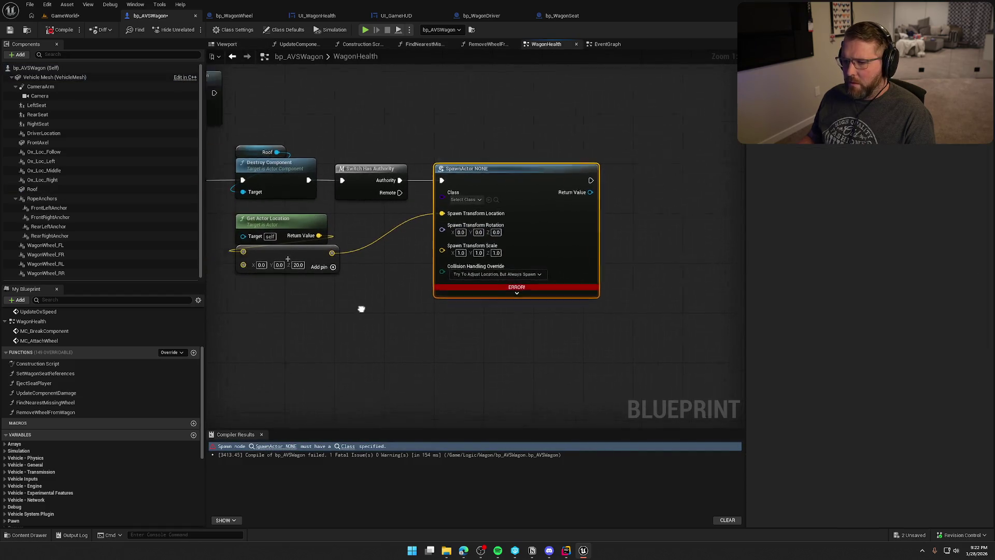
{"action": "left_click_drag", "start_coordinate": [354, 312], "coordinate": [396, 297]}
{"action": "type", "text": "50"}
{"action": "left_click", "coordinate": [373, 293]}
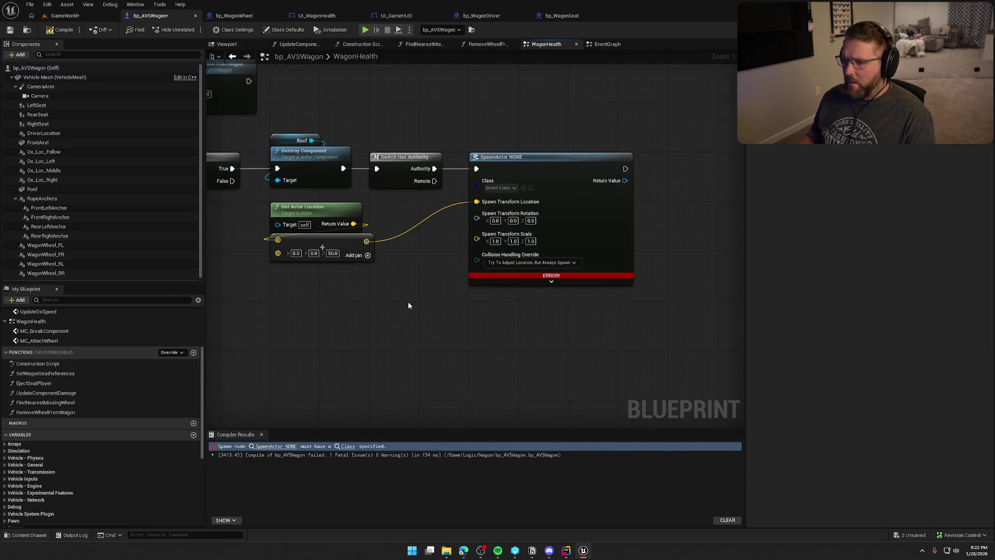
{"action": "left_click_drag", "start_coordinate": [471, 310], "coordinate": [476, 326]}
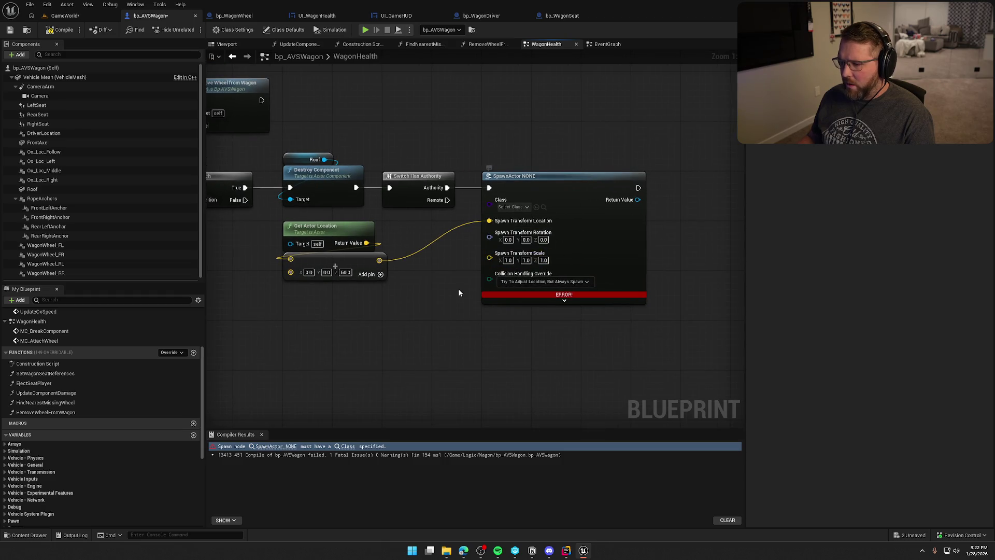
{"action": "left_click_drag", "start_coordinate": [448, 274], "coordinate": [473, 262]}
{"action": "left_click_drag", "start_coordinate": [320, 281], "coordinate": [342, 266]}
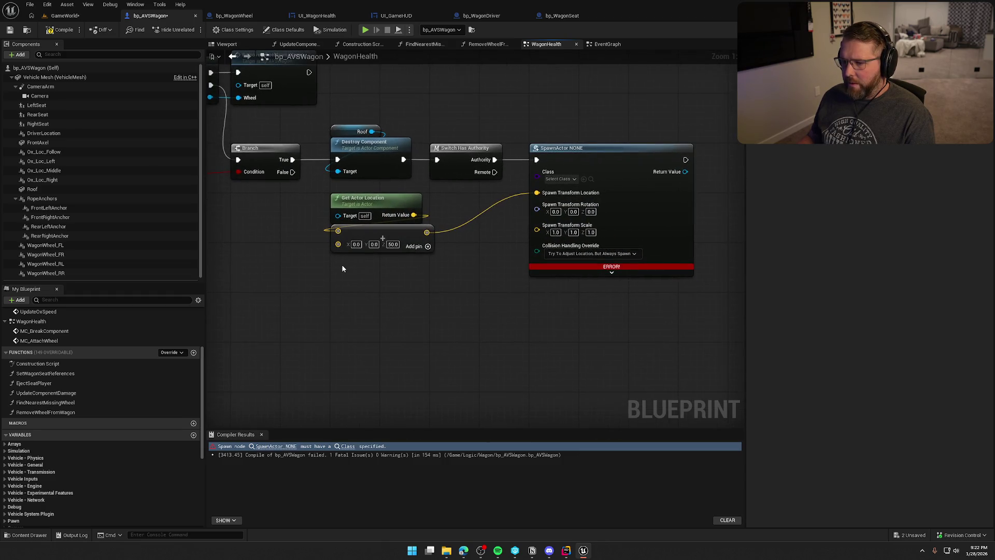
Add a split Get Actor Transform node and wire its Location into the Add node.
{"action": "right_click", "coordinate": [342, 268]}
{"action": "type", "text": "get actor trans"}
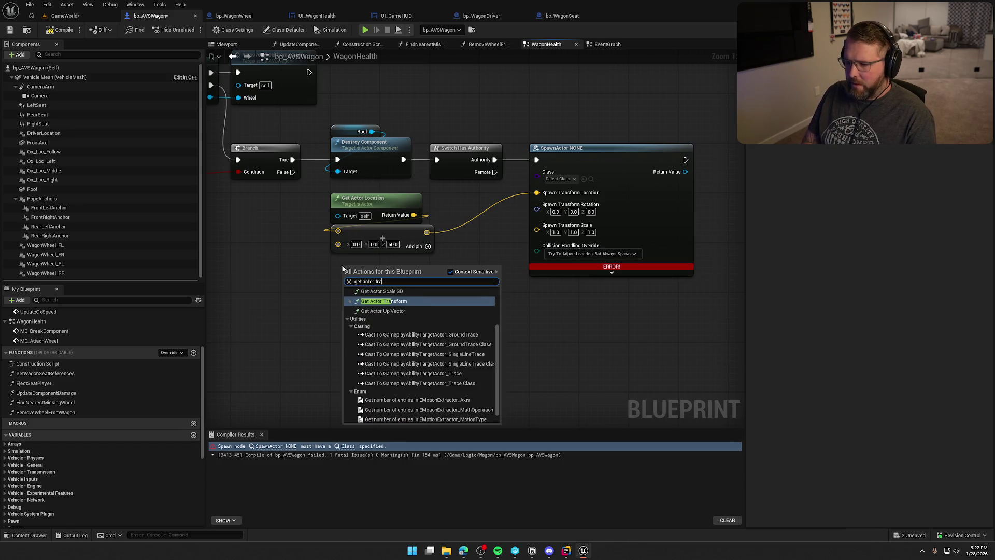
{"action": "key", "text": "Return"}
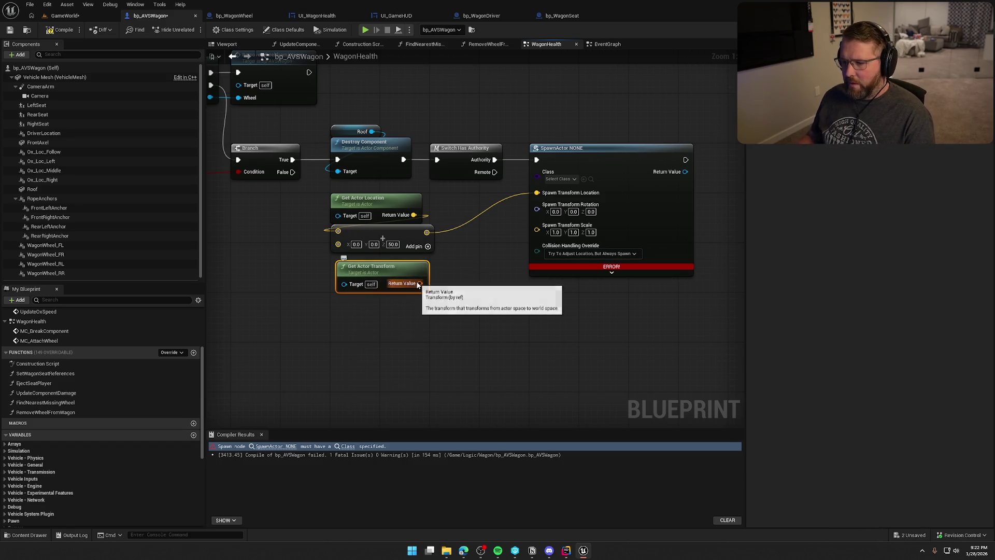
{"action": "right_click", "coordinate": [426, 287]}
{"action": "left_click", "coordinate": [449, 320]}
{"action": "left_click_drag", "start_coordinate": [446, 286], "coordinate": [344, 233]}
Delete Get Actor Location, tidy the nodes, and wire the transform's Rotation into SpawnActor.
{"action": "left_click", "coordinate": [380, 209]}
{"action": "key", "text": "Delete"}
{"action": "mouse_move", "coordinate": [409, 272]}
{"action": "left_mouse_down"}
{"action": "mouse_move", "coordinate": [410, 185]}
{"action": "mouse_move", "coordinate": [403, 197]}
{"action": "left_mouse_up"}
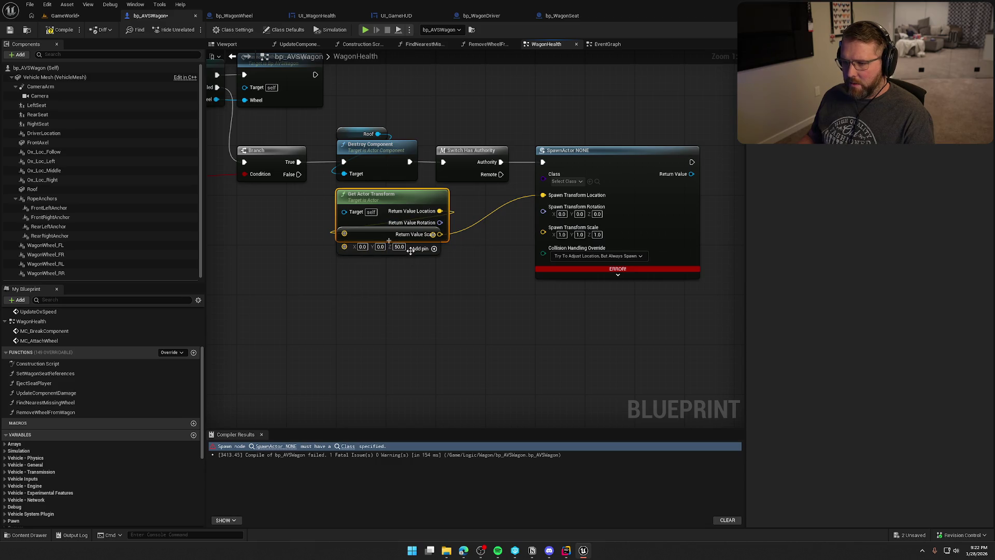
{"action": "left_click_drag", "start_coordinate": [411, 250], "coordinate": [411, 273]}
{"action": "left_click_drag", "start_coordinate": [439, 222], "coordinate": [543, 212]}
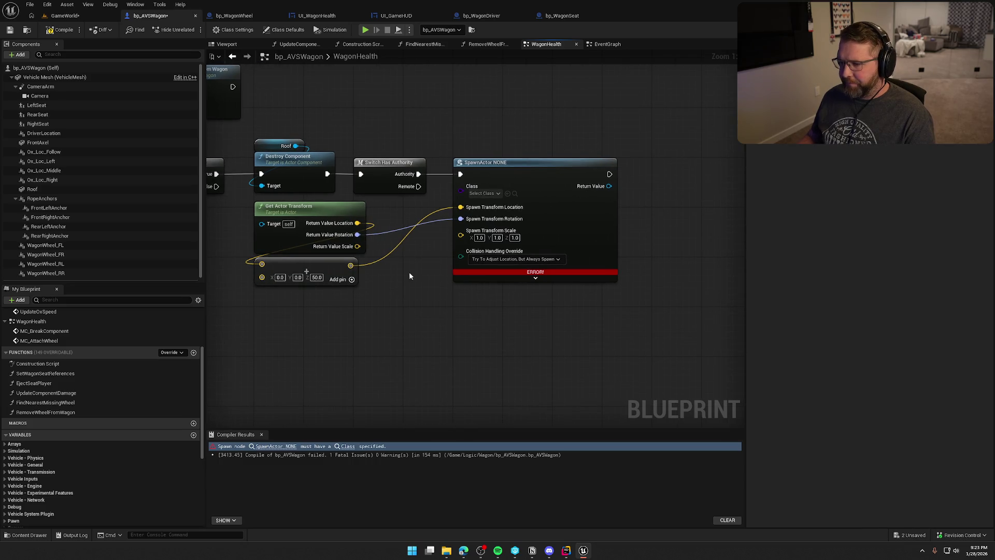
Check SpawnActor's class choices, then browse the Content Drawer to the Logic folder.
{"action": "left_click", "coordinate": [482, 194]}
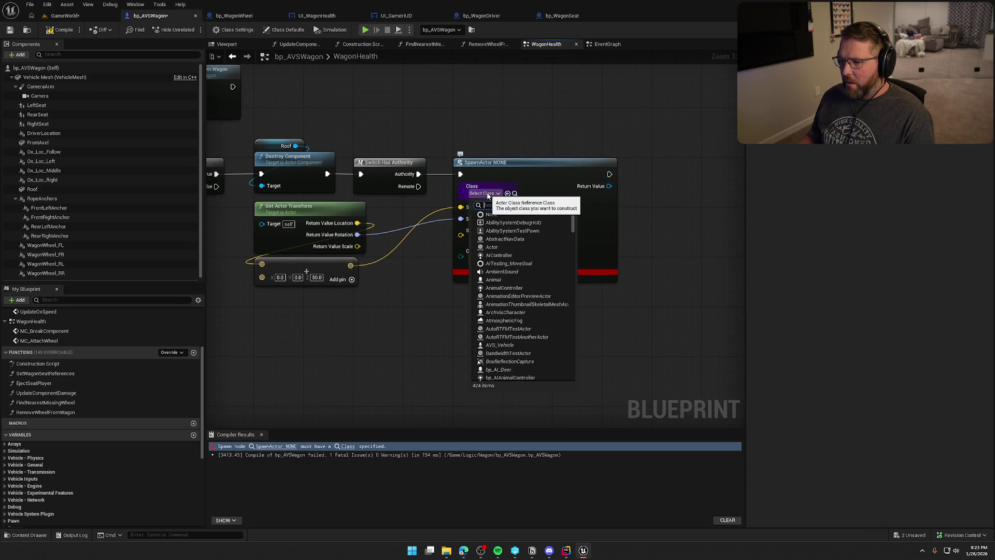
{"action": "left_click", "coordinate": [381, 340]}
{"action": "key", "text": "ctrl+space"}
{"action": "left_click", "coordinate": [30, 386]}
{"action": "left_click", "coordinate": [28, 392]}
{"action": "left_click", "coordinate": [29, 386]}
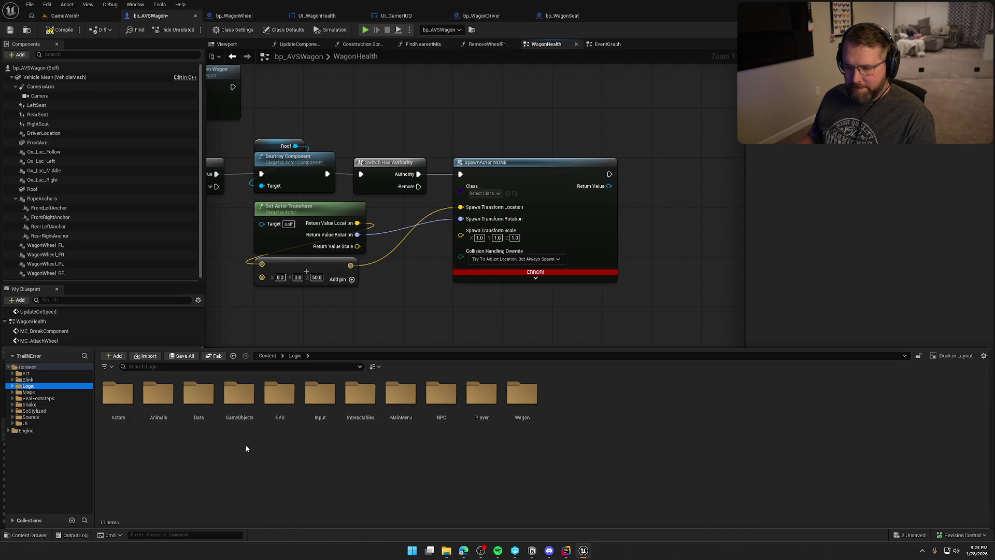
In Logic/Interactables/Items, duplicate bp_WagonWheel as bp_WagonRoof.
{"action": "double_click", "coordinate": [361, 397]}
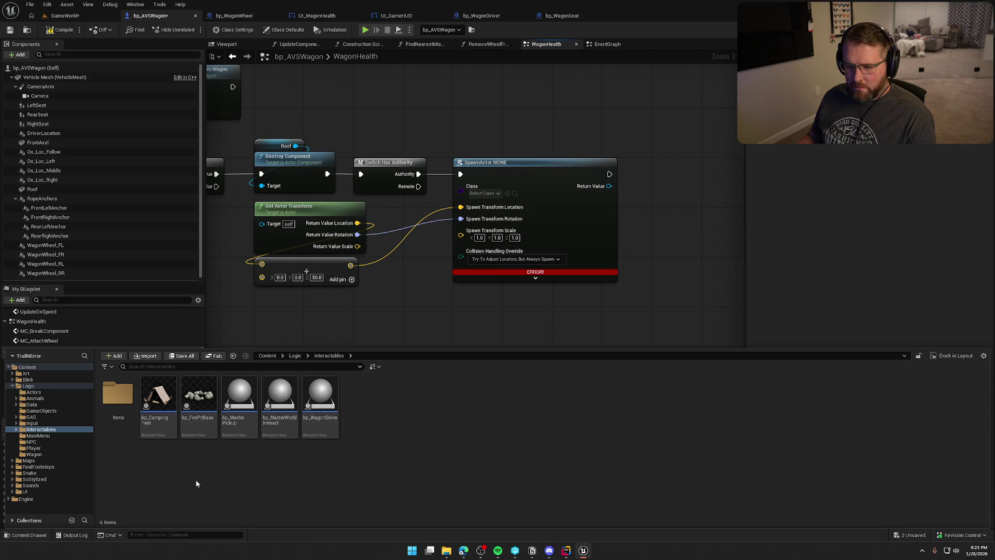
{"action": "double_click", "coordinate": [118, 394]}
{"action": "left_click", "coordinate": [604, 397]}
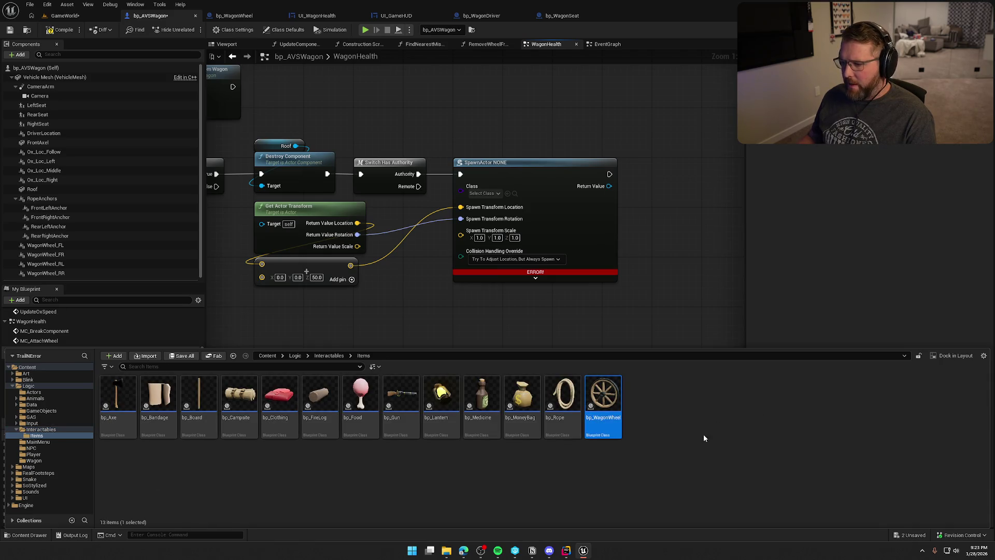
{"action": "key", "text": "ctrl+d"}
{"action": "type", "text": "bp_WagonRoof"}
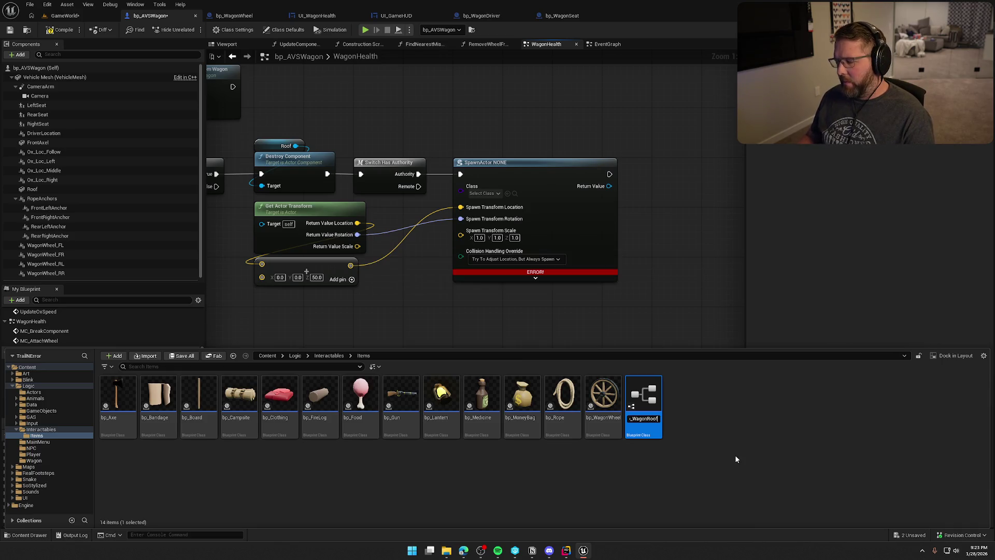
{"action": "key", "text": "Return"}
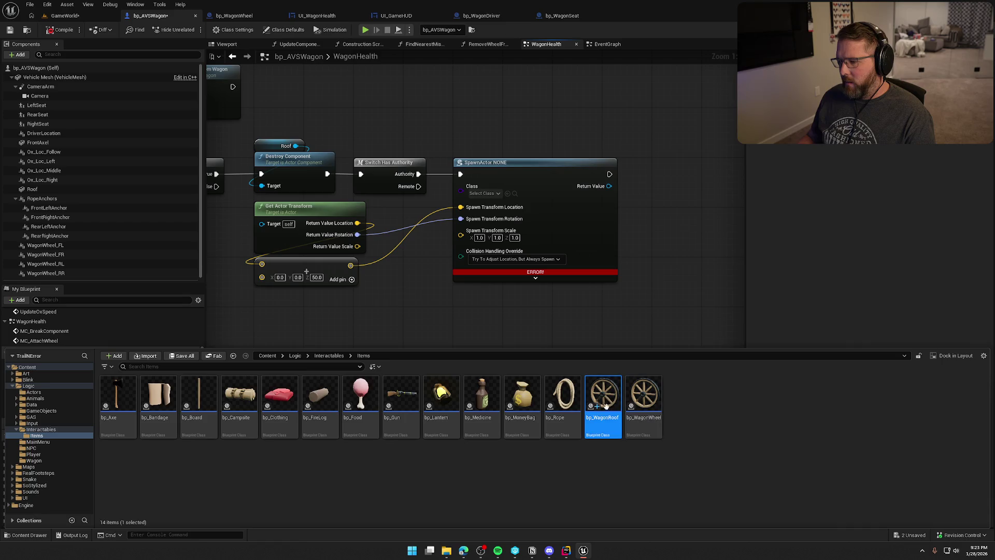
Open bp_WagonRoof, locate its DA_WagonWheel definition, and duplicate it as DA_WagonRoof.
{"action": "left_click", "coordinate": [564, 139]}
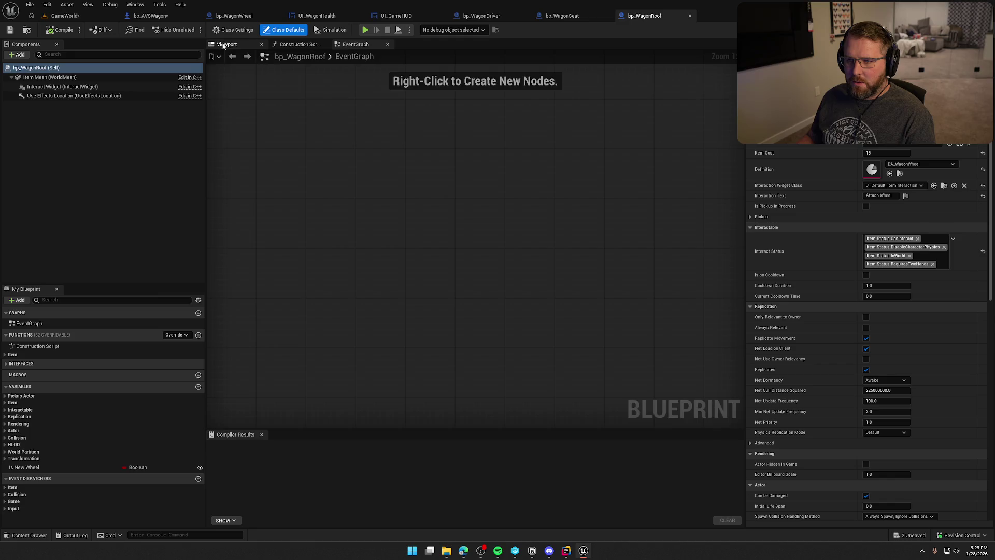
{"action": "left_click", "coordinate": [226, 44]}
{"action": "left_click", "coordinate": [261, 434]}
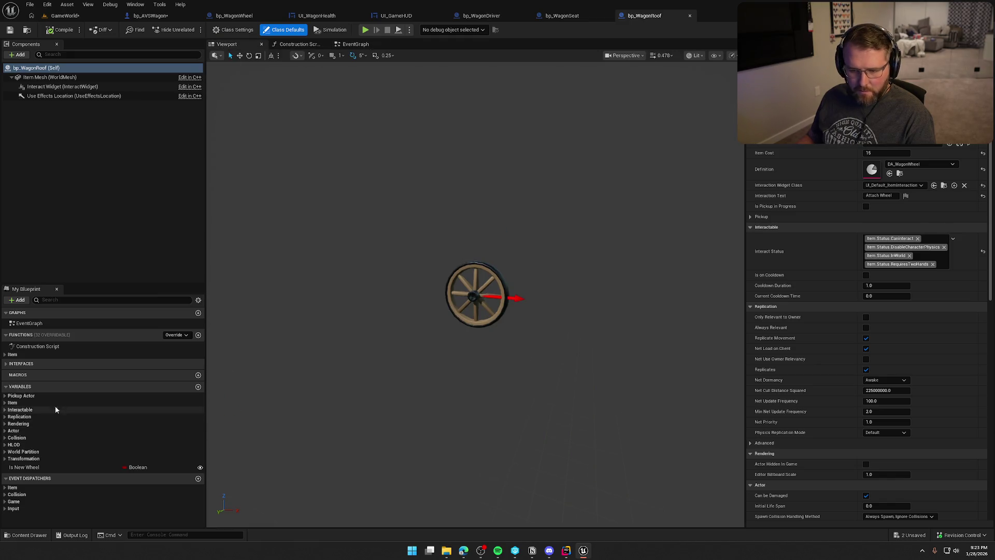
{"action": "left_click", "coordinate": [6, 403]}
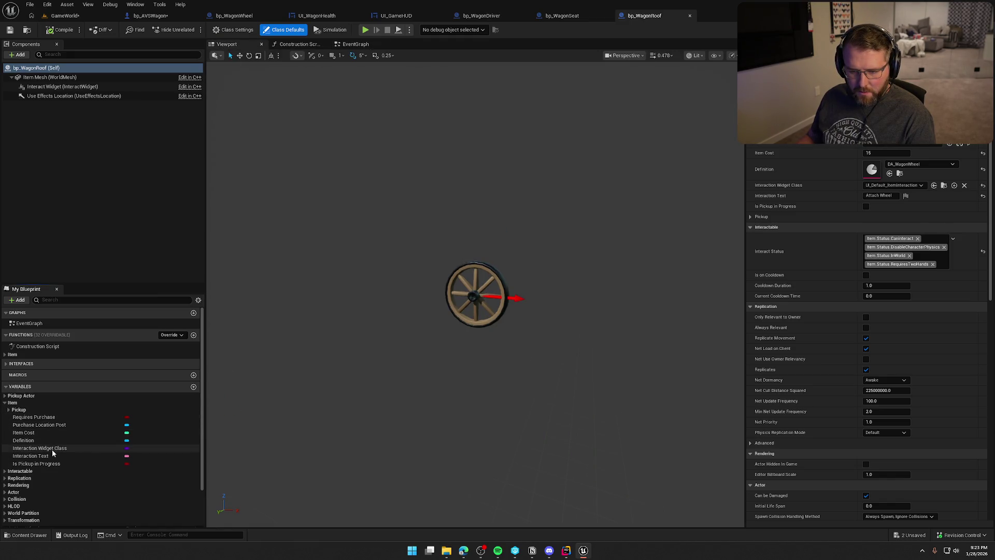
{"action": "left_click", "coordinate": [52, 440]}
{"action": "left_click", "coordinate": [902, 208]}
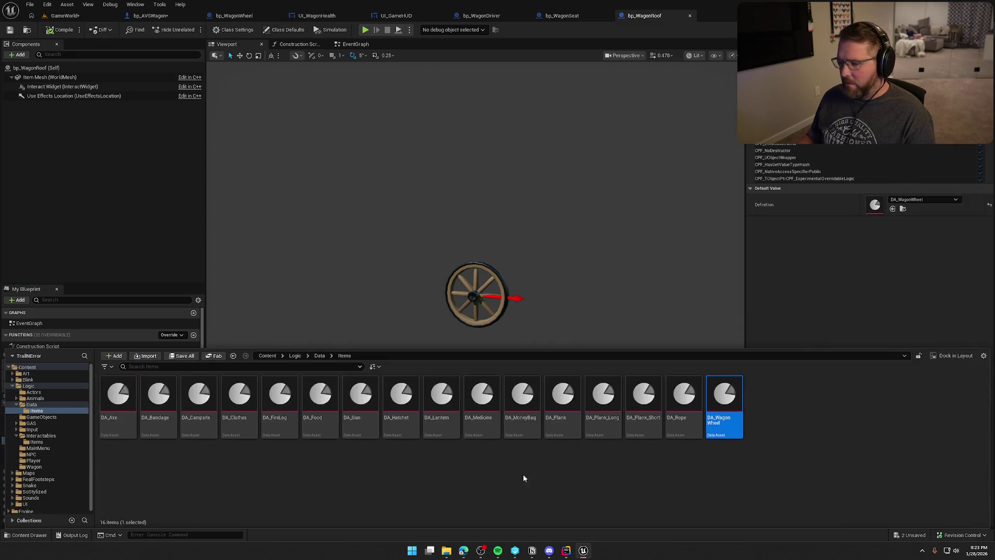
{"action": "key", "text": "ctrl+d"}
{"action": "type", "text": "_WagonRoof"}
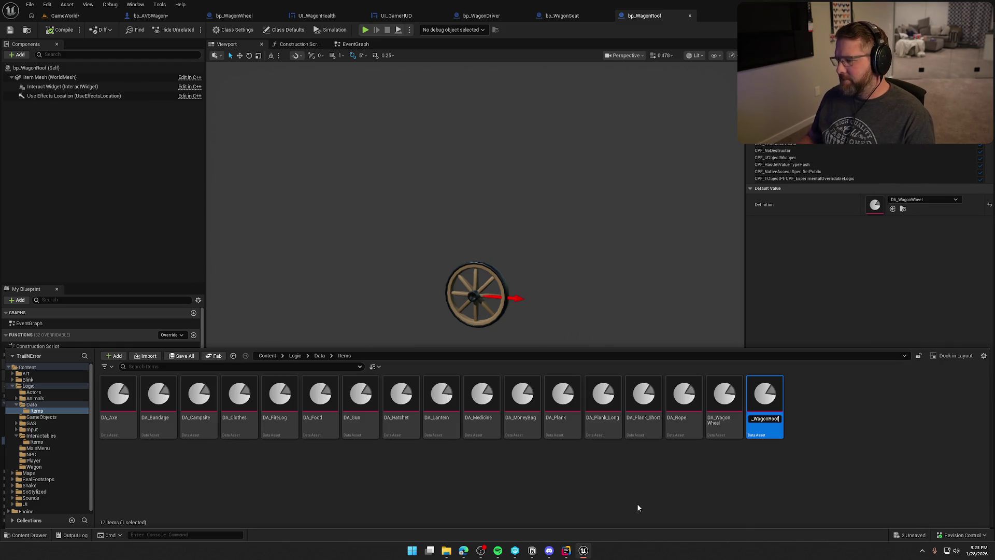
{"action": "key", "text": "Return"}
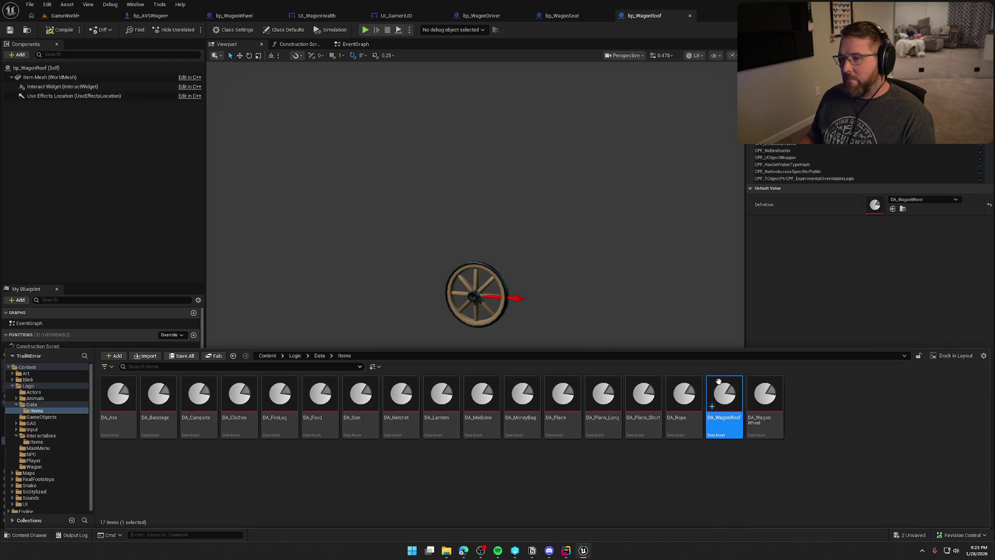
In DA_WagonRoof set name 'Wagon Roof', description 'The thing that keeps you dry while cruising', cost 20.
{"action": "double_click", "coordinate": [724, 399]}
{"action": "double_click", "coordinate": [426, 79]}
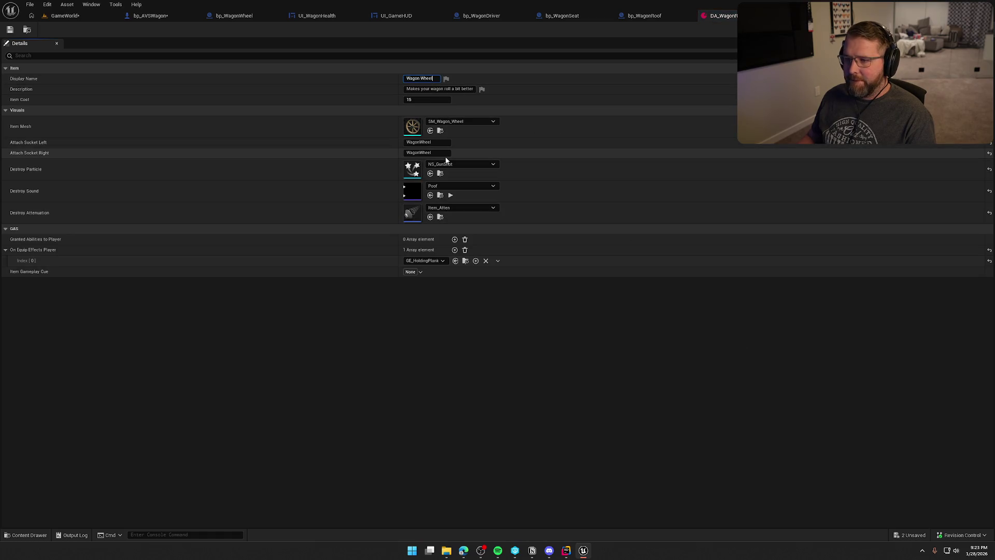
{"action": "key", "text": "BackSpace"}
{"action": "type", "text": "Roof"}
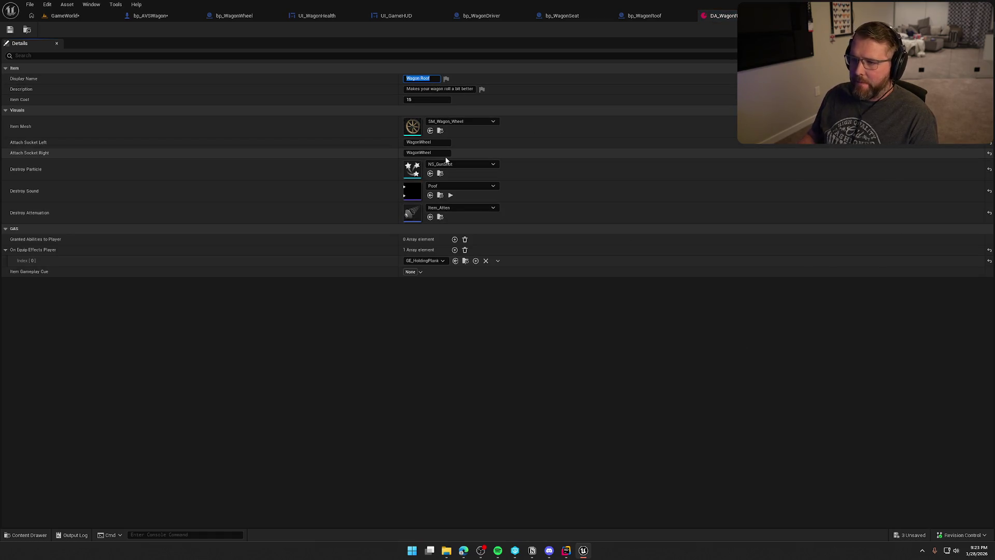
{"action": "left_click", "coordinate": [432, 89]}
{"action": "key", "text": "ctrl+a"}
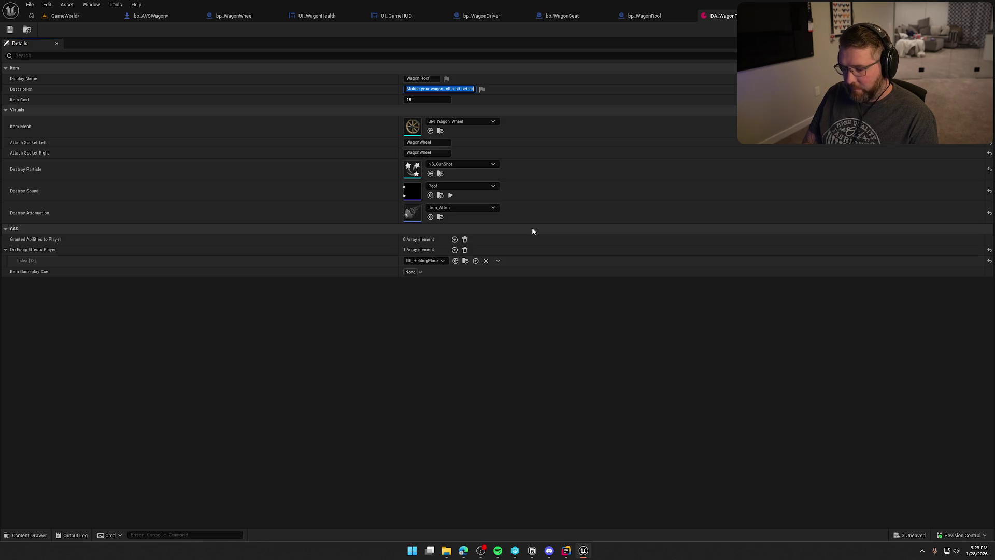
{"action": "type", "text": "The things th"}
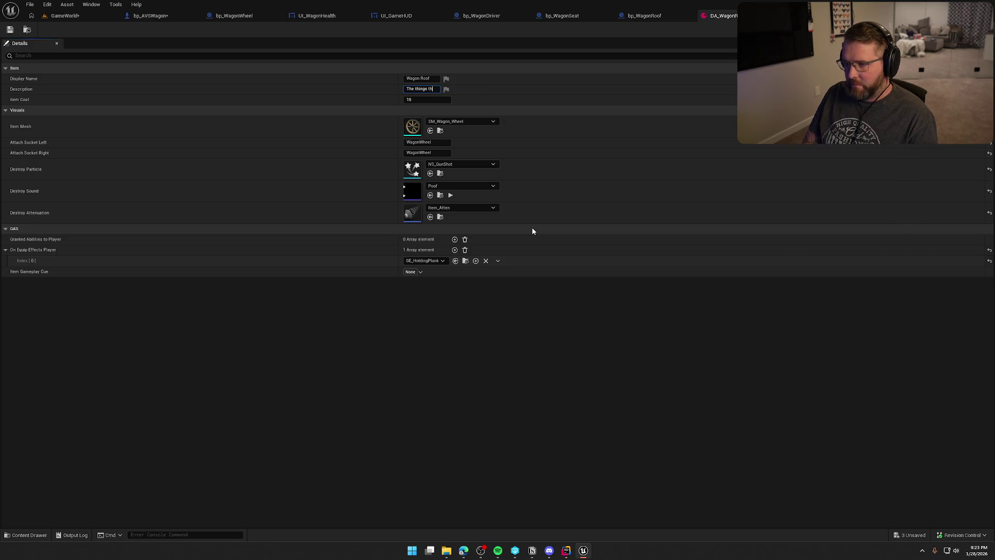
{"action": "type", "text": " keeps yo"}
{"action": "type", "text": "ur "}
{"action": "type", "text": " dry"}
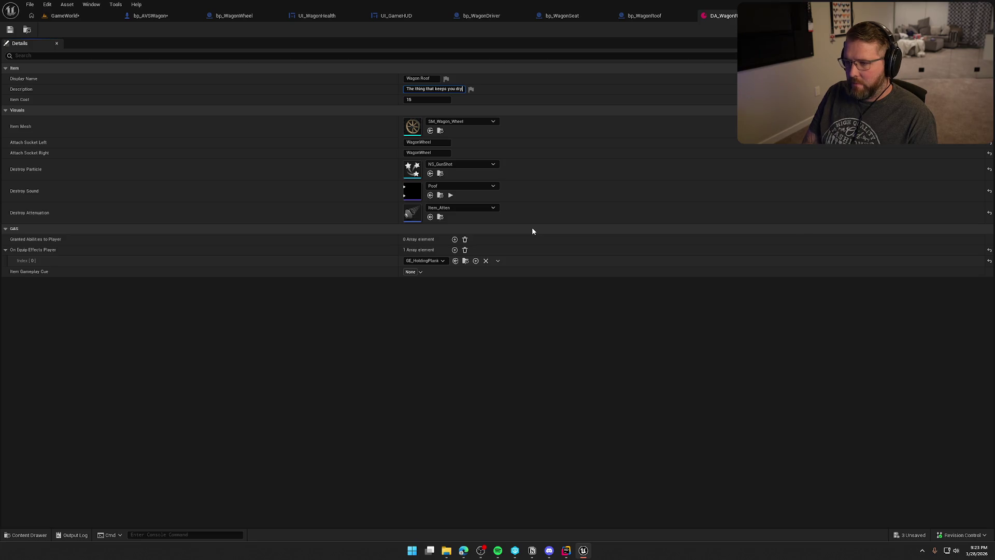
{"action": "type", "text": " while crusing"}
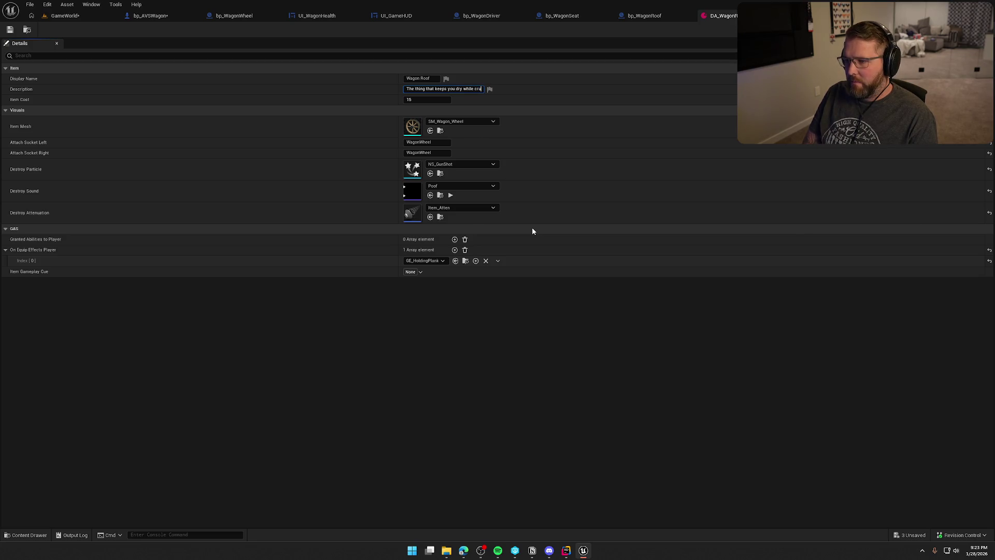
{"action": "key", "text": "BackSpace"}
{"action": "key", "text": "BackSpace"}
{"action": "key", "text": "BackSpace"}
{"action": "type", "text": "ising"}
{"action": "key", "text": "Tab"}
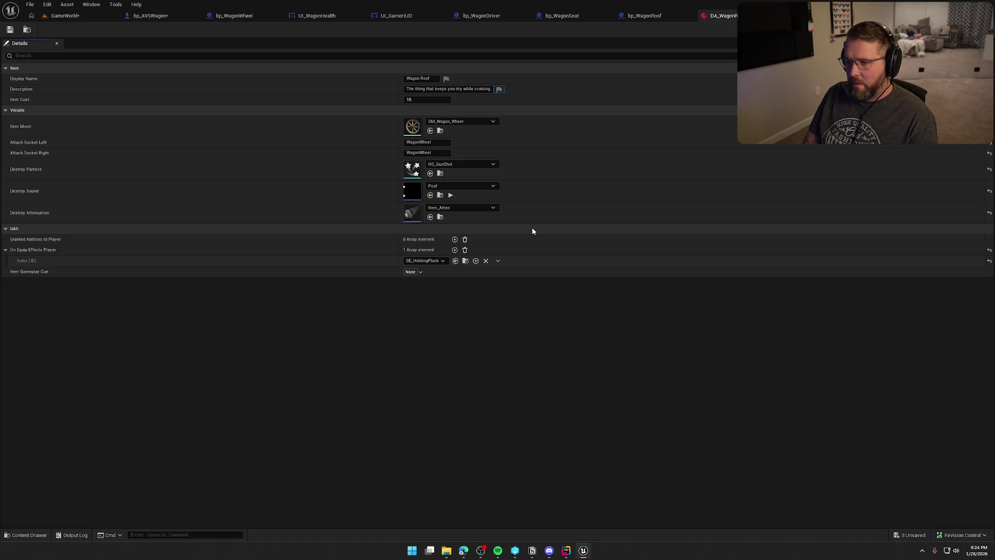
{"action": "type", "text": "20"}
{"action": "key", "text": "Return"}
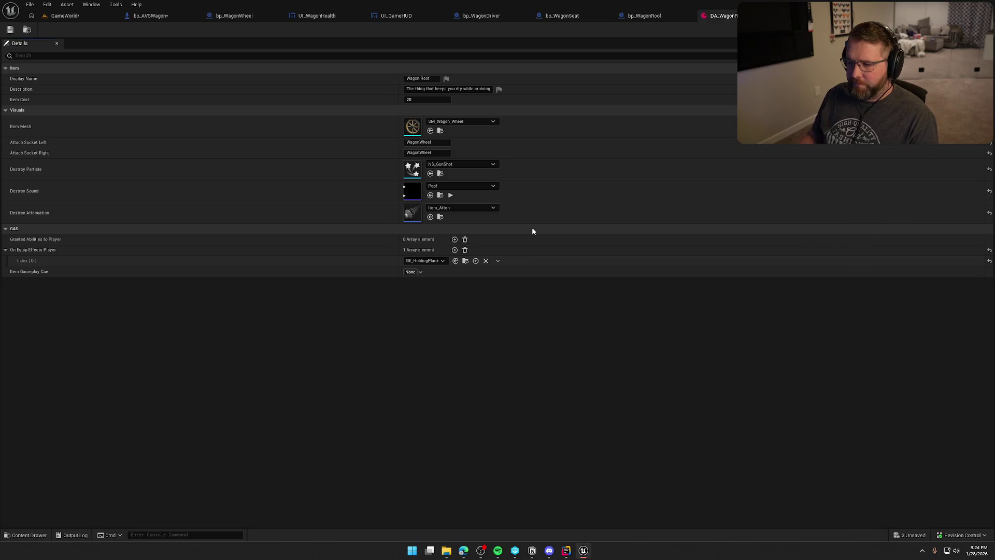
Set the item mesh to SM_Wagon_Shell, leaving the left attach socket unchanged.
{"action": "left_click", "coordinate": [492, 122]}
{"action": "type", "text": "wagon"}
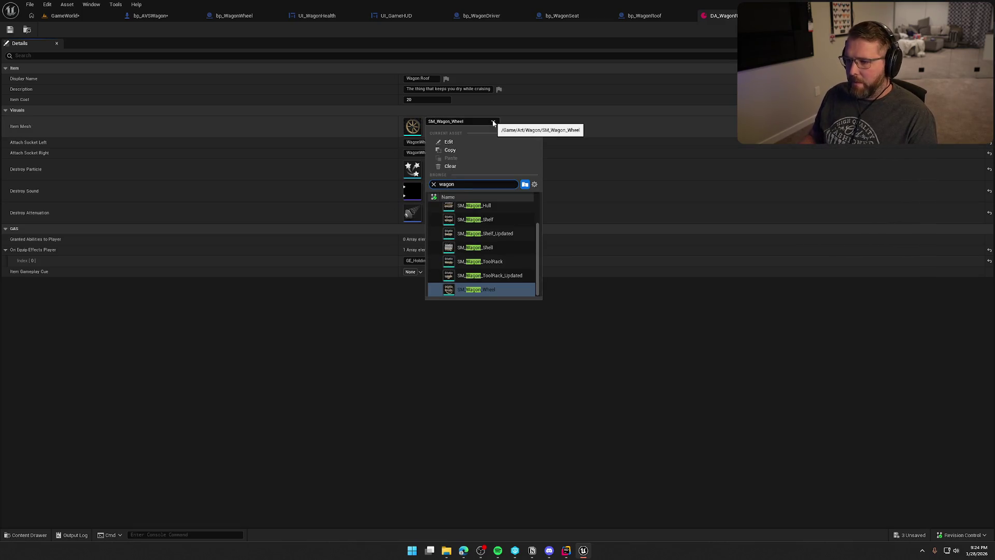
{"action": "scroll", "coordinate": [497, 280], "scroll_direction": "up", "scroll_amount": 1}
{"action": "scroll", "coordinate": [503, 291], "scroll_direction": "up", "scroll_amount": 2}
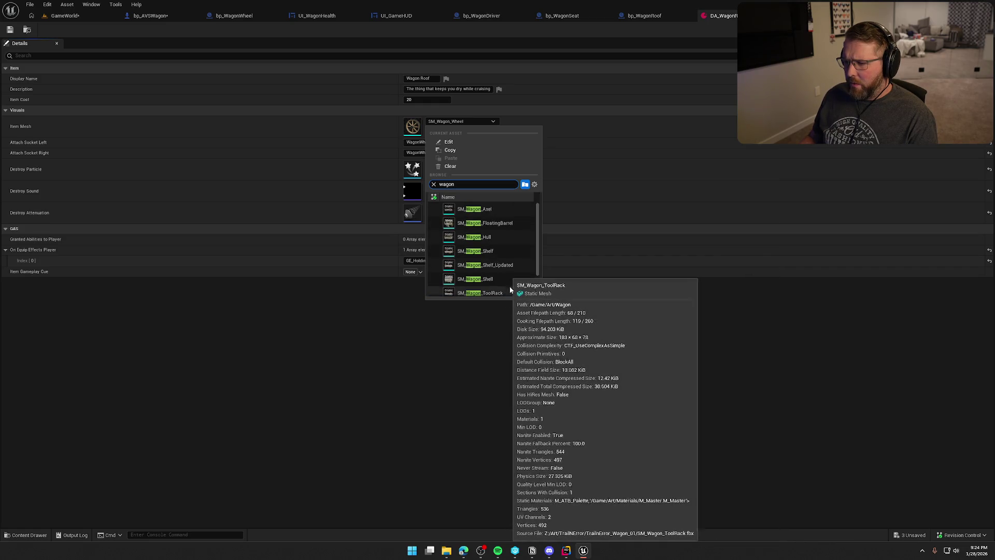
{"action": "scroll", "coordinate": [512, 265], "scroll_direction": "down", "scroll_amount": 2}
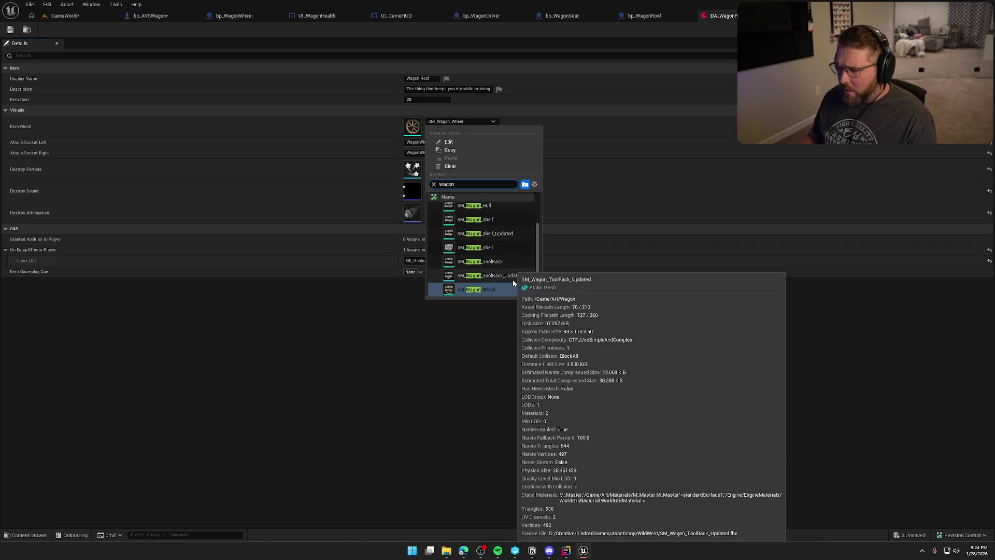
{"action": "left_click", "coordinate": [492, 249]}
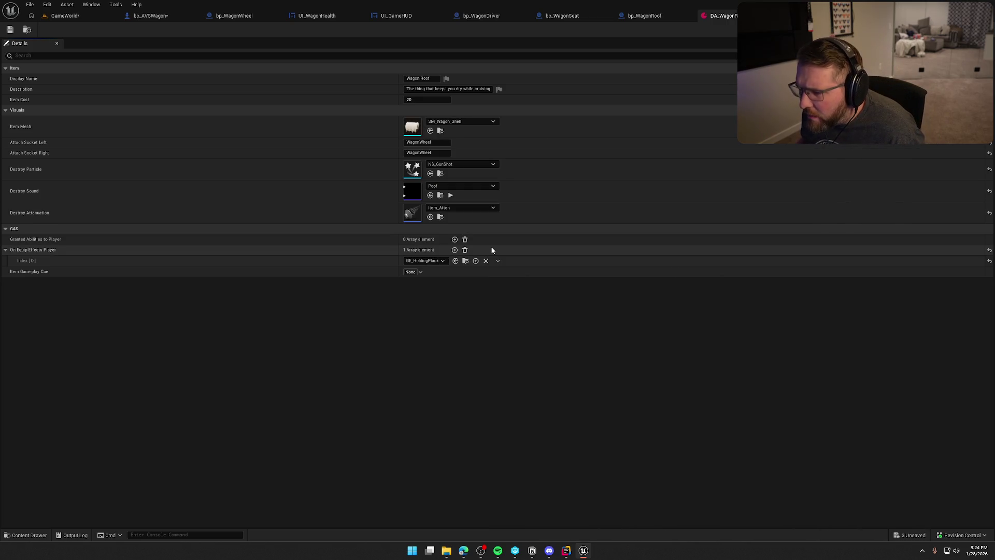
{"action": "left_click", "coordinate": [430, 142]}
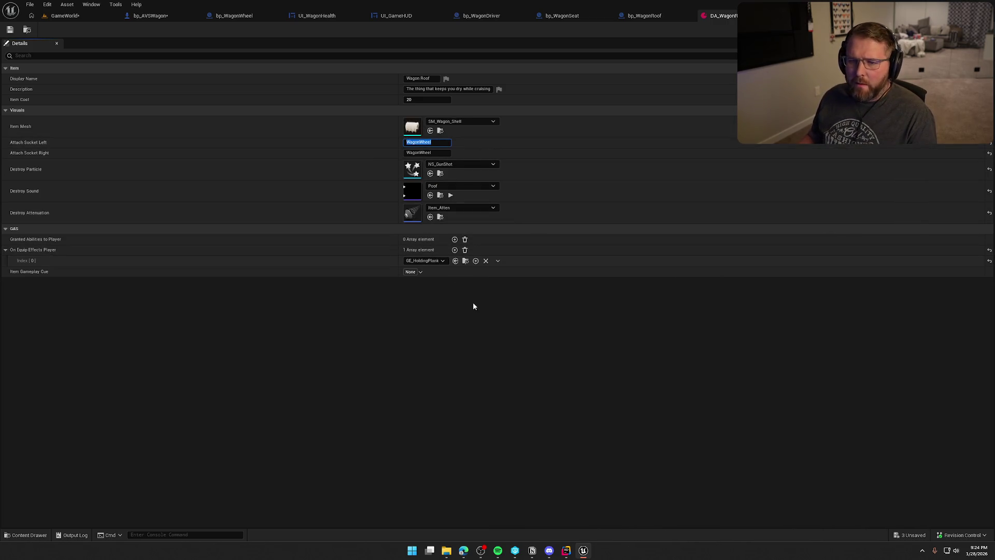
{"action": "left_click", "coordinate": [476, 292]}
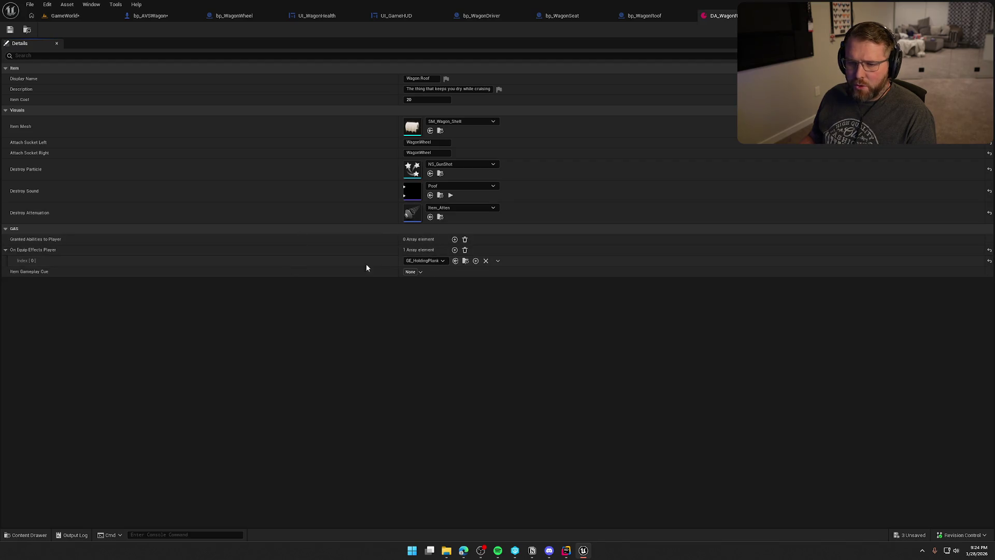
{"action": "left_click", "coordinate": [648, 16]}
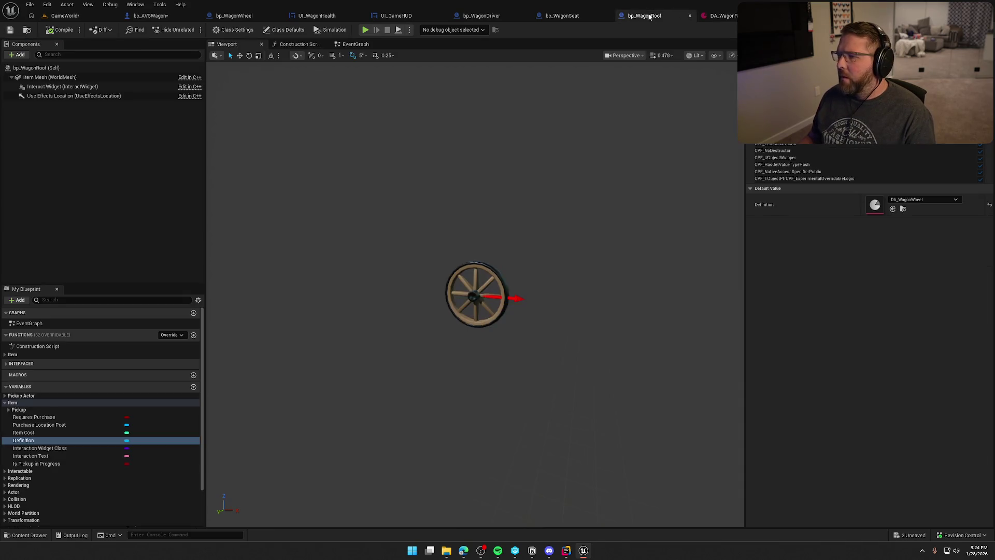
Set the Definition variable's default to DA_WagonRoof and save the blueprint.
{"action": "left_click", "coordinate": [922, 199]}
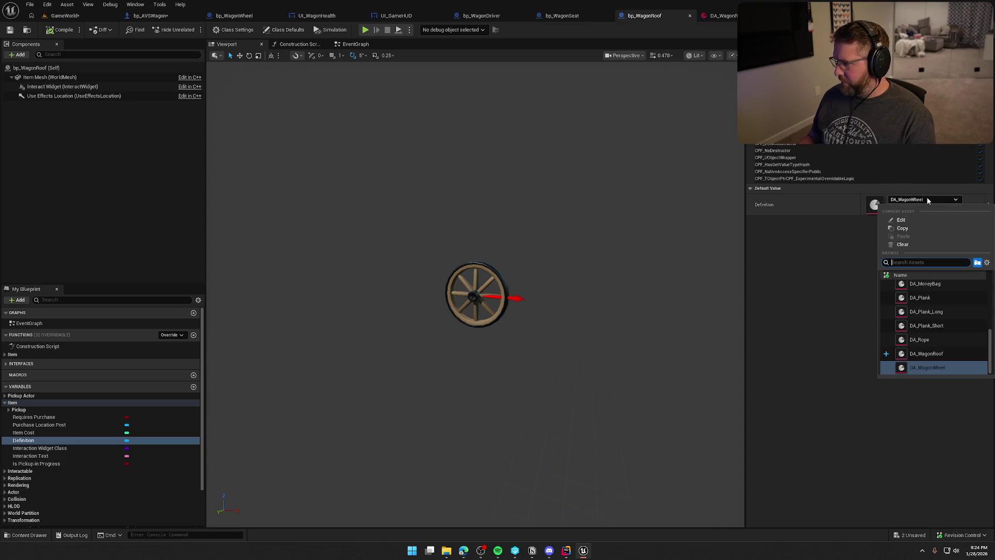
{"action": "left_click", "coordinate": [928, 354]}
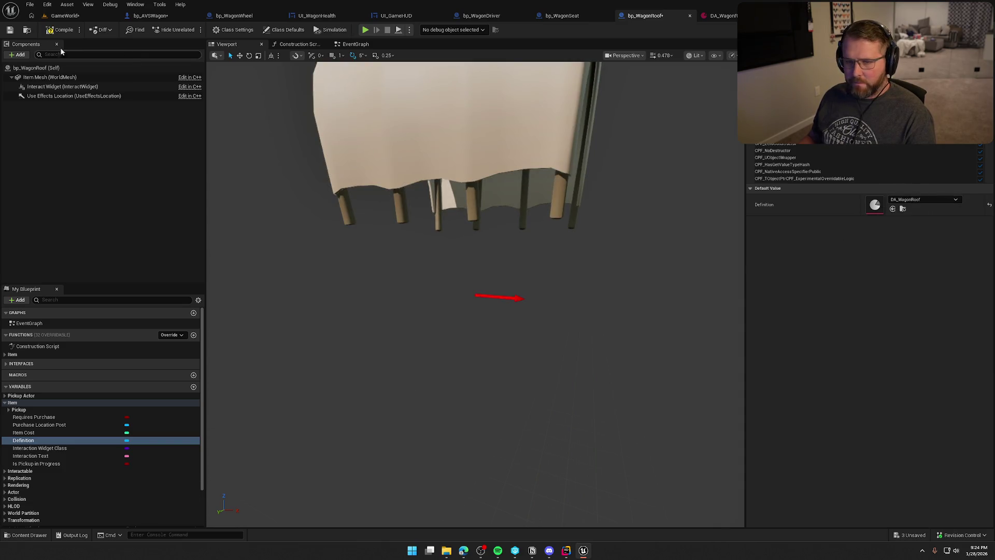
{"action": "left_click", "coordinate": [10, 30]}
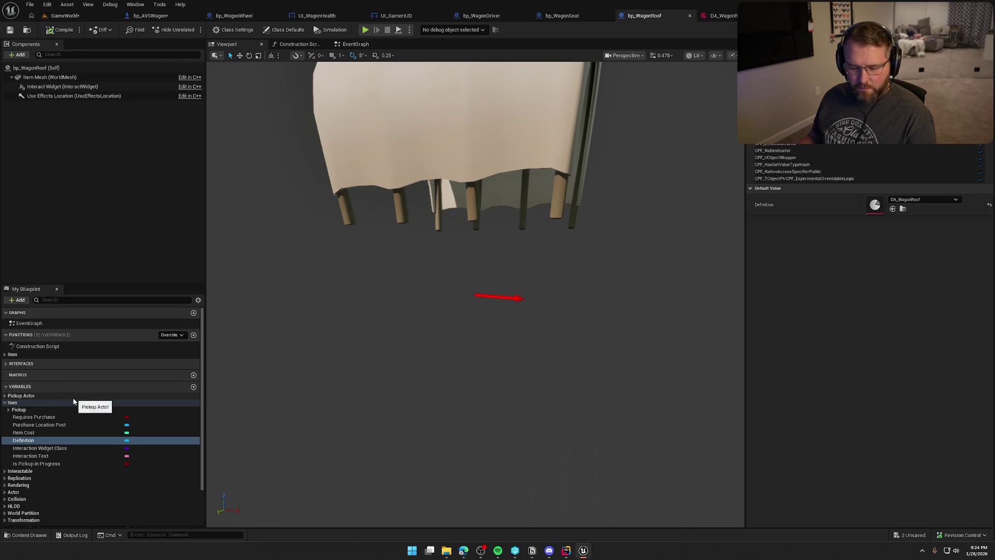
Change the Interaction Text variable's default to 'Attach Roof'.
{"action": "left_click", "coordinate": [64, 448]}
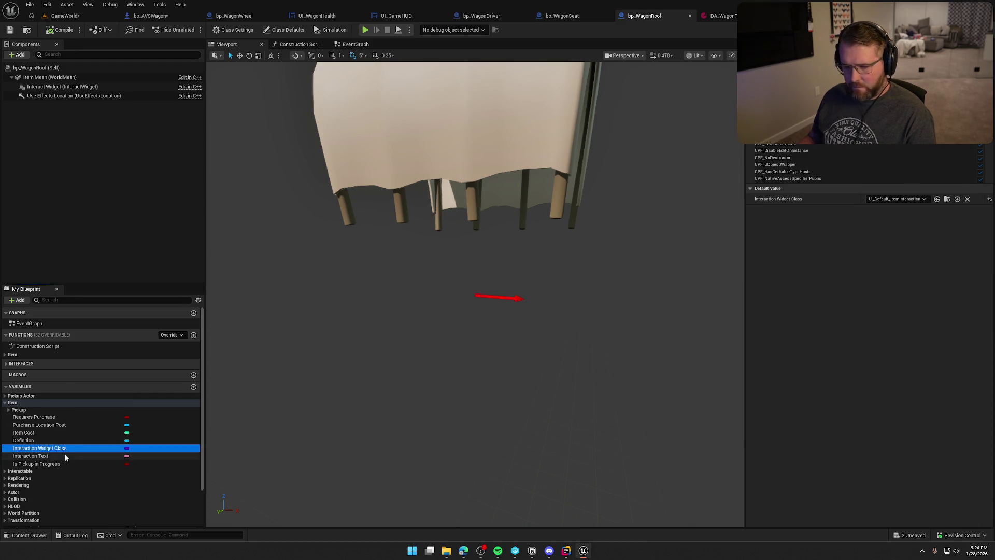
{"action": "left_click", "coordinate": [61, 456]}
{"action": "left_click", "coordinate": [881, 171]}
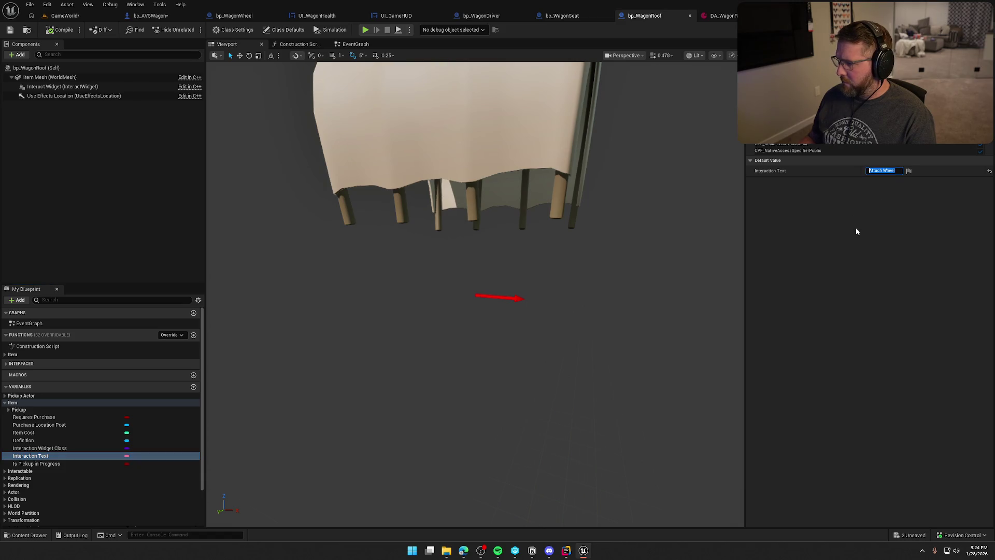
{"action": "type", "text": "Attach Roof"}
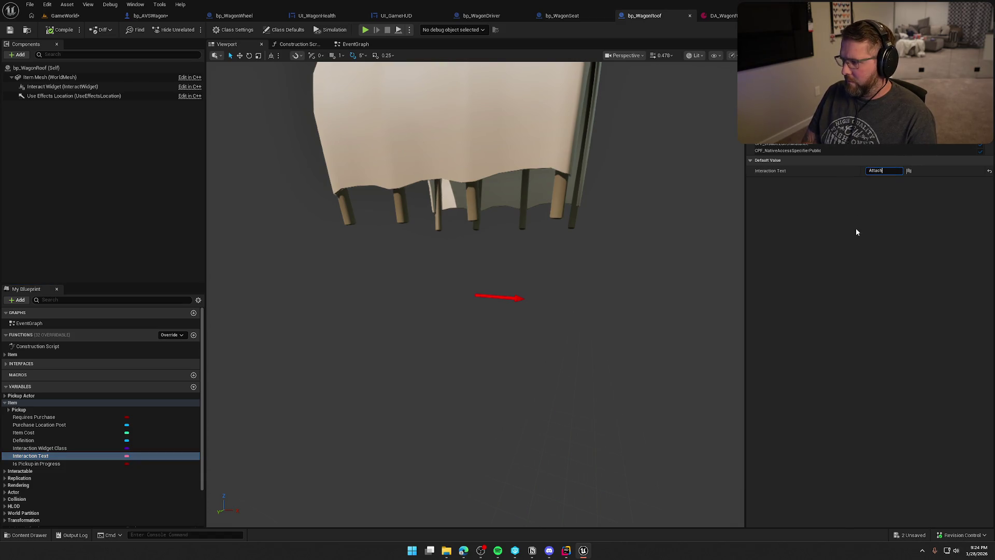
{"action": "key", "text": "Return"}
{"action": "left_click", "coordinate": [856, 229]}
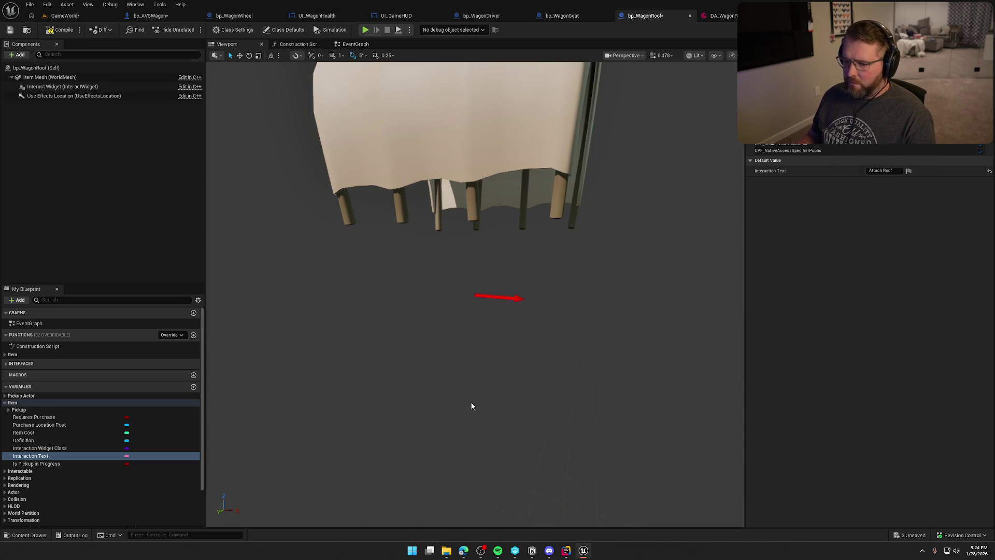
Locate the Is New Wheel variable and the Item functions group in the EventGraph.
{"action": "left_click", "coordinate": [8, 410]}
{"action": "left_click", "coordinate": [5, 395]}
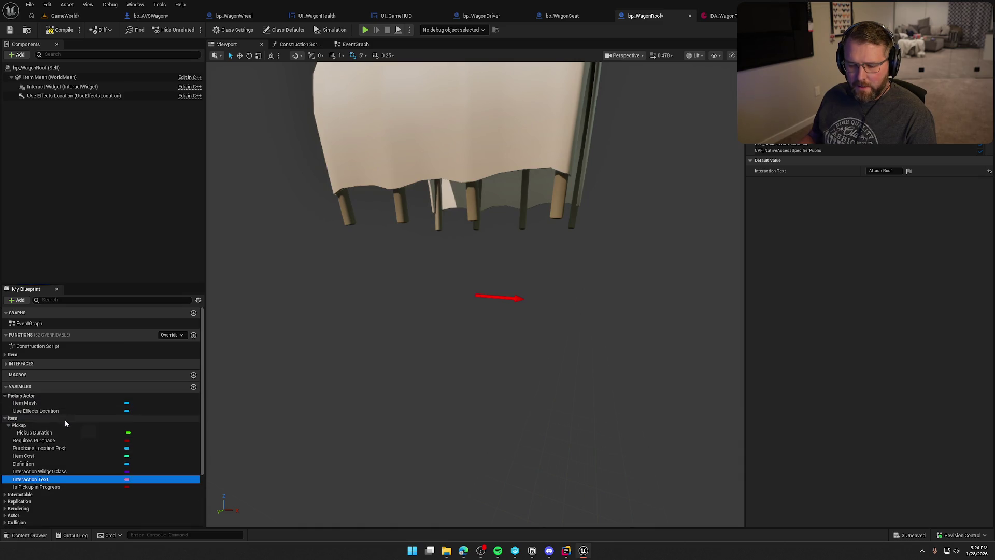
{"action": "scroll", "coordinate": [64, 419], "scroll_direction": "down", "scroll_amount": 3}
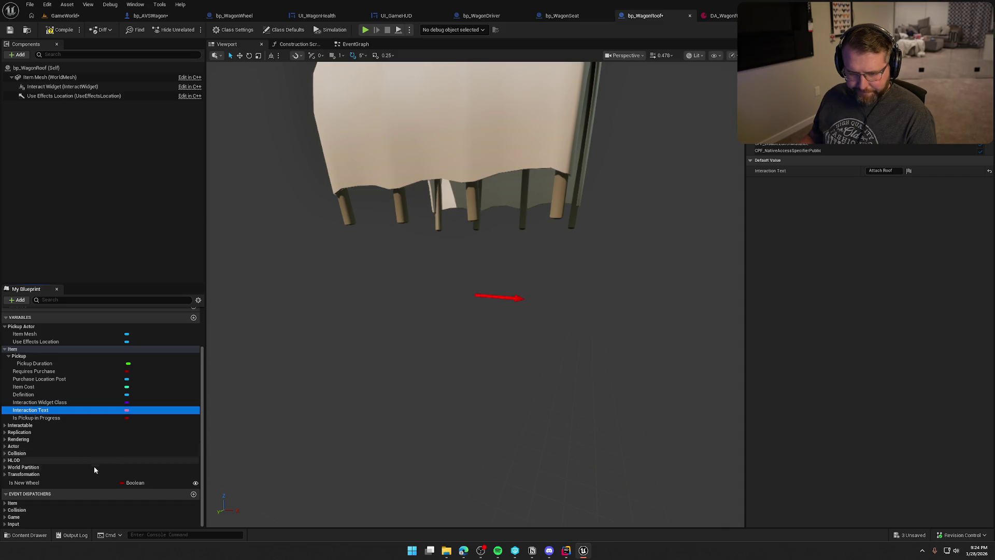
{"action": "left_click", "coordinate": [95, 482]}
{"action": "left_click", "coordinate": [345, 45]}
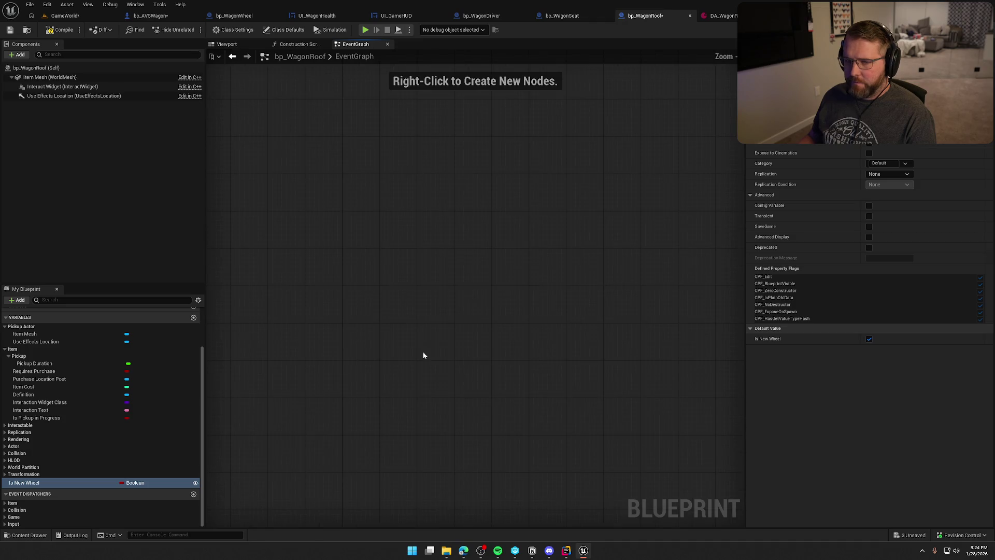
{"action": "scroll", "coordinate": [115, 402], "scroll_direction": "up", "scroll_amount": 5}
{"action": "left_click", "coordinate": [13, 354]}
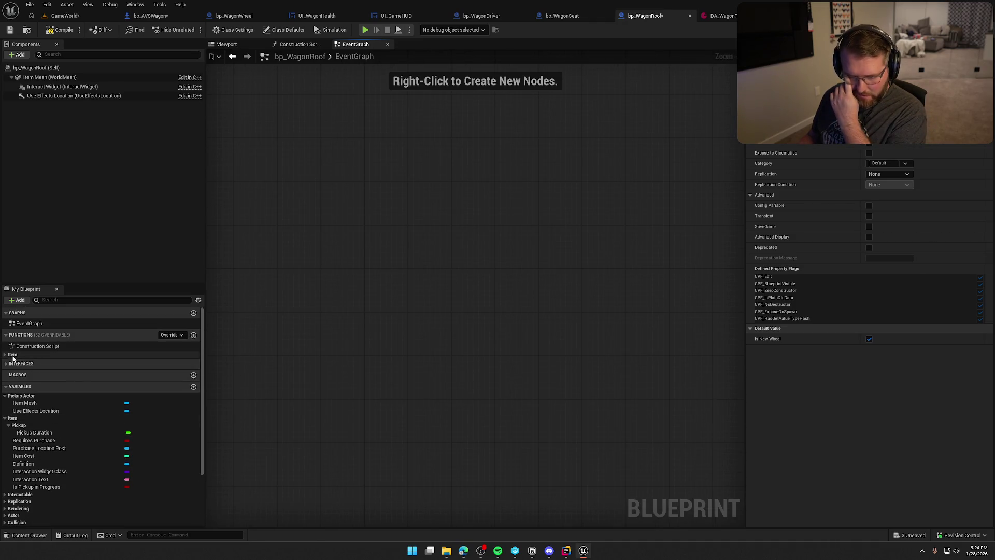
Open the UseItem function graph and survey its wagon cast and wheel nodes.
{"action": "left_click", "coordinate": [13, 355]}
{"action": "double_click", "coordinate": [29, 363]}
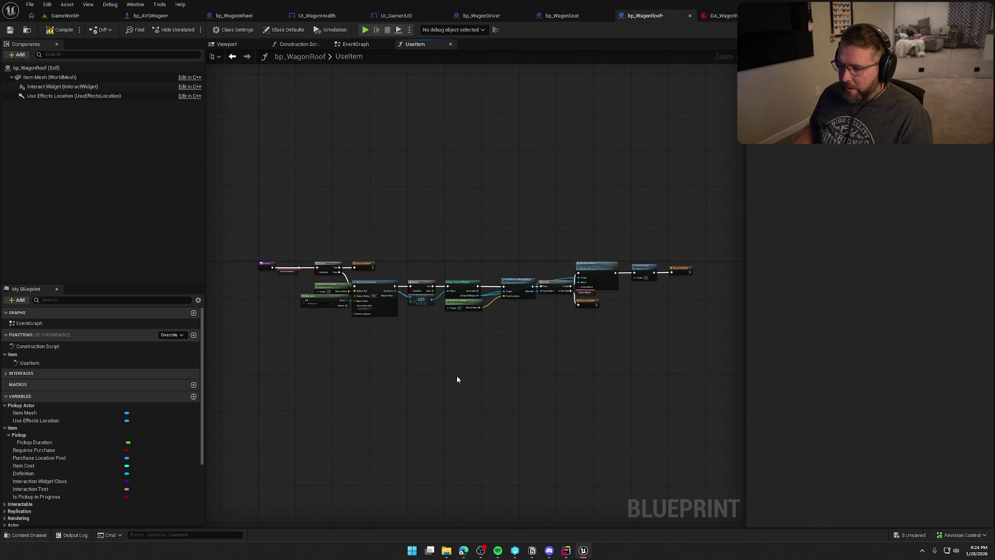
{"action": "scroll", "coordinate": [456, 375], "scroll_direction": "up", "scroll_amount": 5}
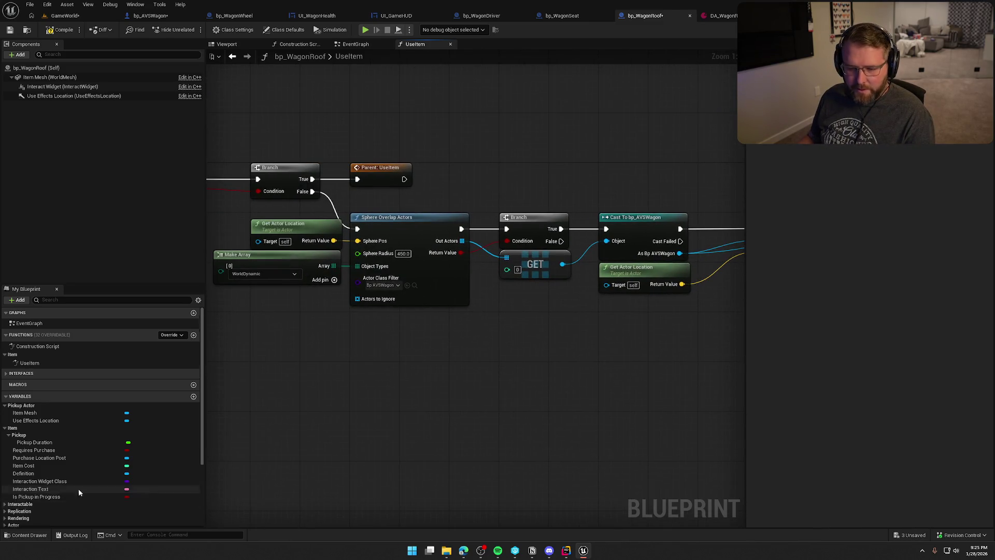
{"action": "scroll", "coordinate": [60, 490], "scroll_direction": "down", "scroll_amount": 3}
{"action": "left_click", "coordinate": [56, 499]}
{"action": "left_click_drag", "start_coordinate": [441, 389], "coordinate": [552, 402]}
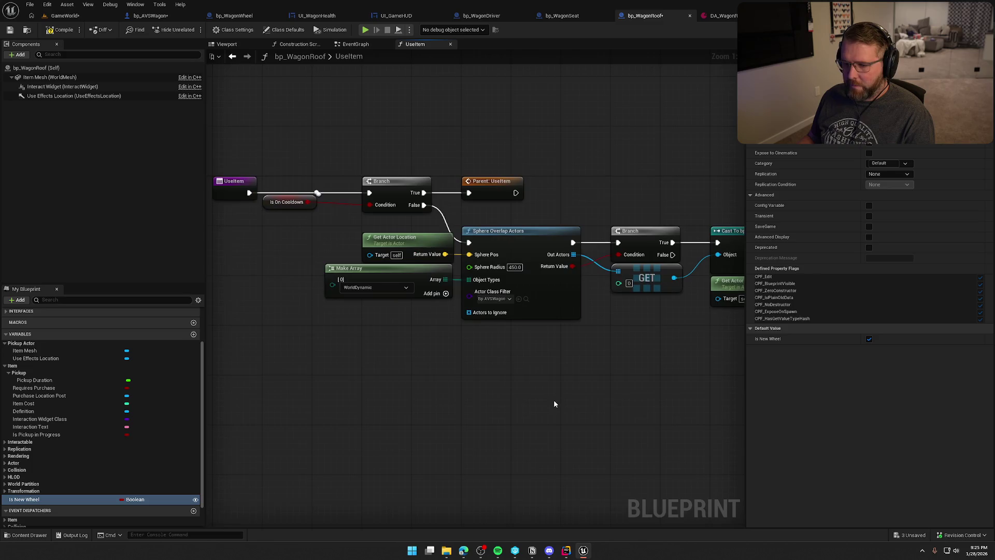
{"action": "left_click_drag", "start_coordinate": [629, 385], "coordinate": [496, 385]}
{"action": "left_click_drag", "start_coordinate": [561, 371], "coordinate": [453, 356]}
{"action": "left_click_drag", "start_coordinate": [572, 348], "coordinate": [363, 340]}
{"action": "scroll", "coordinate": [456, 331], "scroll_direction": "down", "scroll_amount": 2}
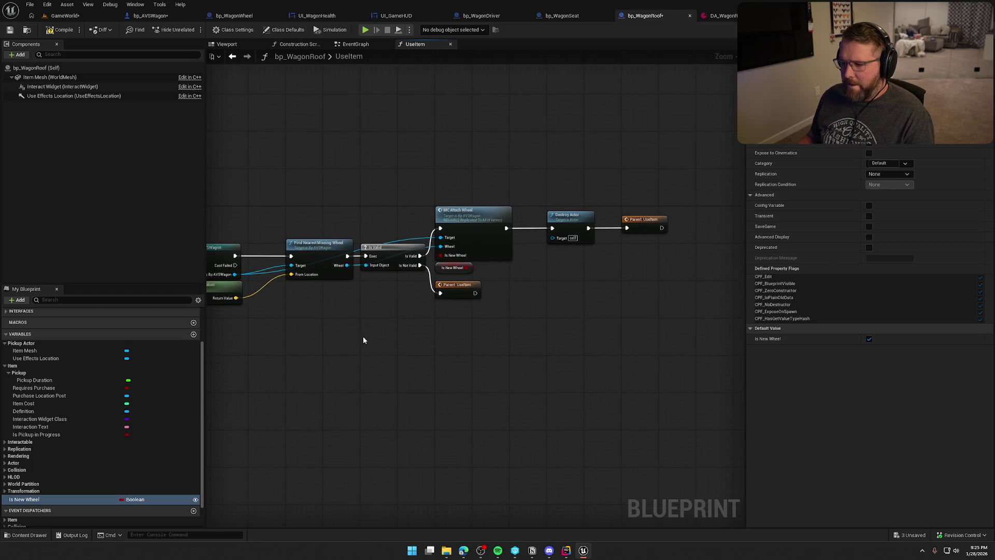
Delete the wheel-attach nodes from UseItem.
{"action": "left_click_drag", "start_coordinate": [343, 202], "coordinate": [652, 325]}
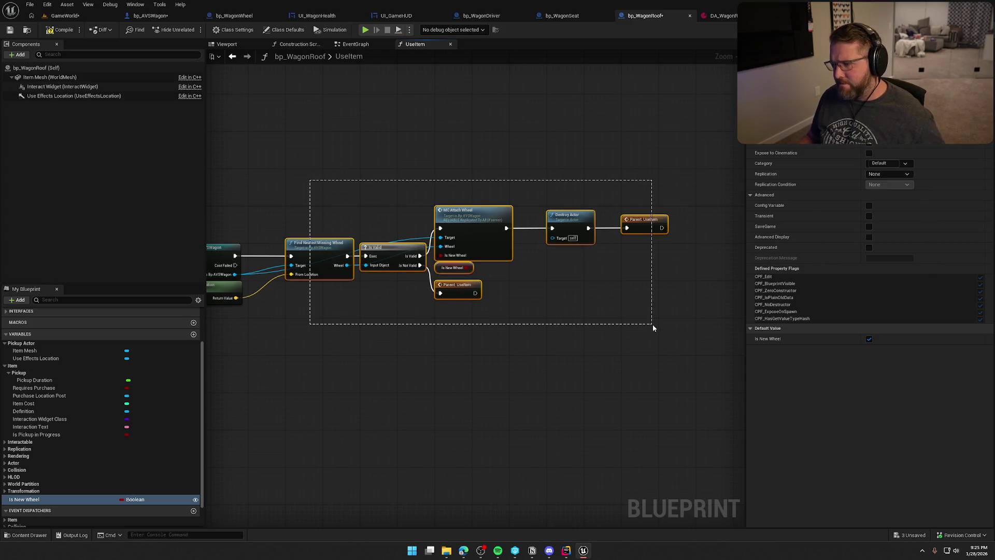
{"action": "key", "text": "Delete"}
{"action": "left_click_drag", "start_coordinate": [249, 298], "coordinate": [420, 294]}
{"action": "scroll", "coordinate": [420, 294], "scroll_direction": "up", "scroll_amount": 2}
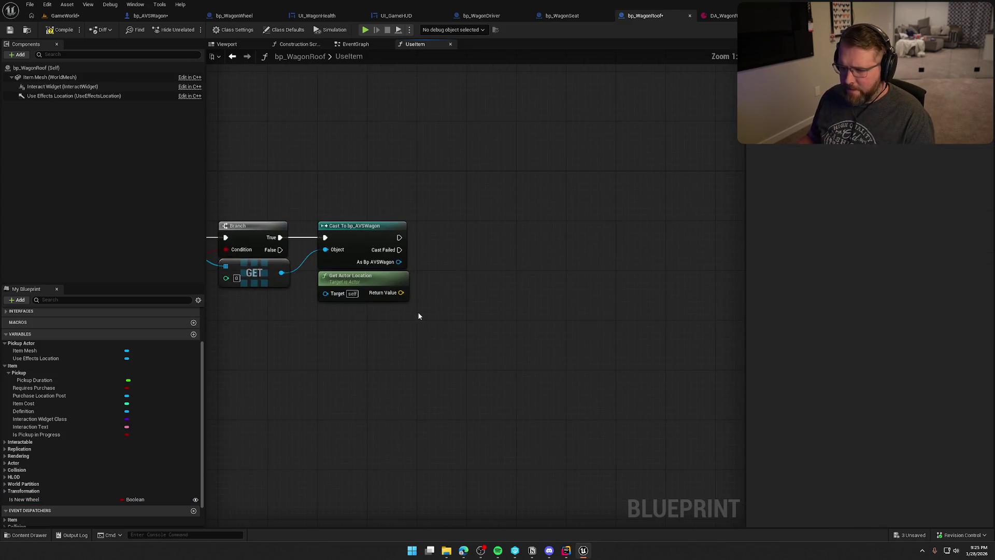
{"action": "mouse_move", "coordinate": [444, 341]}
{"action": "left_mouse_down"}
{"action": "mouse_move", "coordinate": [451, 351]}
{"action": "mouse_move", "coordinate": [736, 337]}
{"action": "mouse_move", "coordinate": [700, 337]}
{"action": "mouse_move", "coordinate": [424, 190]}
{"action": "left_mouse_up"}
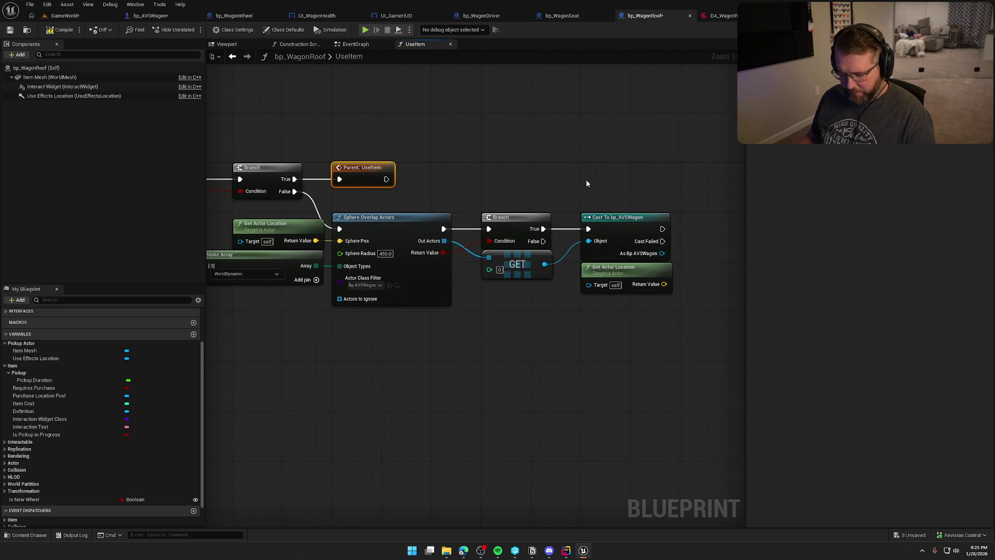
Duplicate the Parent: UseItem node and wire it after the bp_AVSWagon cast.
{"action": "left_click_drag", "start_coordinate": [574, 183], "coordinate": [448, 190]}
{"action": "key", "text": "ctrl+c"}
{"action": "key", "text": "ctrl+v"}
{"action": "left_click_drag", "start_coordinate": [536, 236], "coordinate": [566, 234]}
{"action": "left_click", "coordinate": [543, 179]}
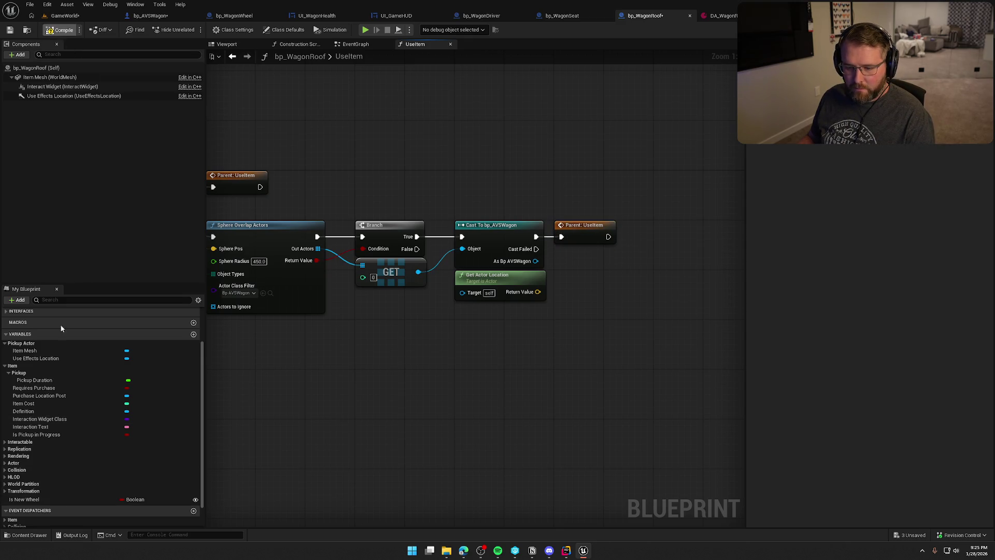
Delete the Is New Wheel variable and save bp_WagonRoof.
{"action": "left_click", "coordinate": [38, 498]}
{"action": "key", "text": "Delete"}
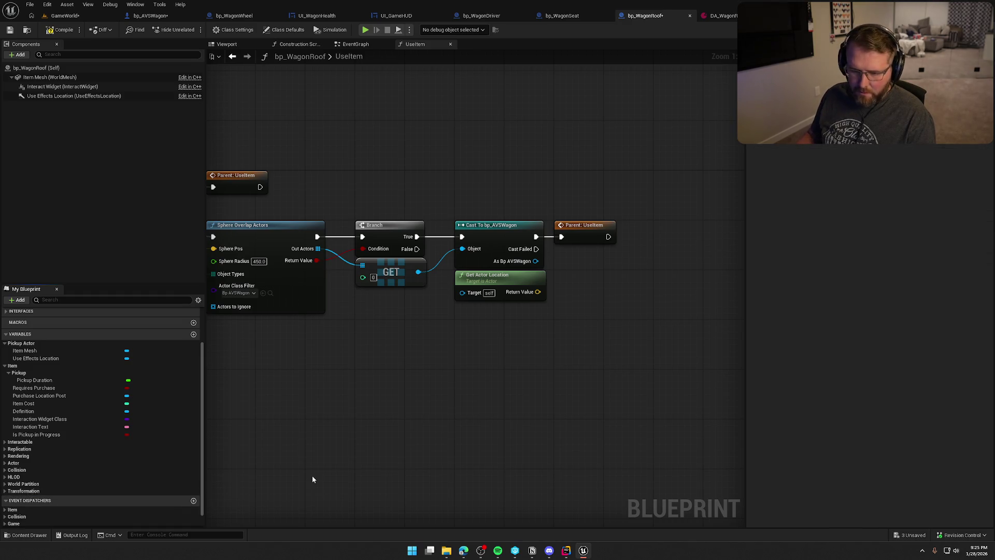
{"action": "left_click", "coordinate": [5, 365]}
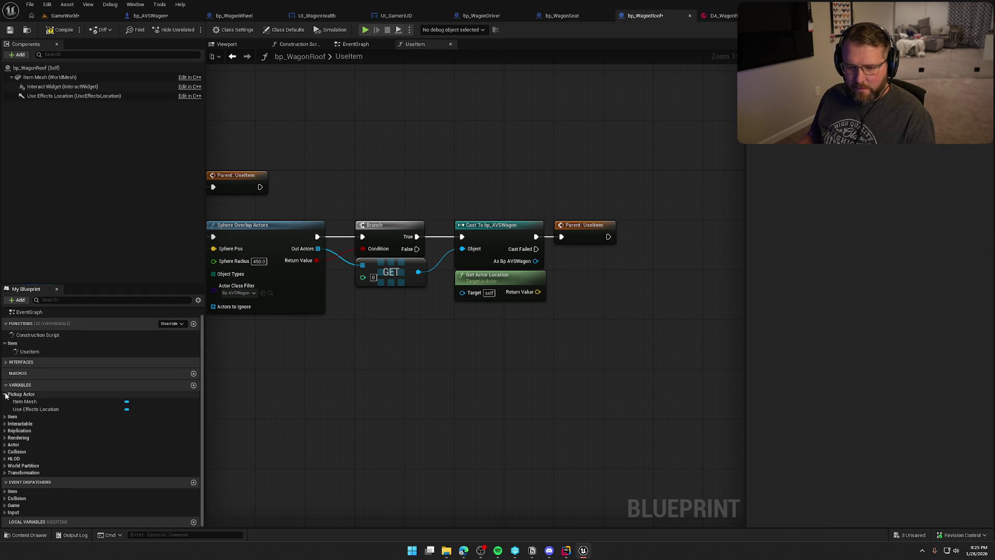
{"action": "left_click", "coordinate": [5, 395]}
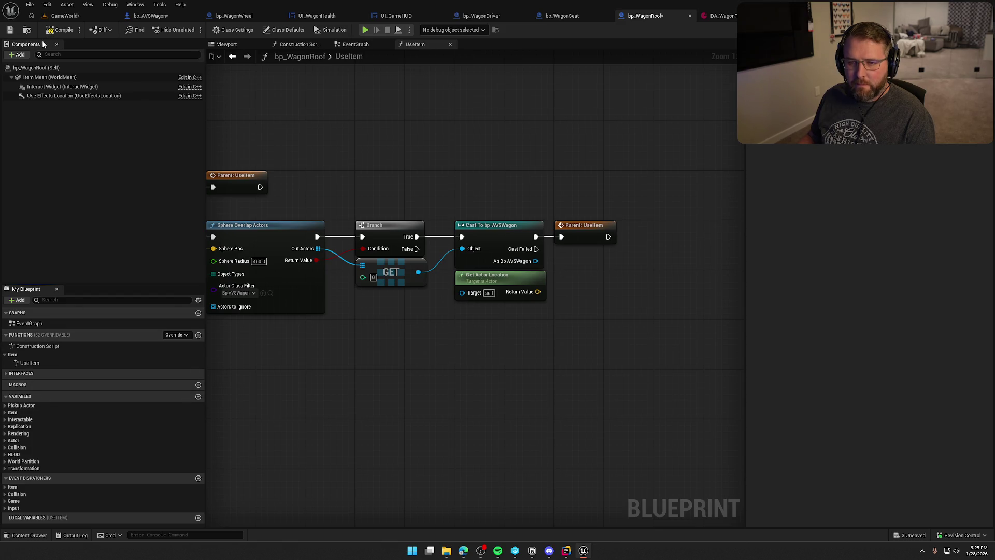
{"action": "key", "text": "ctrl+s"}
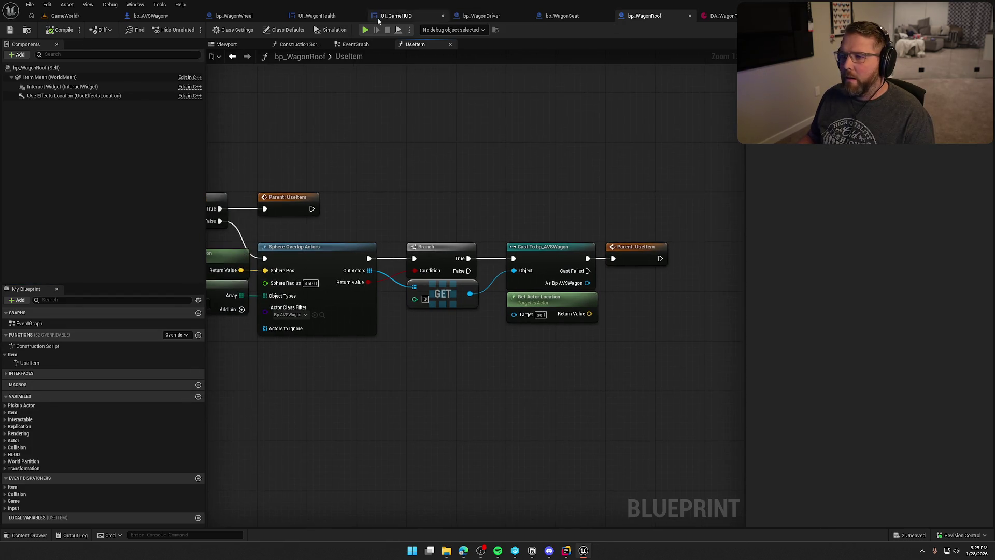
{"action": "left_click", "coordinate": [188, 18]}
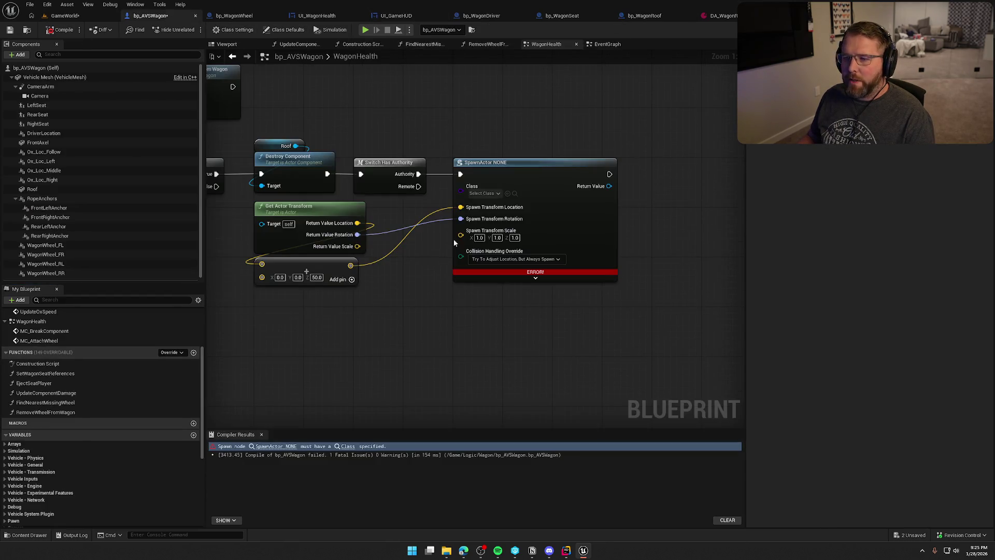
Set SpawnActor's class to bp_WagonRoof with Requires Purchase unticked.
{"action": "left_click", "coordinate": [484, 193]}
{"action": "type", "text": "wagon"}
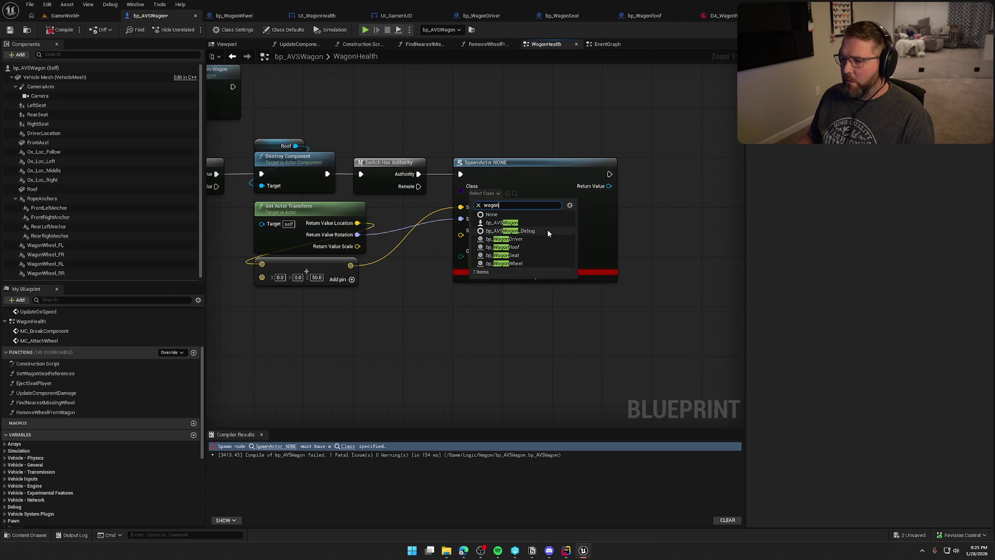
{"action": "left_click", "coordinate": [527, 250]}
{"action": "left_click", "coordinate": [511, 274]}
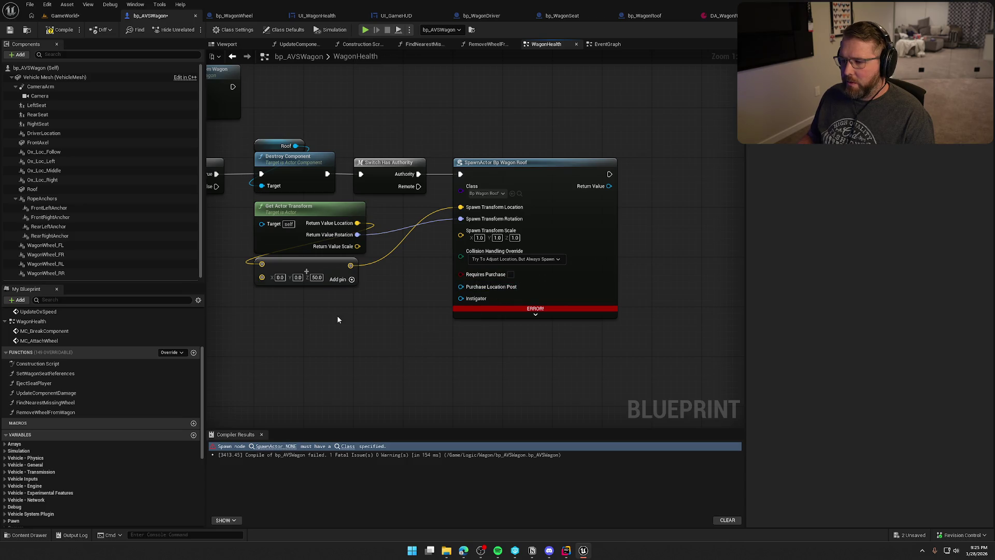
Recompile bp_AVSWagon without errors and start a play session.
{"action": "left_click", "coordinate": [262, 434]}
{"action": "left_click_drag", "start_coordinate": [310, 382], "coordinate": [374, 428]}
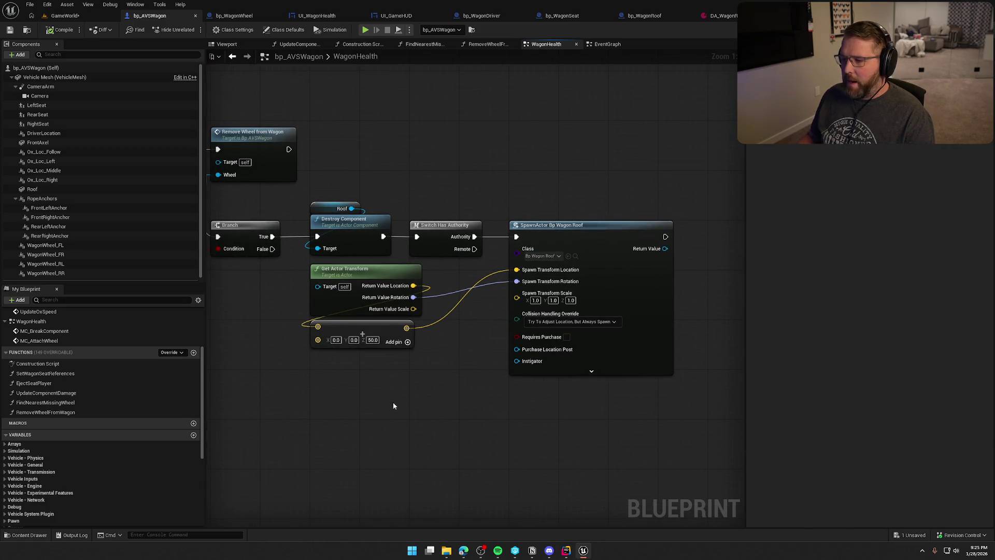
{"action": "left_click", "coordinate": [65, 16]}
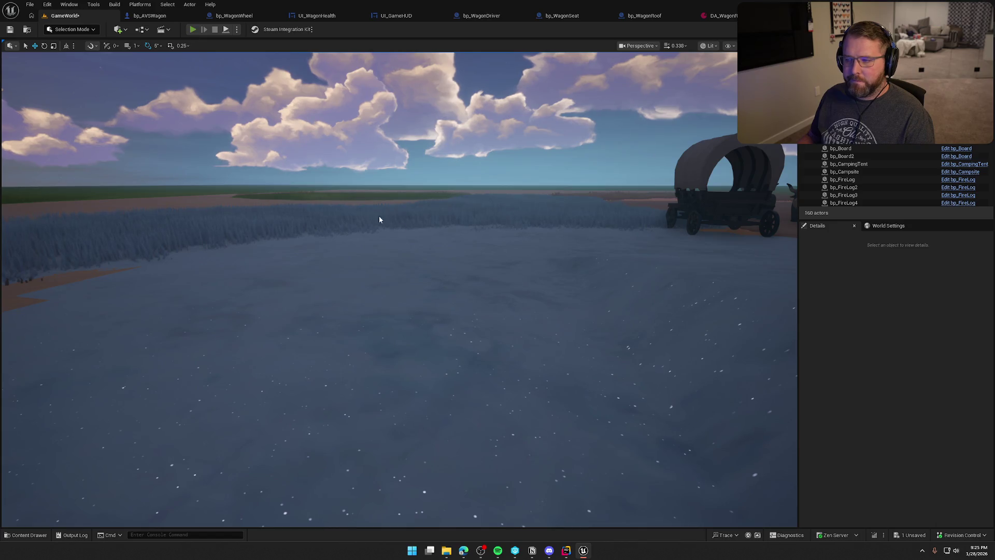
Play-test driving the wagon across the river until its roof falls off, then climb out.
{"action": "left_click", "coordinate": [351, 202]}
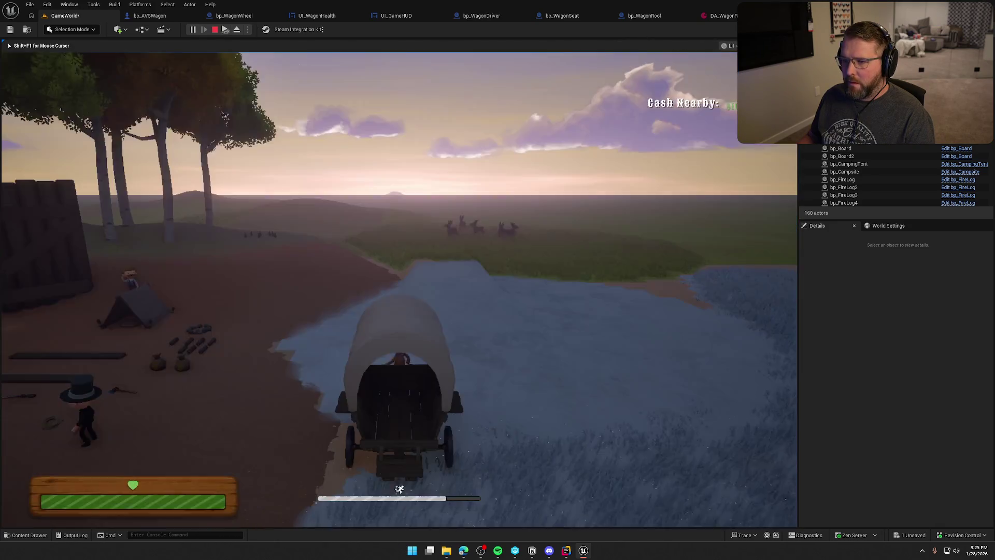
{"action": "key", "text": "w"}
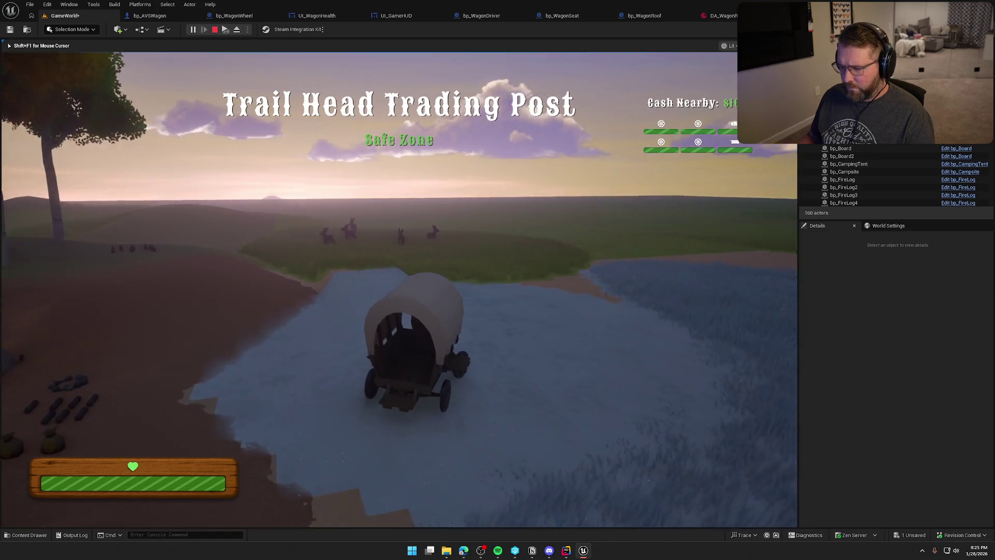
{"action": "key", "text": "a"}
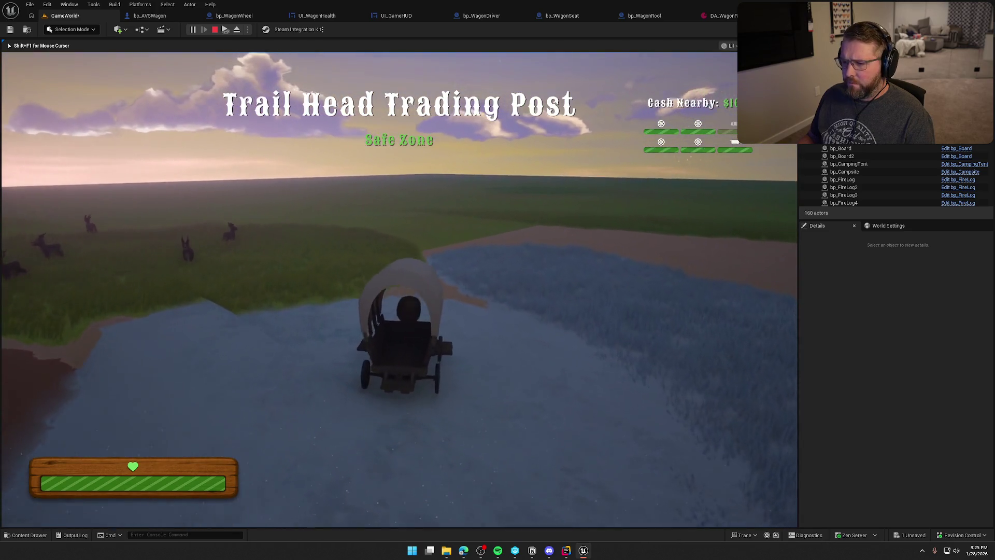
{"action": "key", "text": "w"}
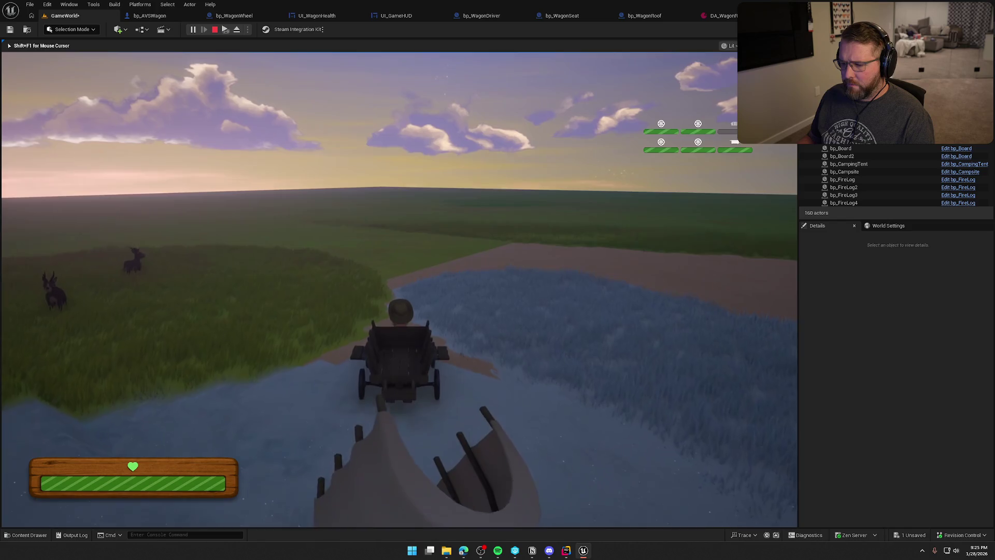
{"action": "key", "text": "e"}
{"action": "key", "text": "w"}
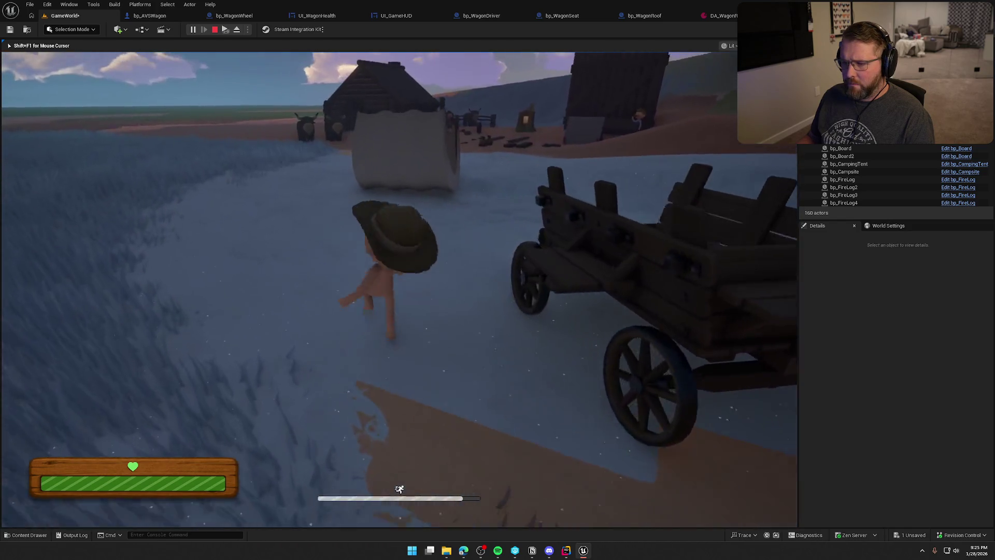
{"action": "key", "text": "a"}
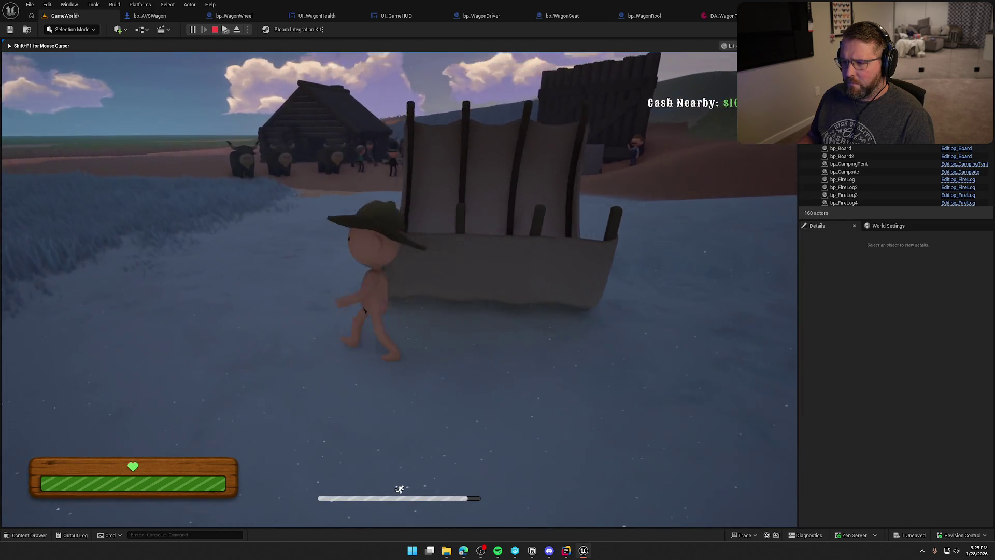
{"action": "key", "text": "w"}
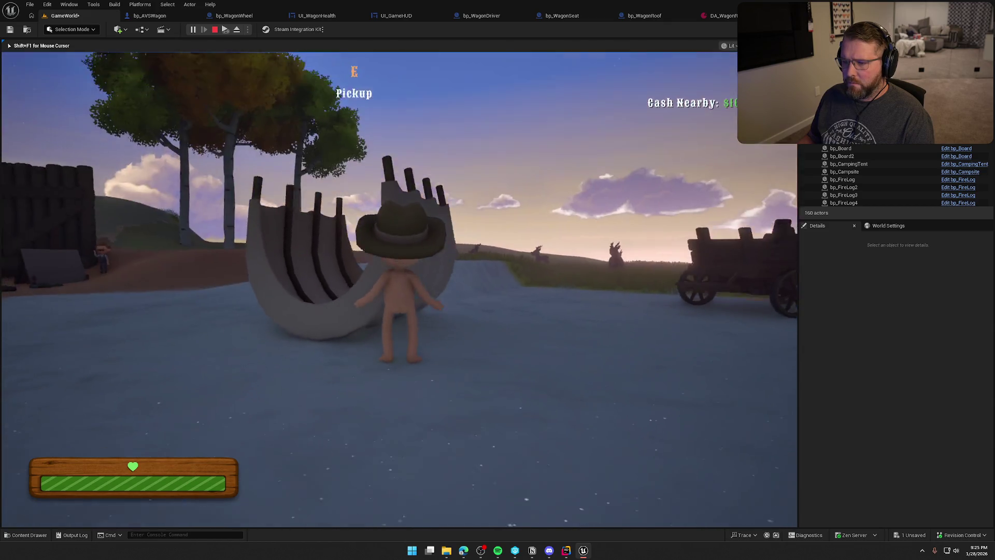
Pick up the fallen roof, carry it toward the wagon, drop it and walk under it.
{"action": "key", "text": "e"}
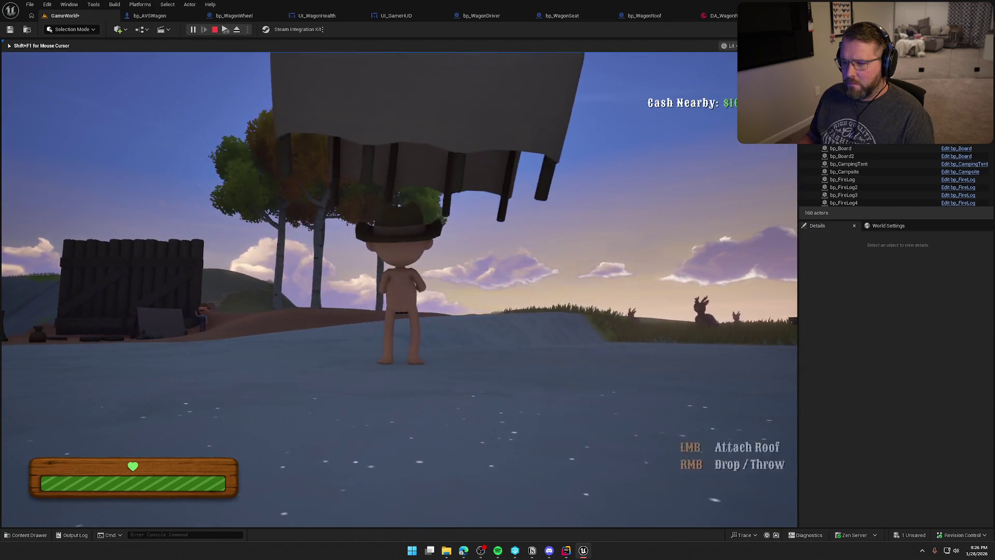
{"action": "key", "text": "w"}
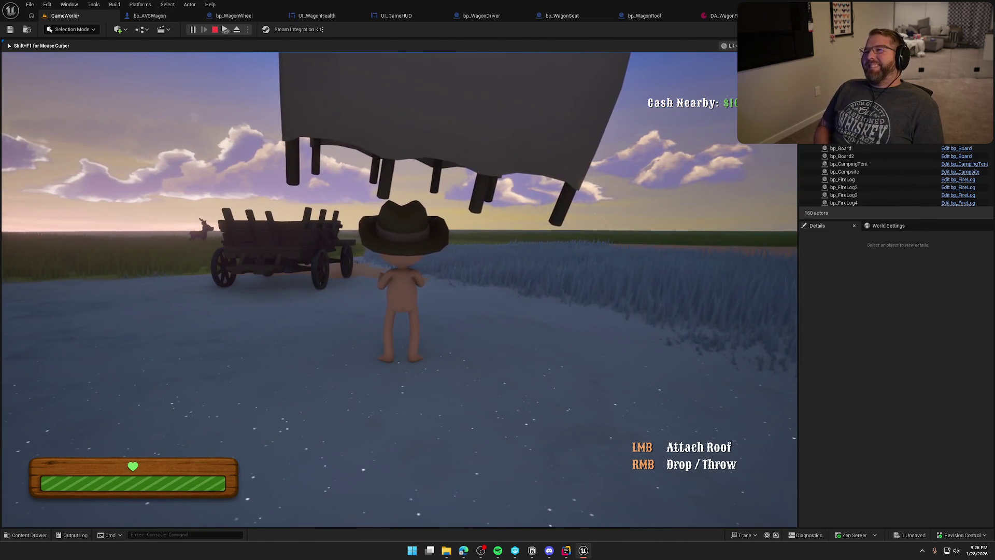
{"action": "key", "text": "w"}
{"action": "key", "text": "shift"}
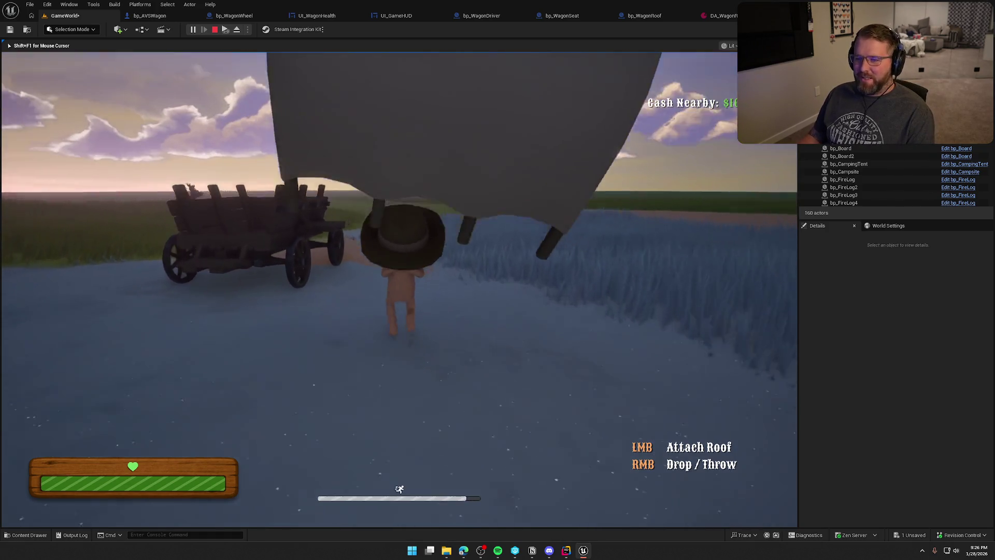
{"action": "key", "text": "a"}
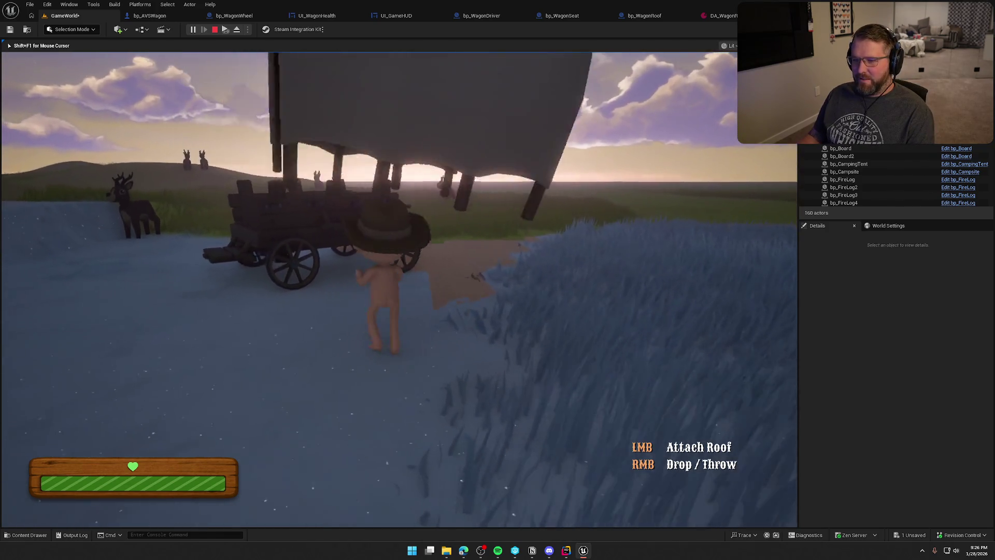
{"action": "key", "text": "s"}
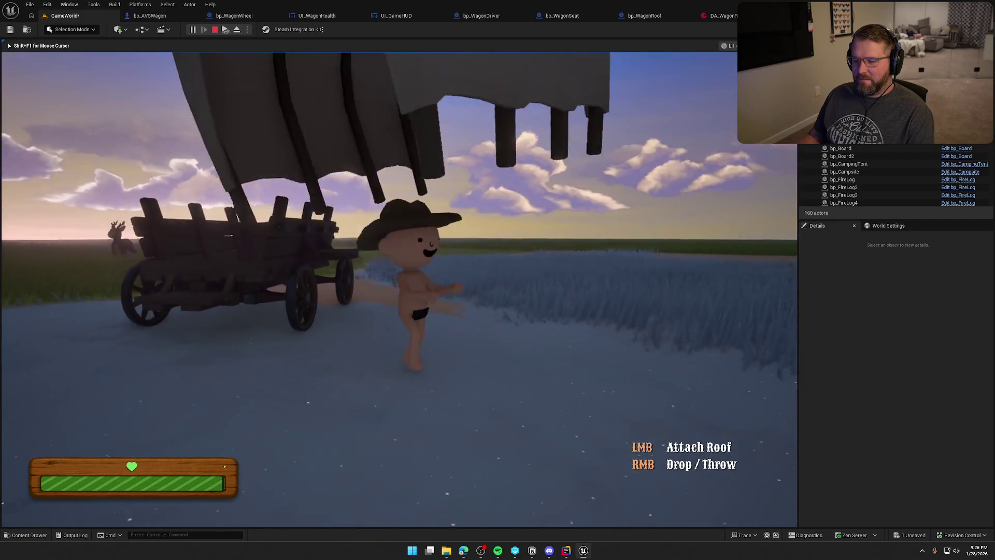
{"action": "right_click", "coordinate": [399, 289]}
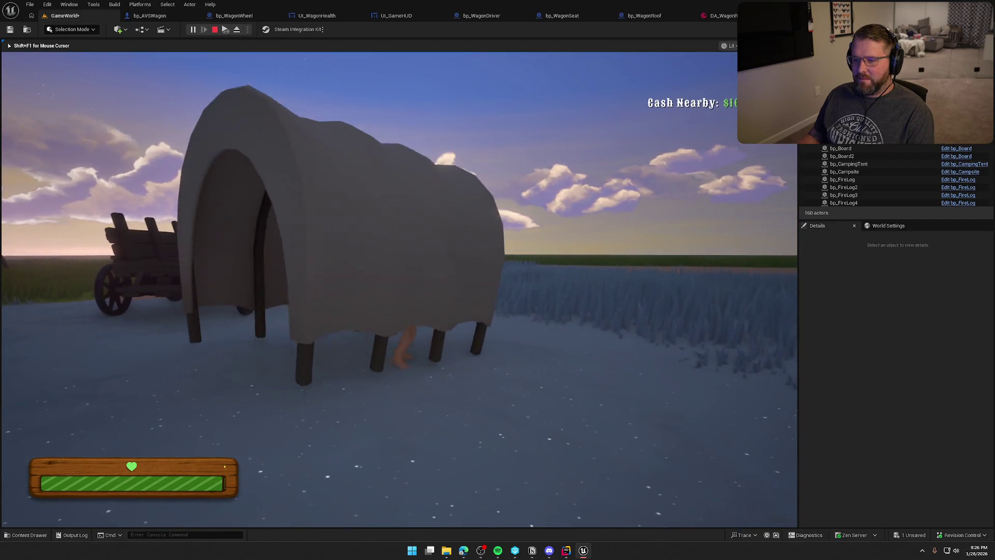
{"action": "key", "text": "s"}
{"action": "key", "text": "a"}
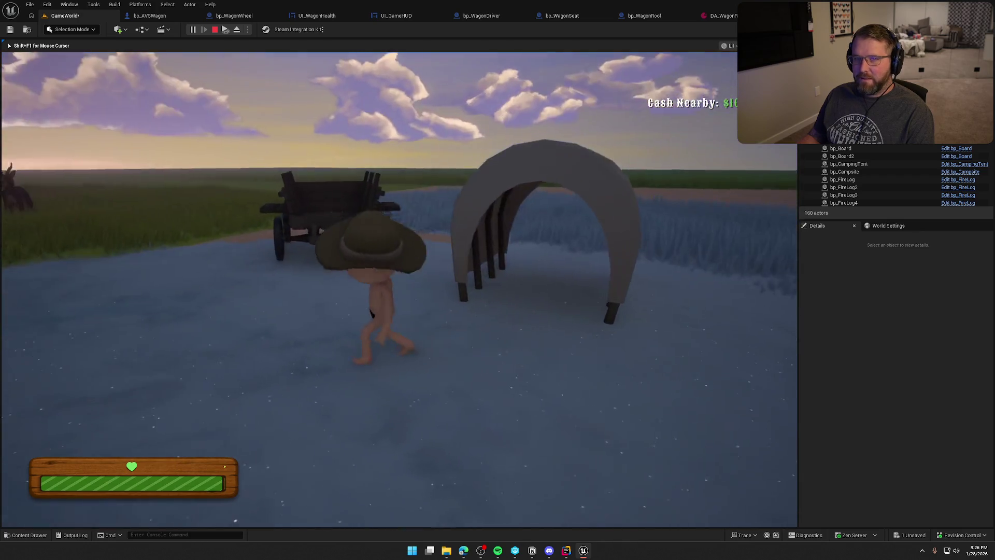
{"action": "key", "text": "d"}
{"action": "key", "text": "w"}
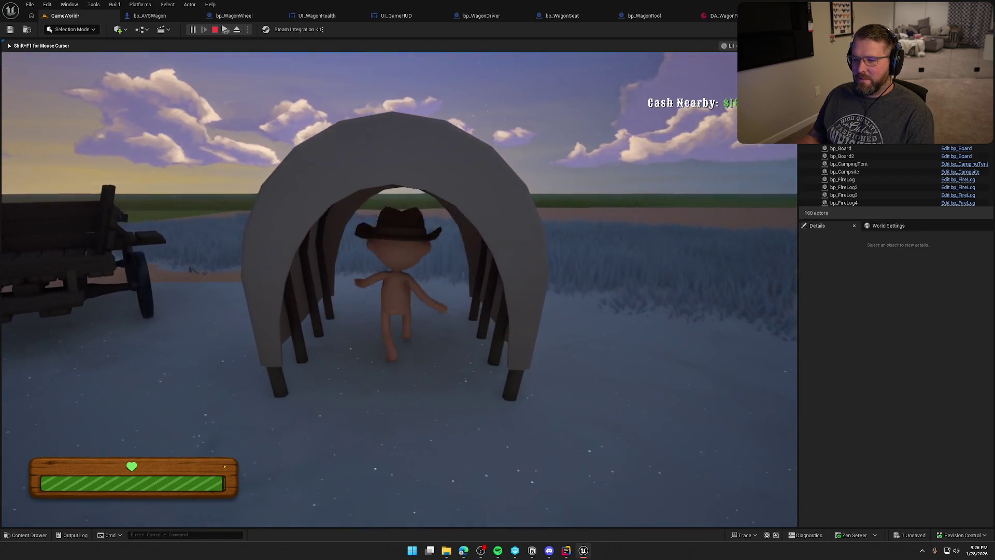
{"action": "key", "text": "a"}
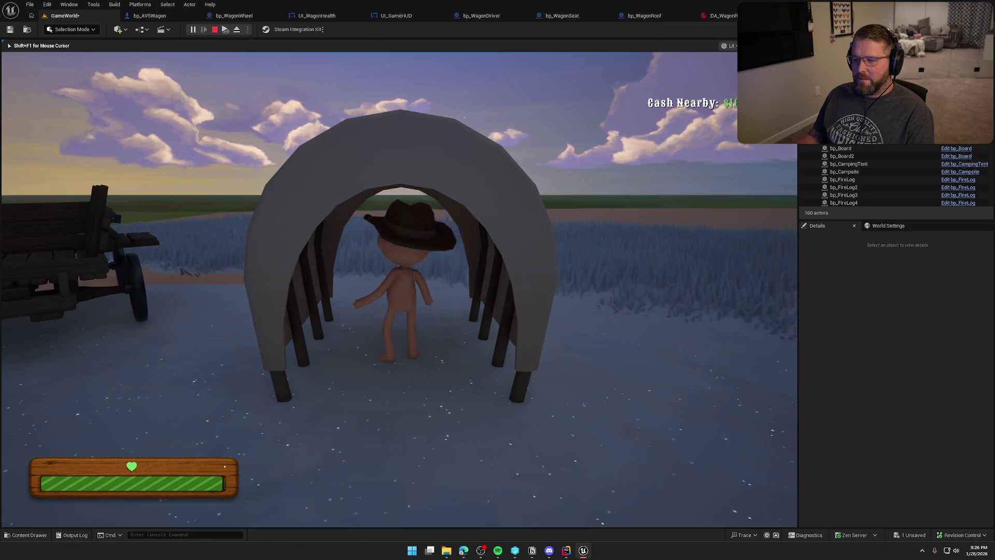
{"action": "key", "text": "s"}
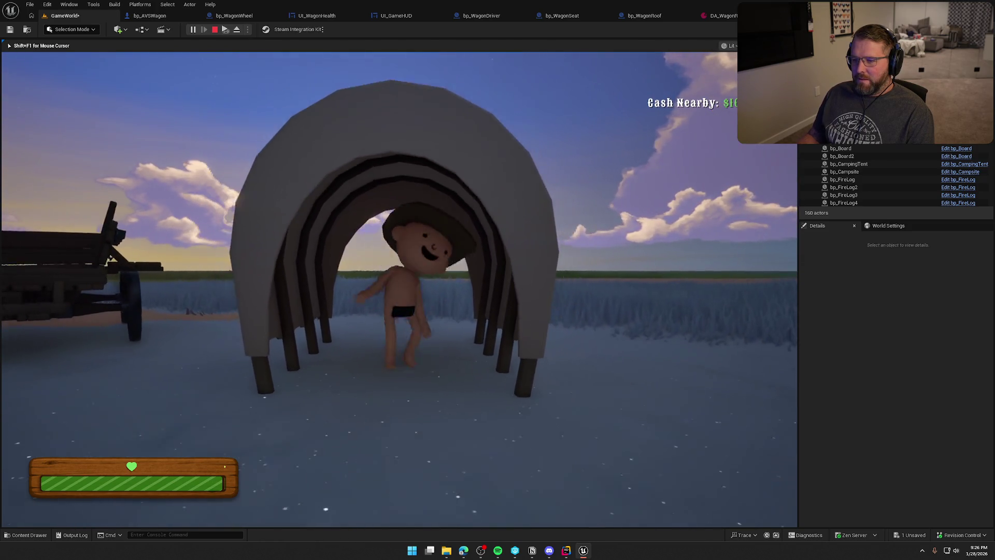
{"action": "key", "text": "shift"}
{"action": "key", "text": "w"}
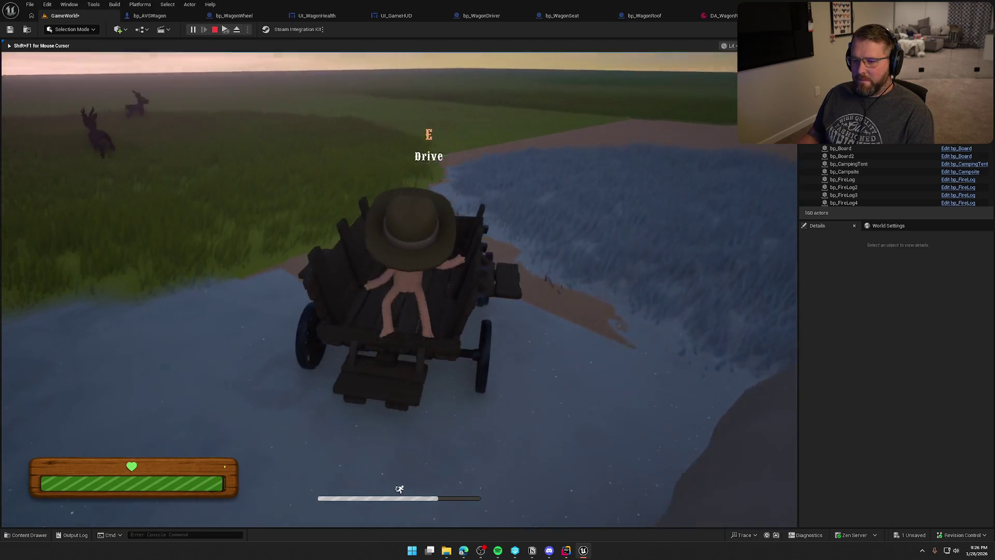
{"action": "key", "text": "w"}
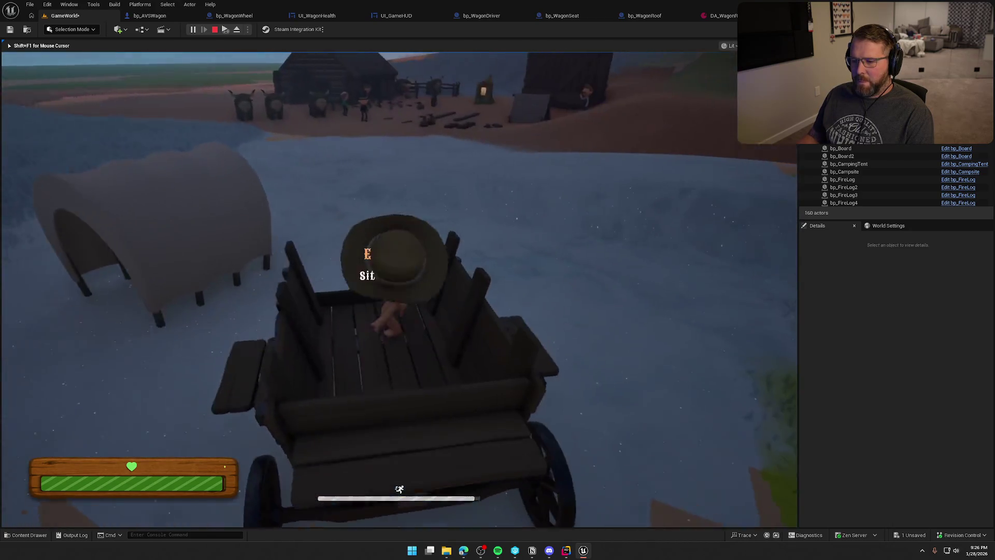
{"action": "key", "text": "w"}
{"action": "key", "text": "a"}
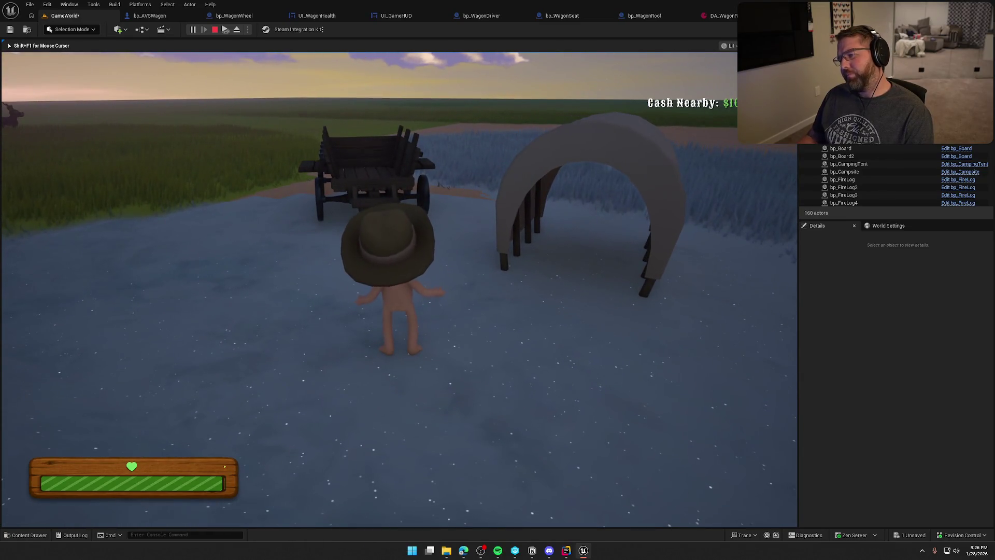
Stop the play session, delete bp_WagonRoof's UseItem override, and save the blueprint.
{"action": "mouse_move", "coordinate": [398, 280]}
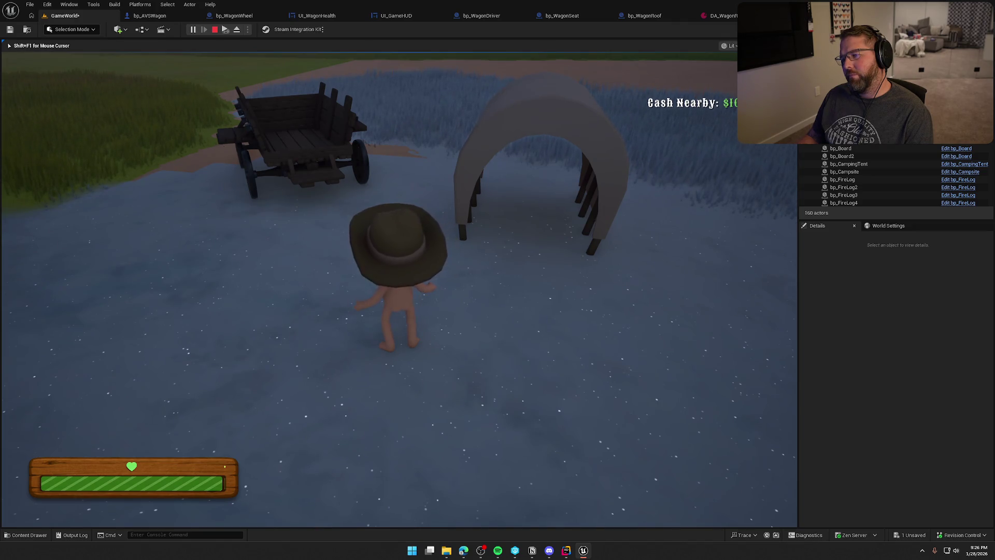
{"action": "key", "text": "shift+F1"}
{"action": "key", "text": "Escape"}
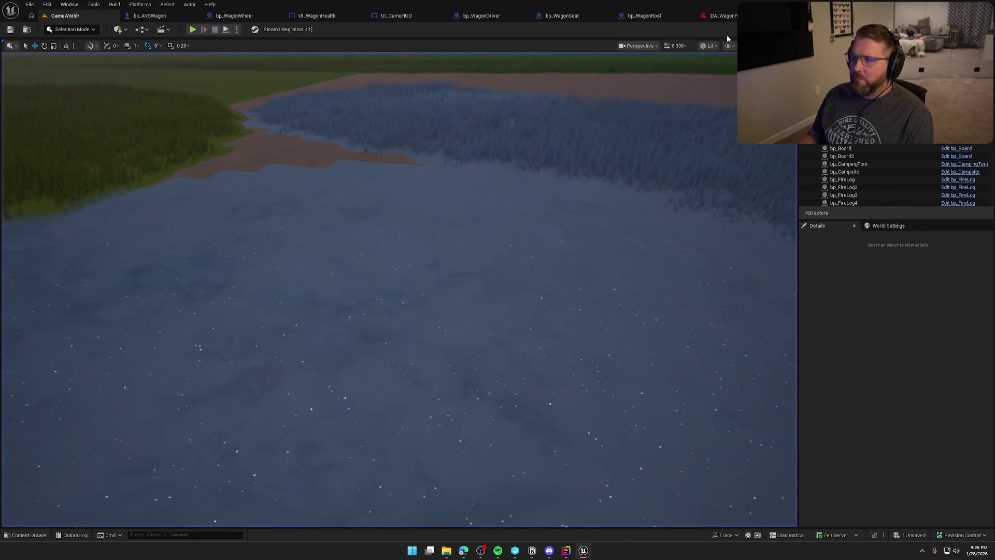
{"action": "left_click", "coordinate": [654, 16]}
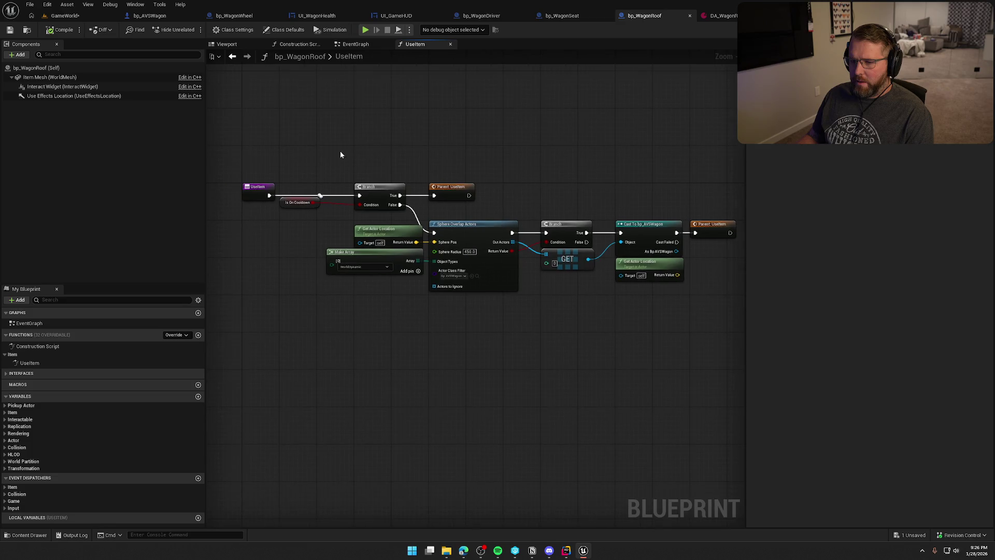
{"action": "left_click", "coordinate": [191, 361]}
{"action": "key", "text": "Delete"}
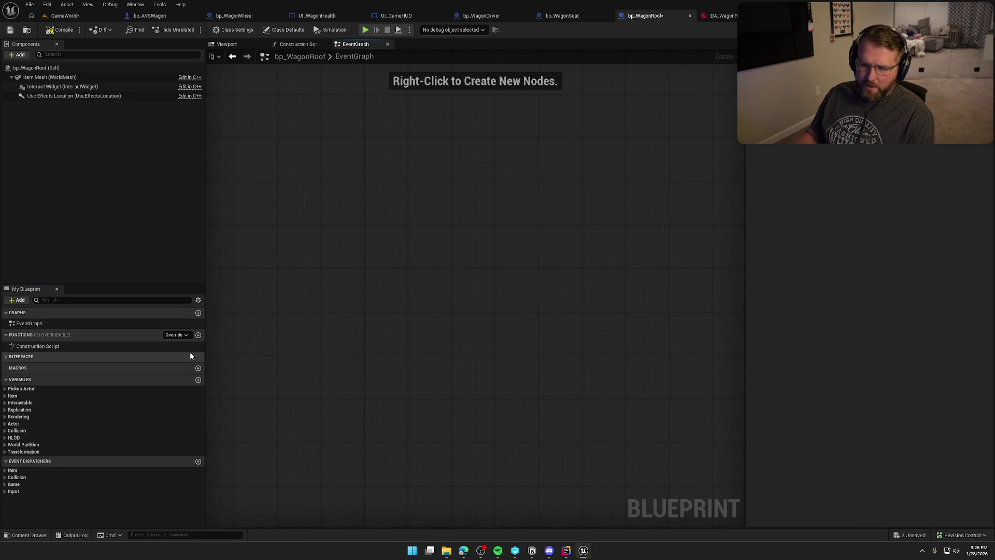
{"action": "key", "text": "ctrl+s"}
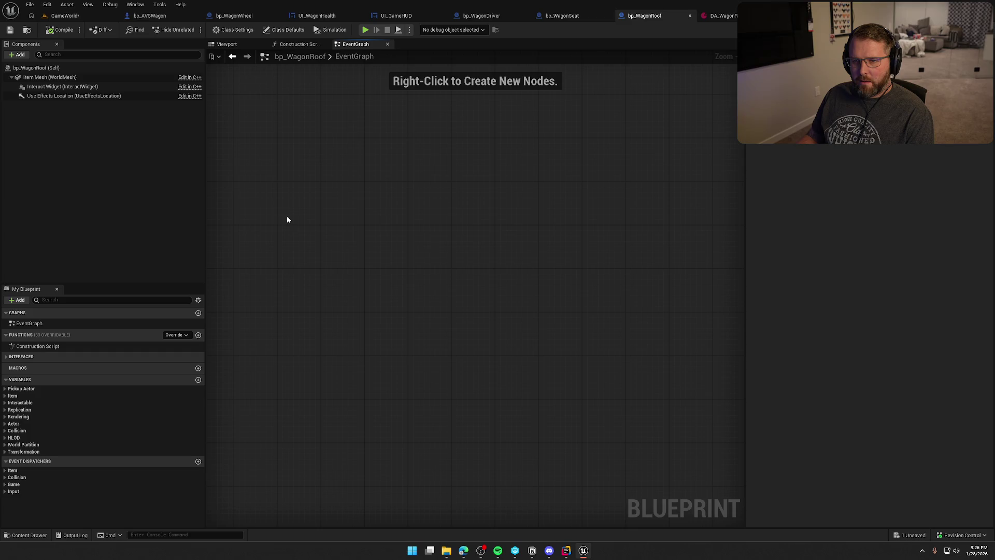
Remove CanInteract, DisableCharacterPhysics and RequiresTwoHands from Interact Status, leaving Item.Status.InWorld, then compile.
{"action": "left_click", "coordinate": [12, 395]}
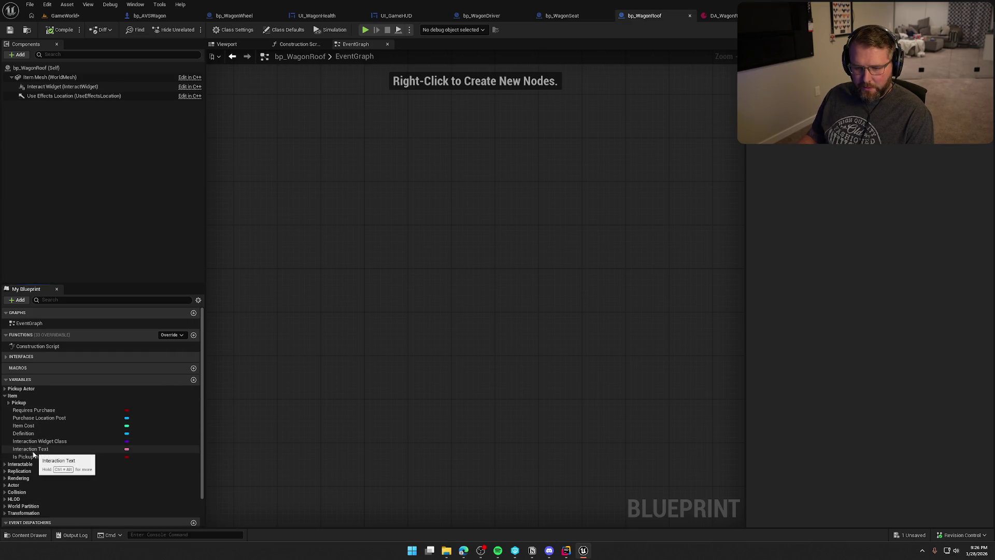
{"action": "left_click", "coordinate": [11, 464]}
{"action": "scroll", "coordinate": [36, 469], "scroll_direction": "down", "scroll_amount": 2}
{"action": "left_click", "coordinate": [51, 443]}
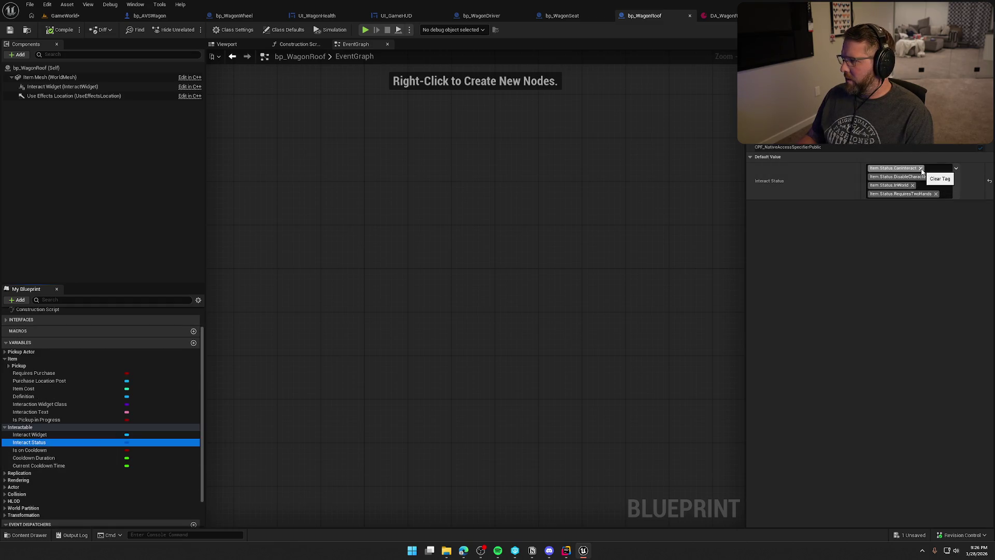
{"action": "left_click", "coordinate": [921, 169]}
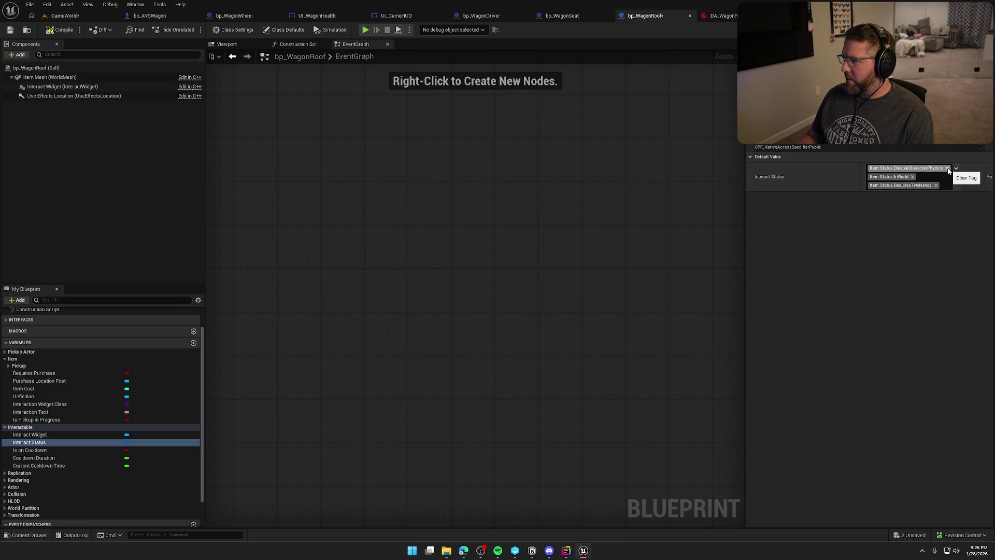
{"action": "left_click", "coordinate": [948, 169]}
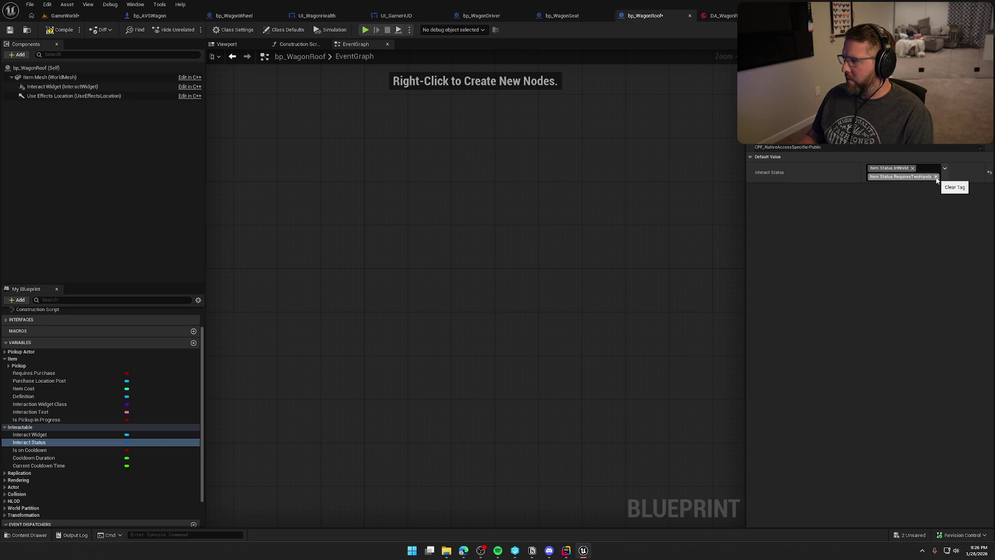
{"action": "left_click", "coordinate": [936, 177]}
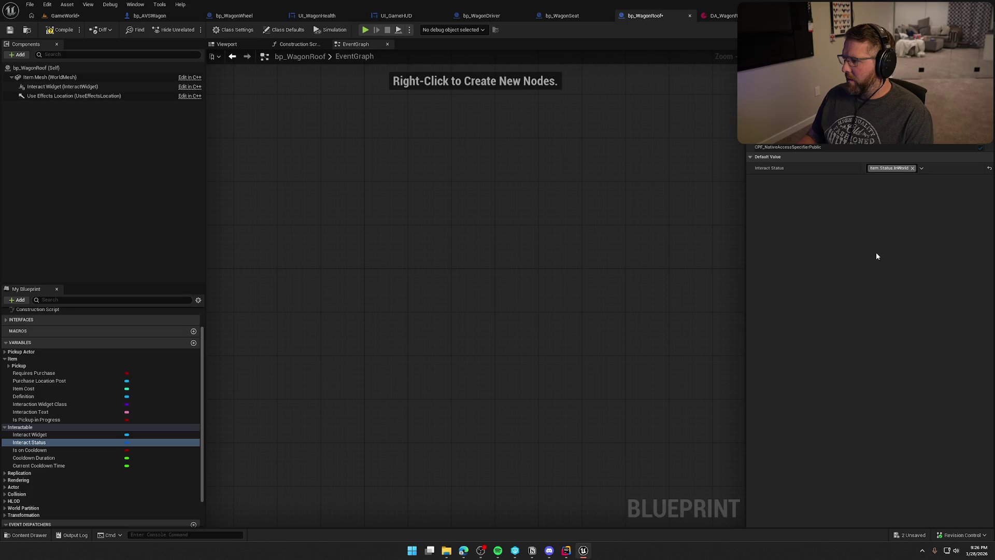
{"action": "left_click", "coordinate": [57, 33]}
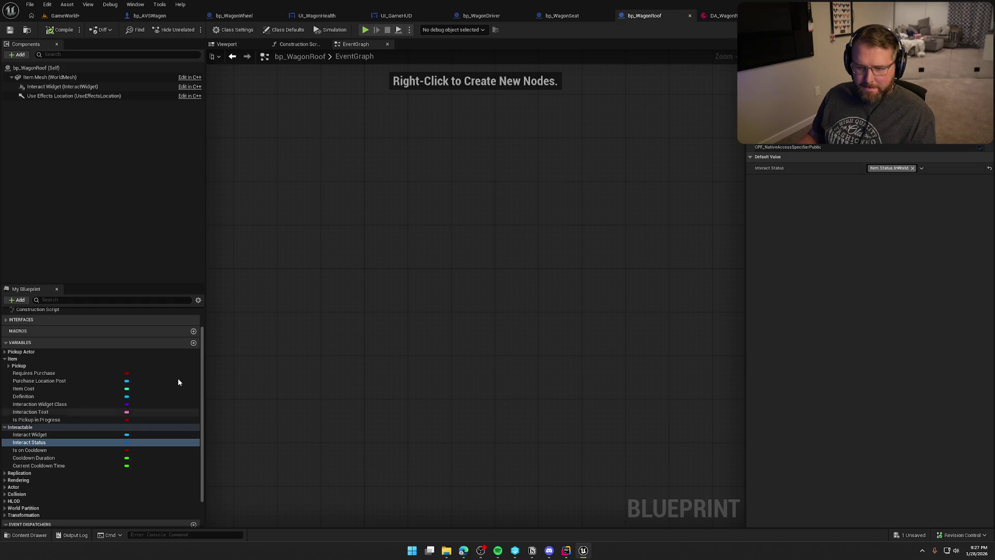
Add Event BeginPlay wired into a Delay node with a 15-second duration.
{"action": "right_click", "coordinate": [372, 282]}
{"action": "type", "text": "begin"}
{"action": "key", "text": "Return"}
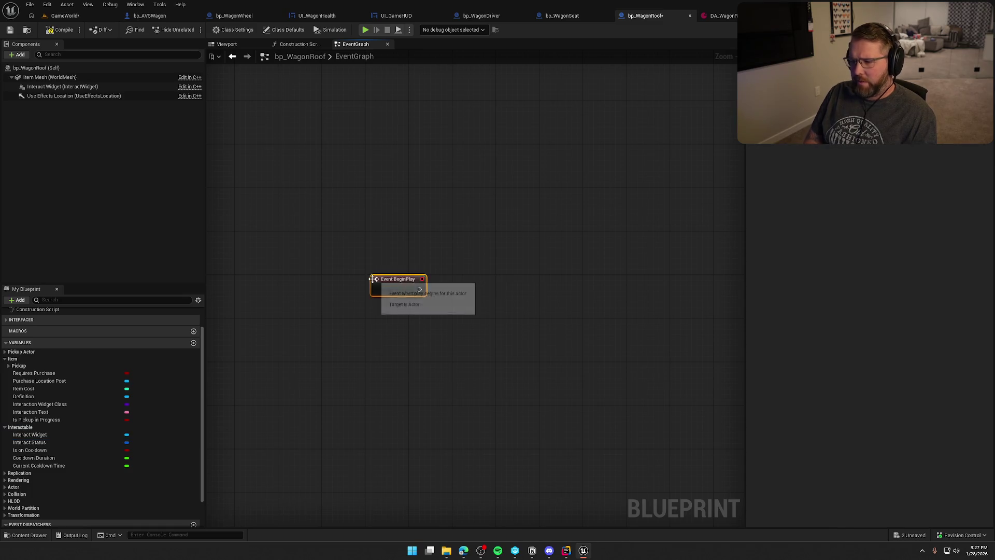
{"action": "left_click", "coordinate": [478, 335]}
{"action": "left_click_drag", "start_coordinate": [477, 335], "coordinate": [422, 278]}
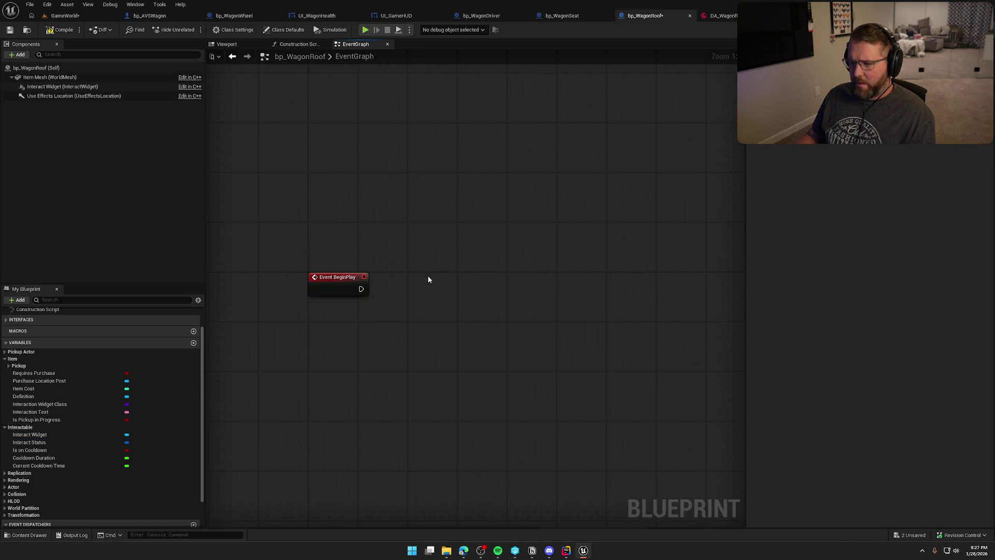
{"action": "left_click", "coordinate": [435, 284]}
{"action": "left_click_drag", "start_coordinate": [367, 293], "coordinate": [361, 289]}
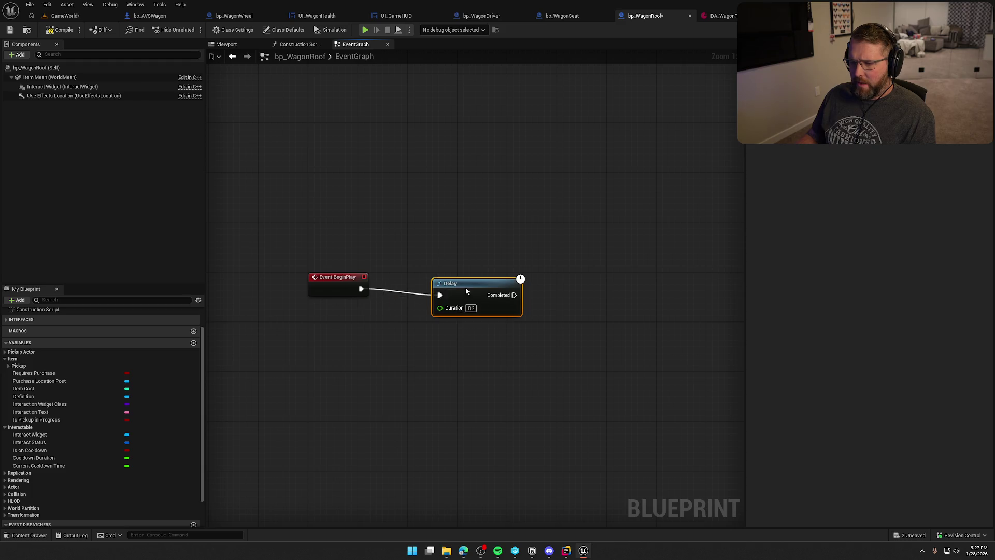
{"action": "left_click_drag", "start_coordinate": [466, 287], "coordinate": [441, 281]}
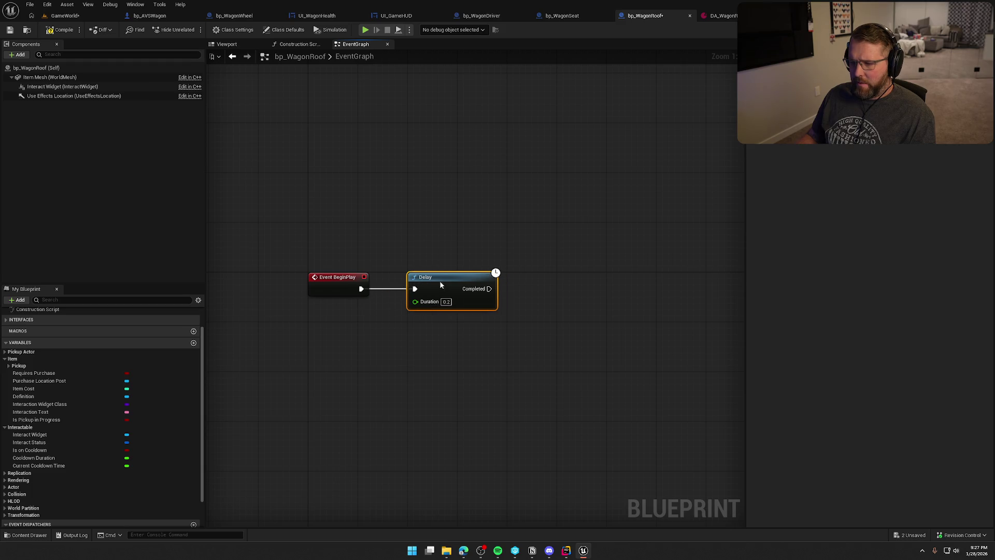
{"action": "left_click", "coordinate": [450, 333]}
{"action": "left_click_drag", "start_coordinate": [450, 332], "coordinate": [380, 286]}
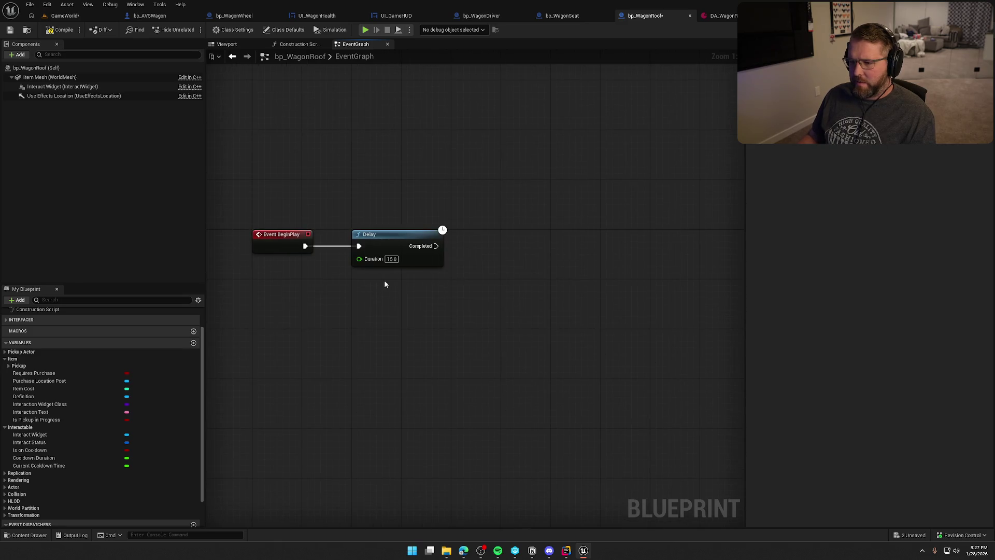
Remove the stray extra Delay and connect Delay's Completed to a Destroy Actor node.
{"action": "left_click", "coordinate": [479, 245]}
{"action": "key", "text": "Delete"}
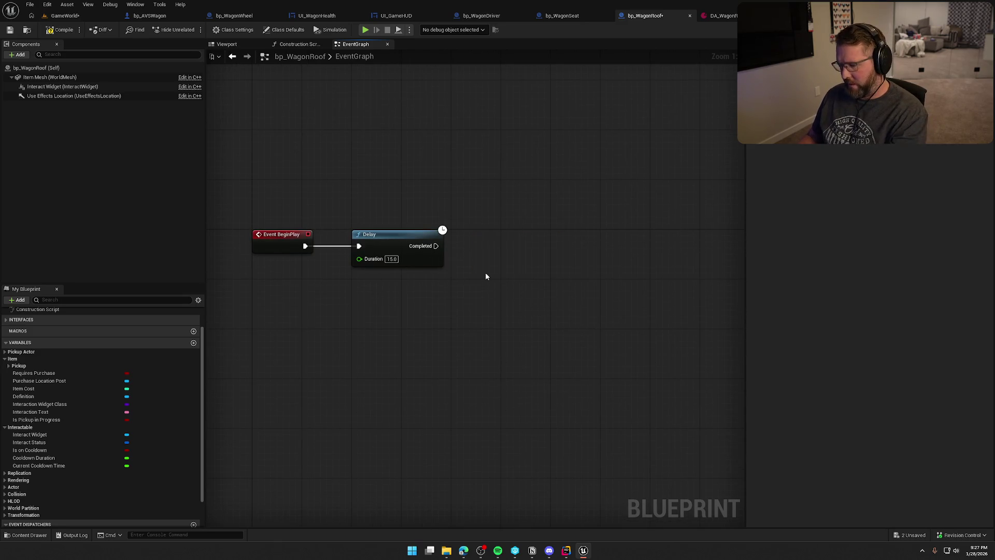
{"action": "right_click", "coordinate": [481, 247]}
{"action": "type", "text": "destr"}
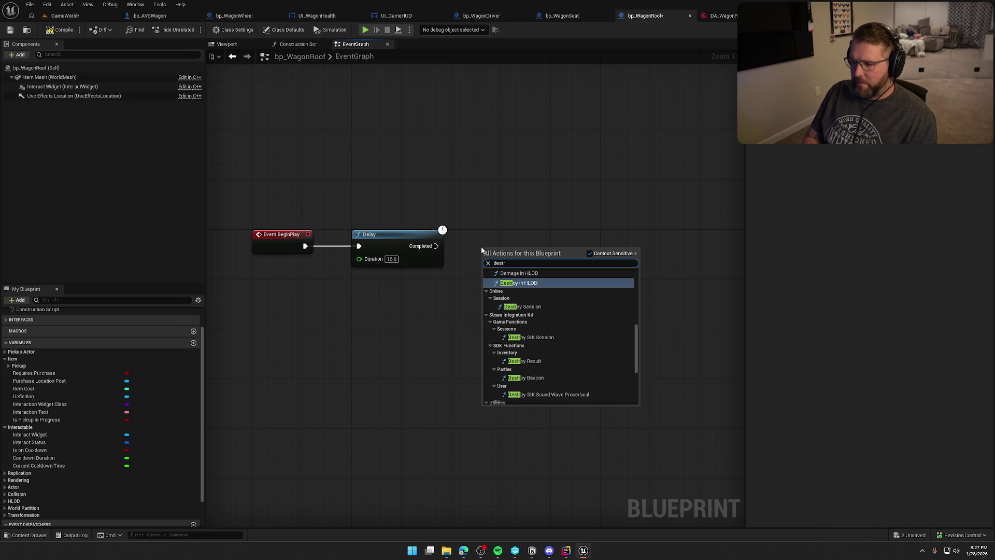
{"action": "type", "text": "oy"}
{"action": "left_click", "coordinate": [537, 289]}
{"action": "mouse_move", "coordinate": [436, 245]}
{"action": "left_mouse_down"}
{"action": "mouse_move", "coordinate": [483, 265]}
{"action": "mouse_move", "coordinate": [481, 229]}
{"action": "left_mouse_up"}
{"action": "left_click", "coordinate": [469, 165]}
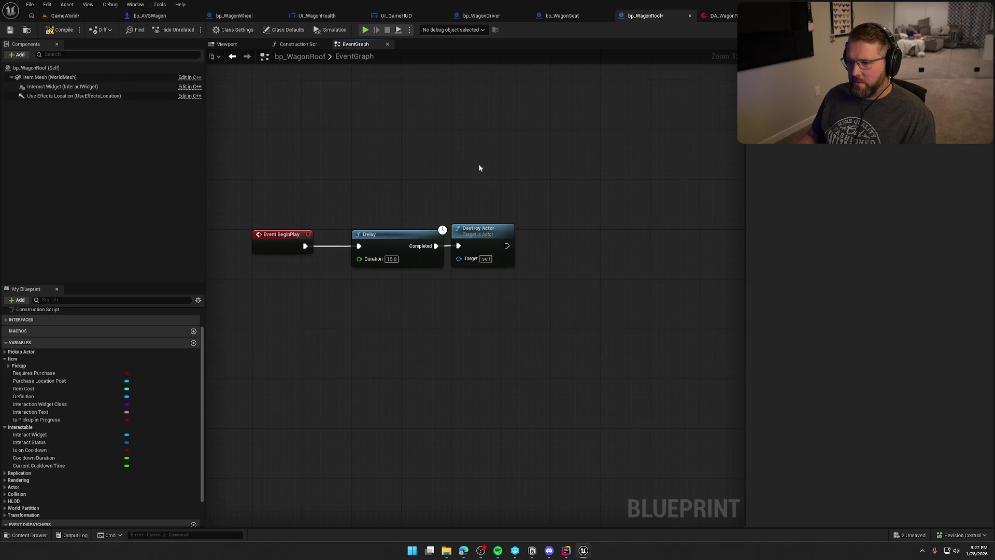
{"action": "key", "text": "Home"}
{"action": "left_click", "coordinate": [64, 16]}
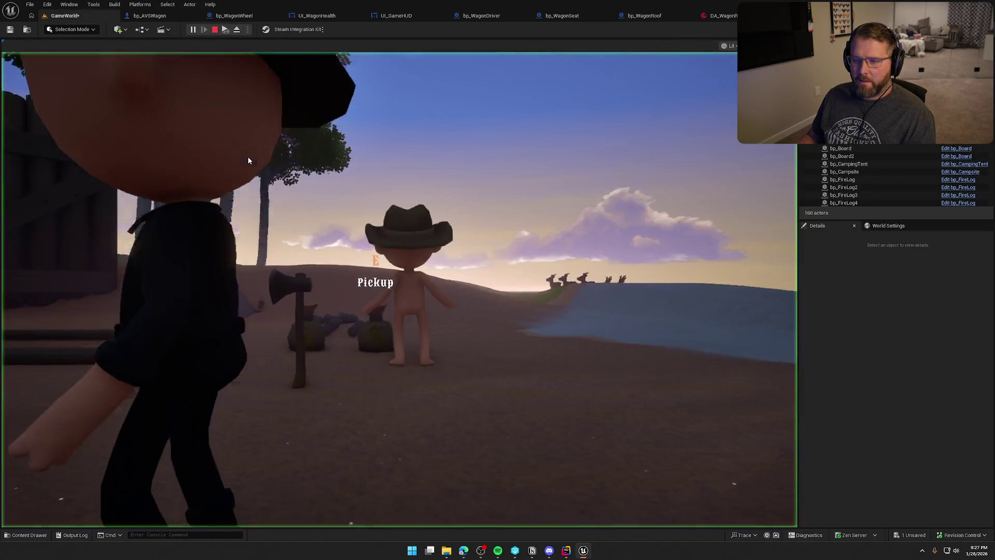
Start a play test, drive the covered wagon through the river, and get out.
{"action": "left_click", "coordinate": [248, 156]}
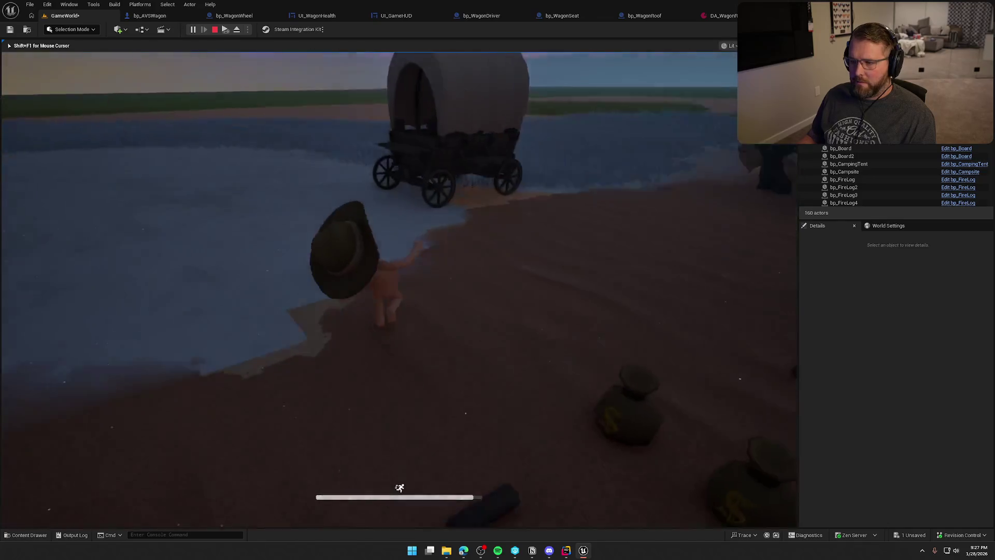
{"action": "key", "text": "e"}
{"action": "key", "text": "w"}
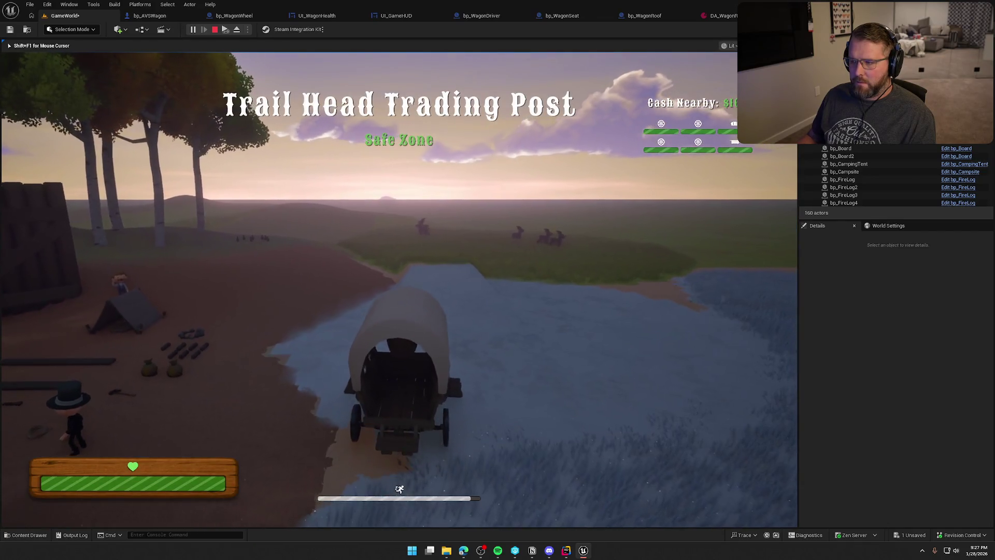
{"action": "key", "text": "w"}
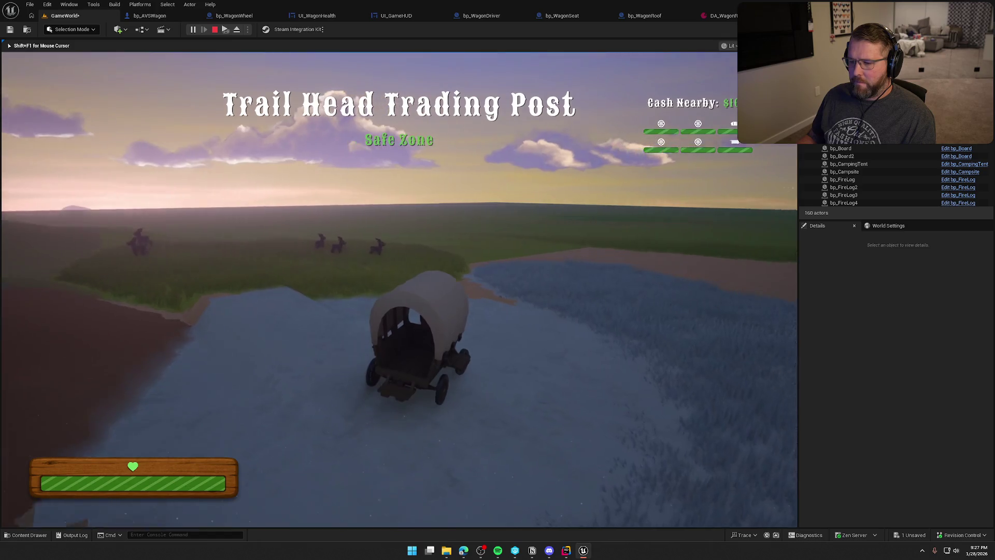
{"action": "key", "text": "w"}
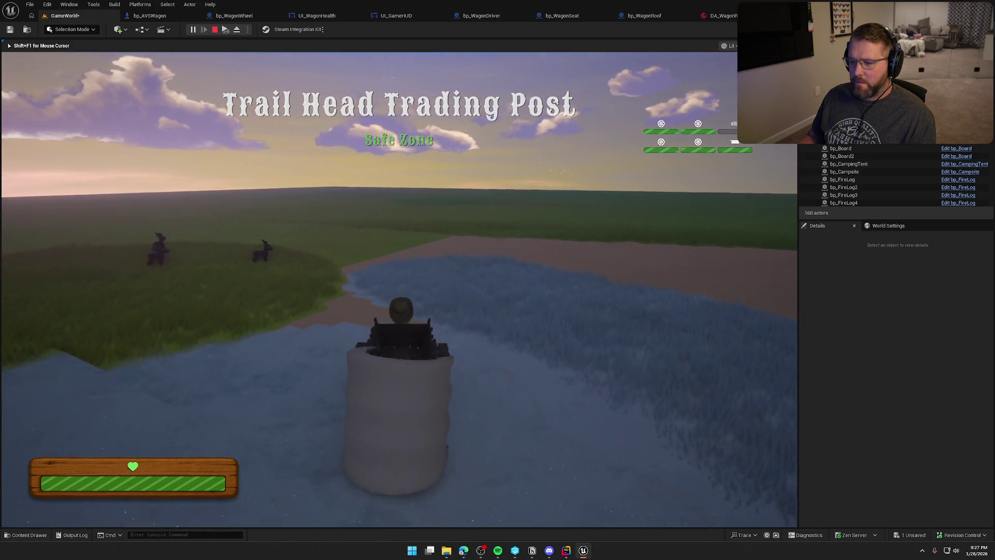
{"action": "key", "text": "e"}
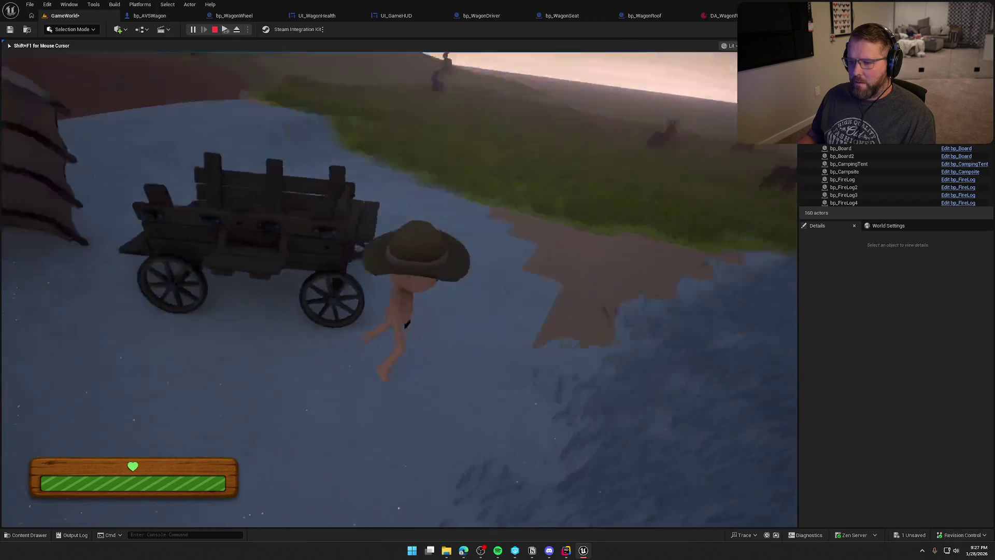
Walk around the wagon, drive it briefly again, run off, and end the session.
{"action": "key", "text": "w"}
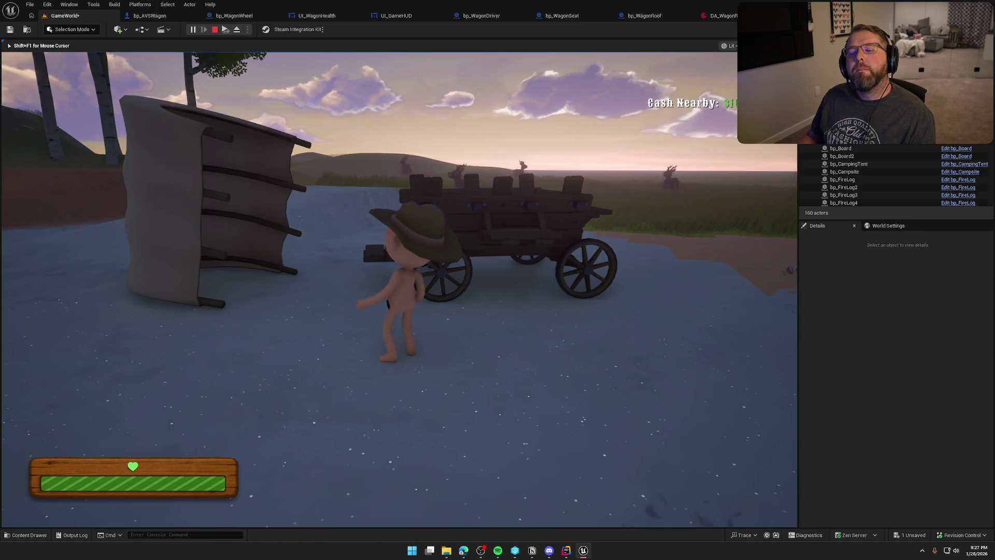
{"action": "key", "text": "w"}
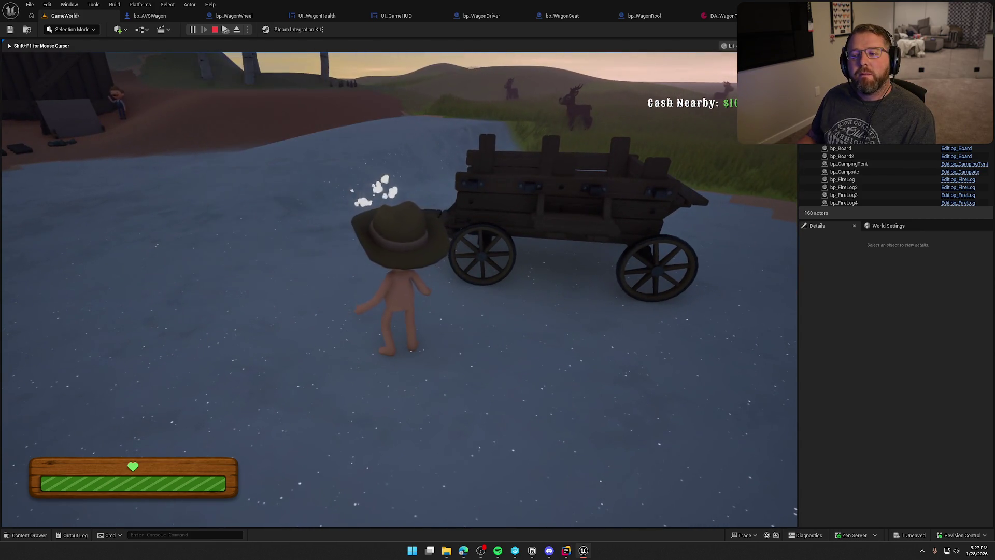
{"action": "key", "text": "s"}
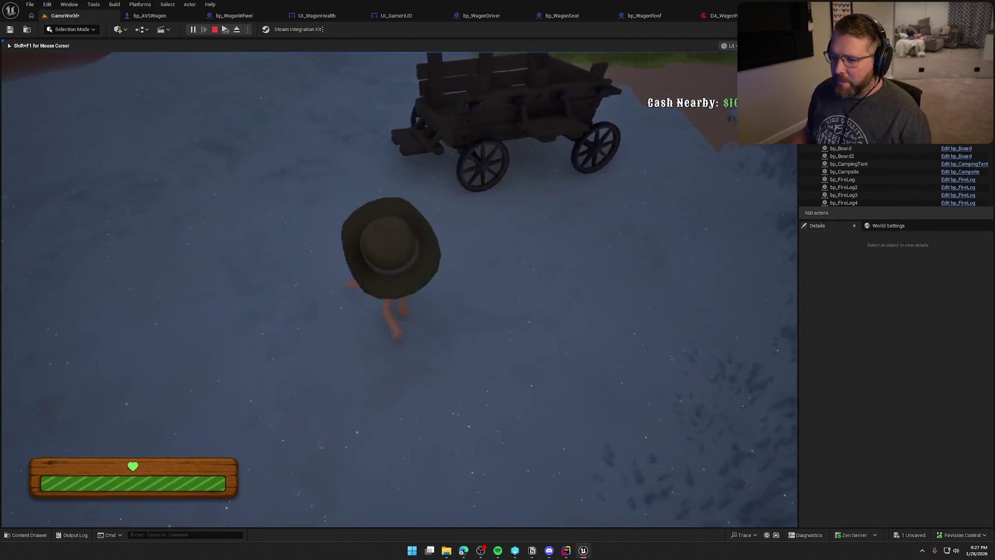
{"action": "key", "text": "shift"}
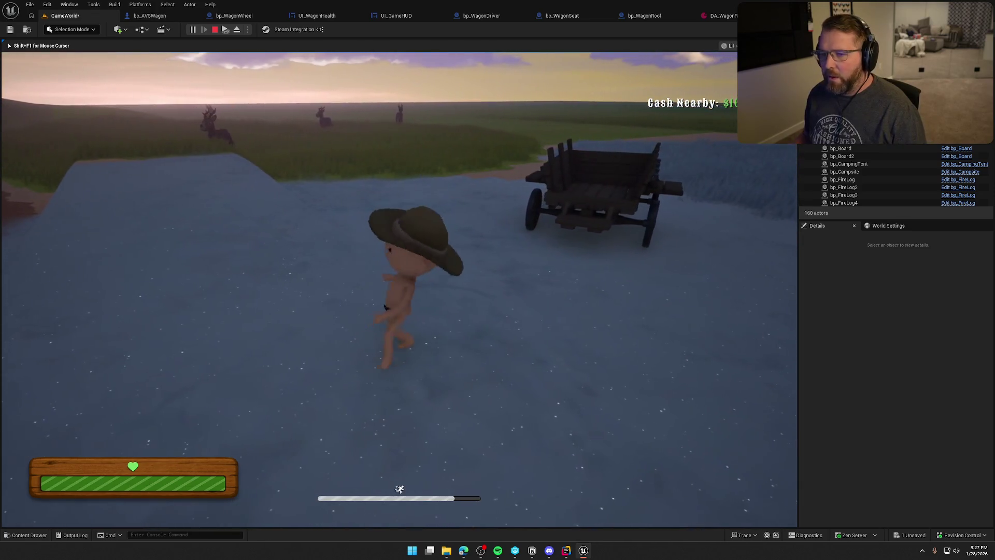
{"action": "key", "text": "w"}
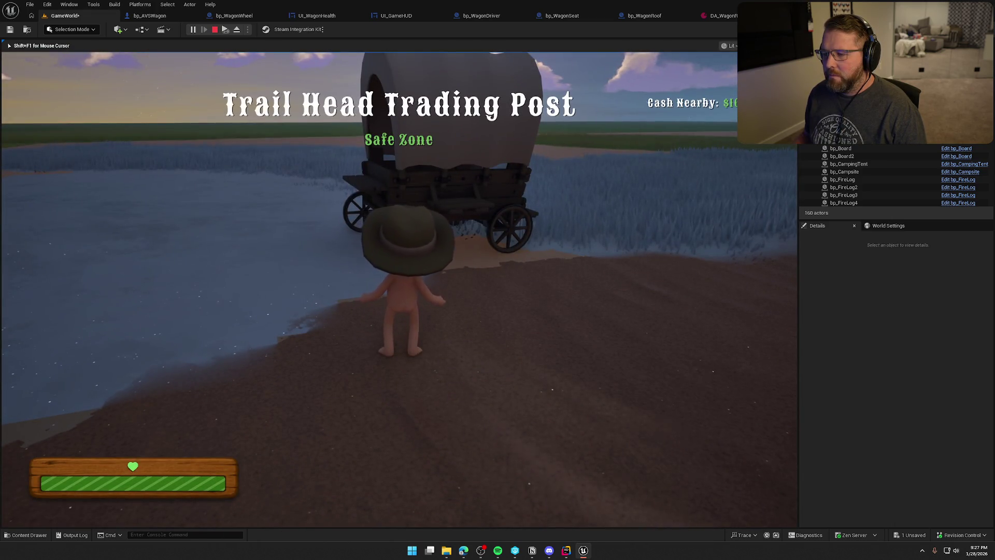
{"action": "key", "text": "w"}
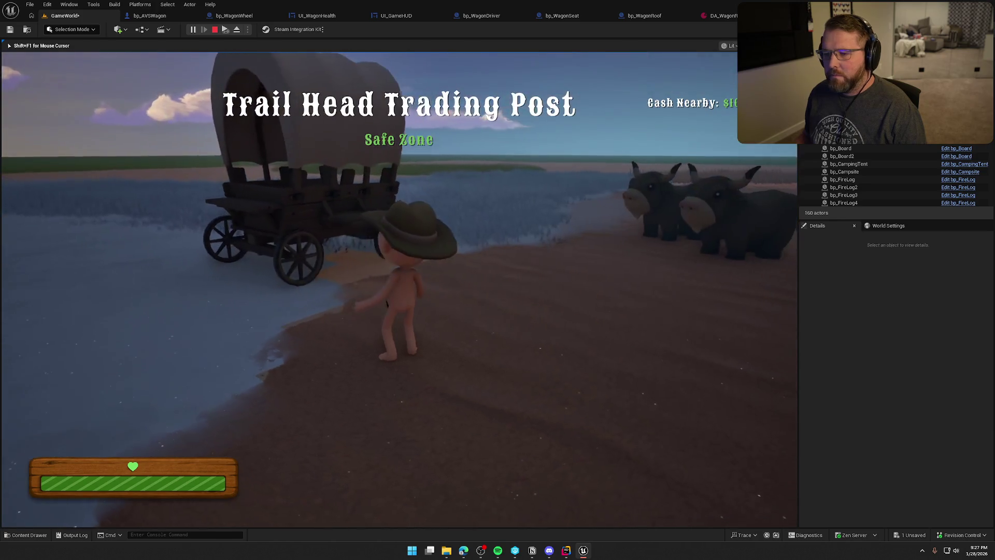
{"action": "key", "text": "e"}
{"action": "key", "text": "w"}
{"action": "key", "text": "e"}
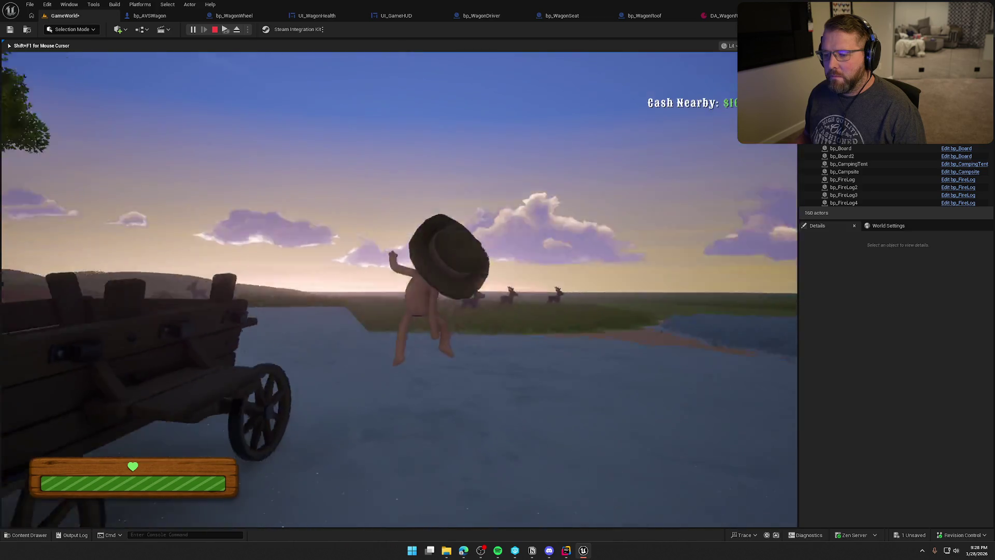
{"action": "key", "text": "shift+w"}
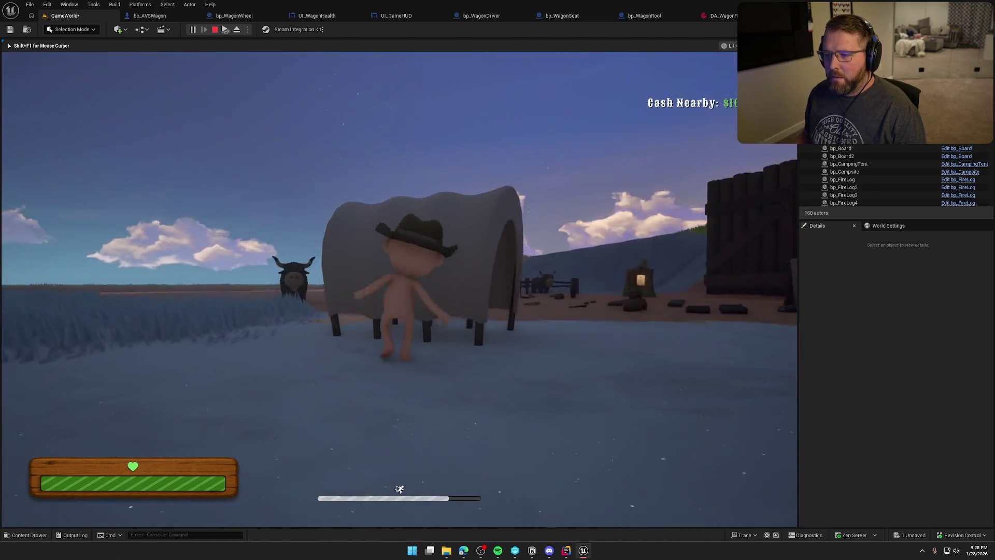
{"action": "key", "text": "a"}
{"action": "key", "text": "shift+w"}
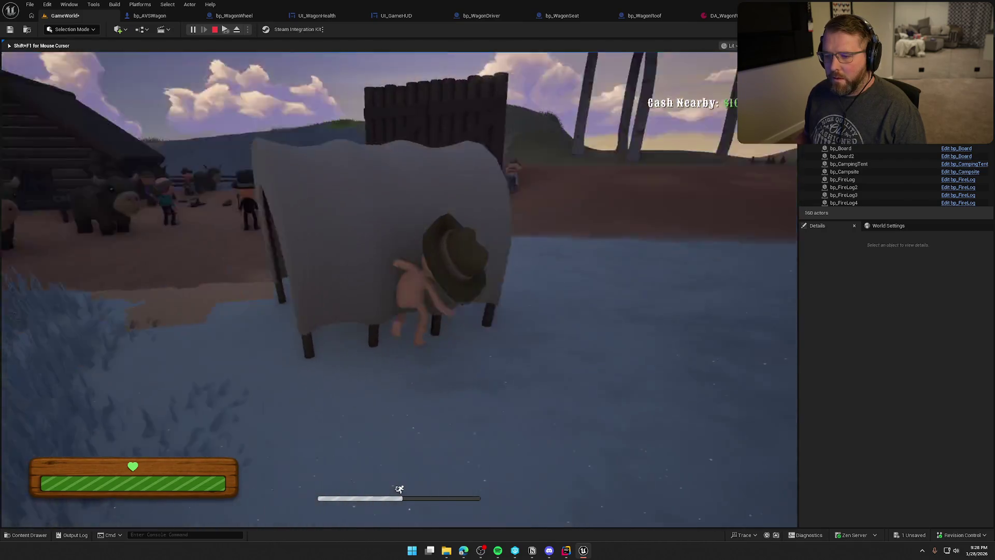
{"action": "key", "text": "Escape"}
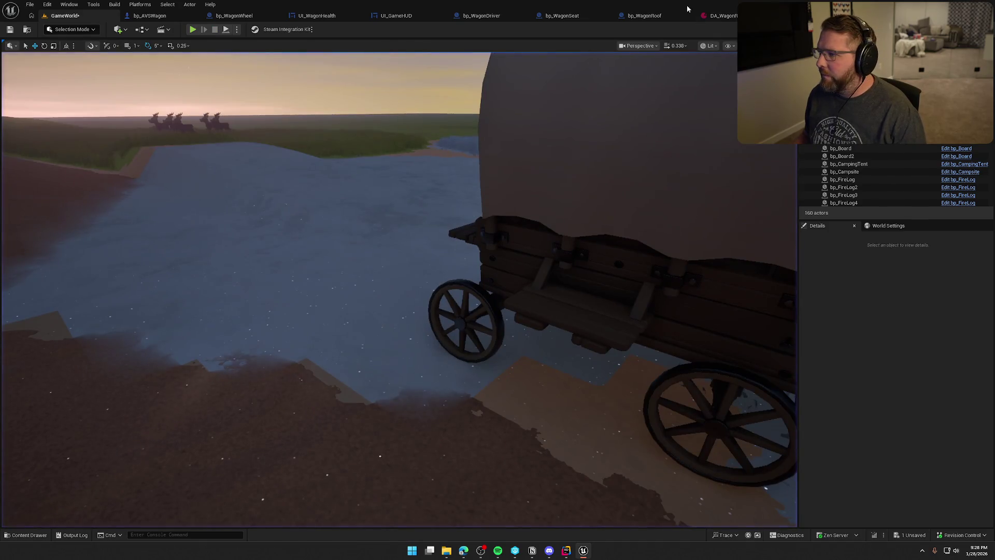
Set bp_WagonRoof's Item Mesh Pawn collision response to Block.
{"action": "left_click", "coordinate": [644, 16]}
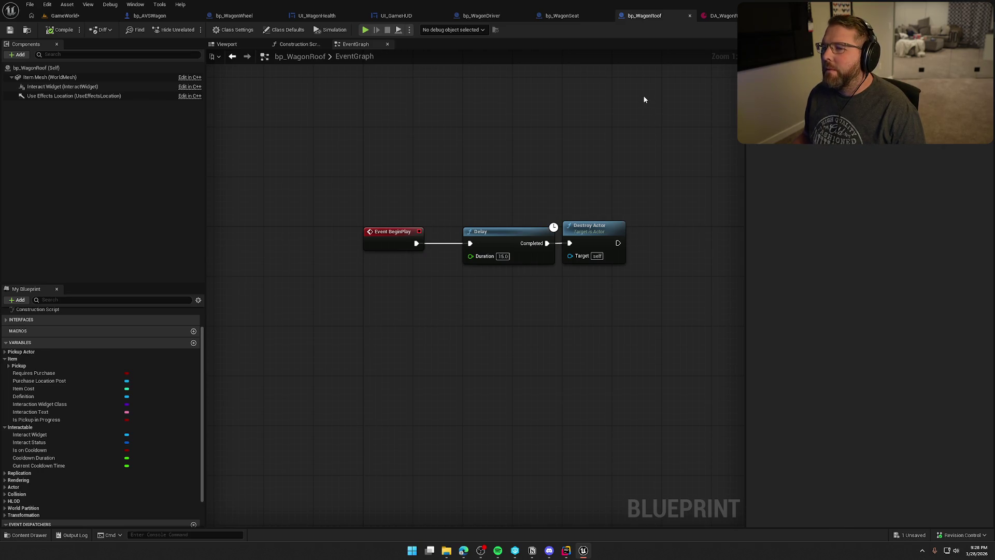
{"action": "left_click", "coordinate": [50, 77]}
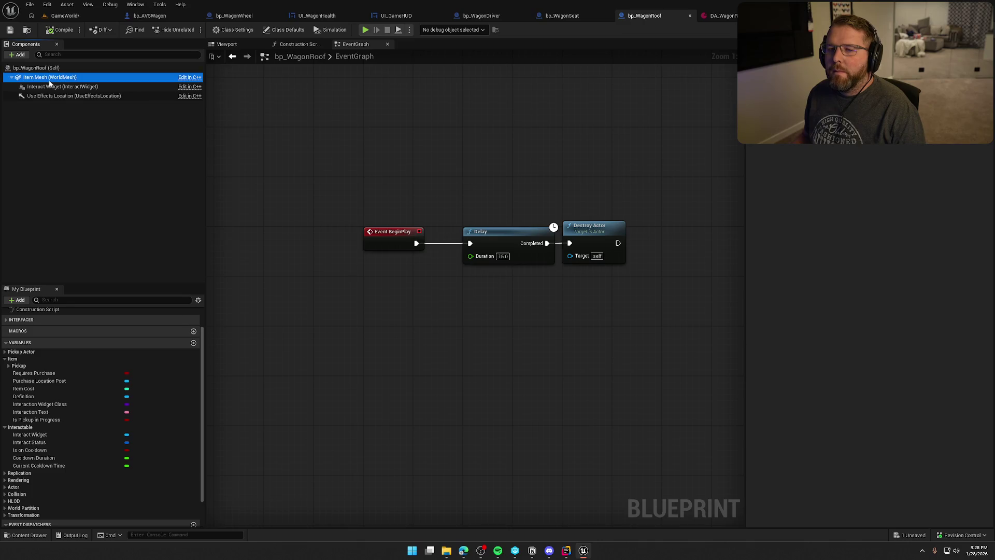
{"action": "scroll", "coordinate": [881, 347], "scroll_direction": "down", "scroll_amount": 10}
{"action": "scroll", "coordinate": [836, 339], "scroll_direction": "down", "scroll_amount": 6}
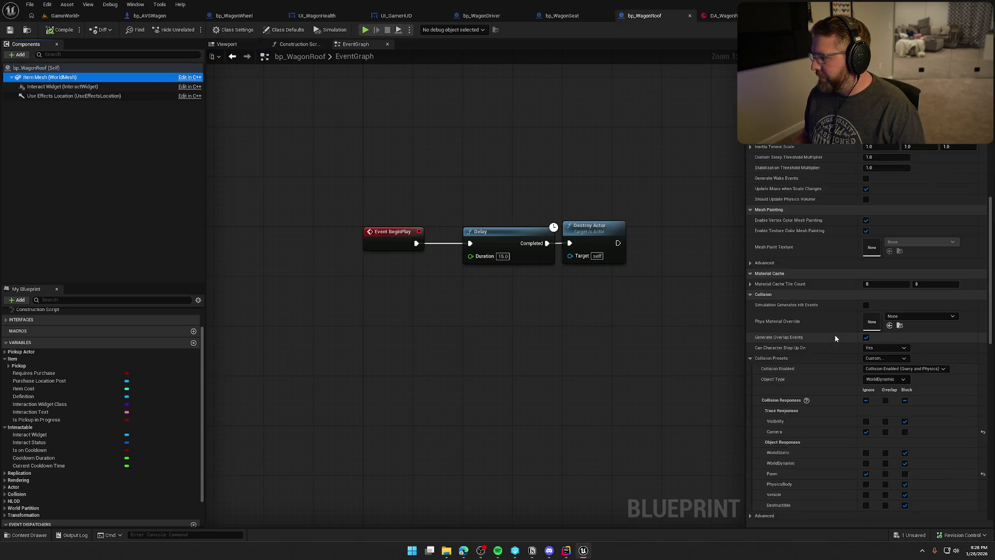
{"action": "left_click", "coordinate": [905, 325]}
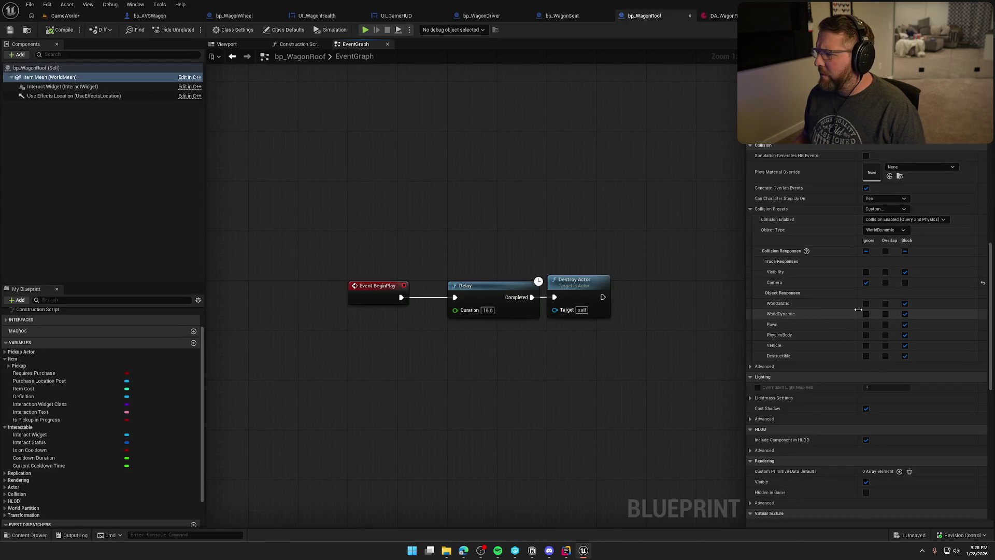
{"action": "scroll", "coordinate": [856, 310], "scroll_direction": "up", "scroll_amount": 8}
{"action": "scroll", "coordinate": [856, 310], "scroll_direction": "up", "scroll_amount": 3}
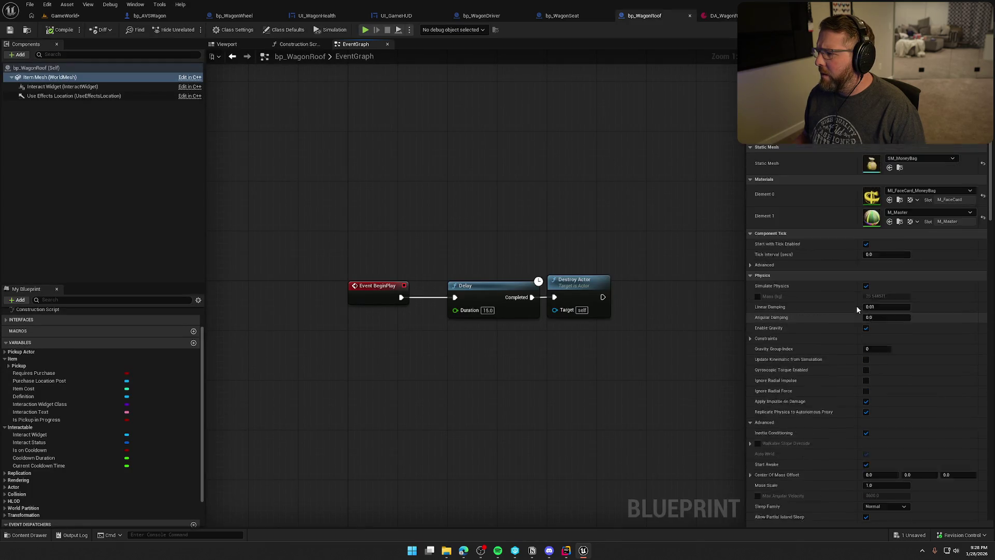
{"action": "left_click_drag", "start_coordinate": [554, 193], "coordinate": [567, 191]}
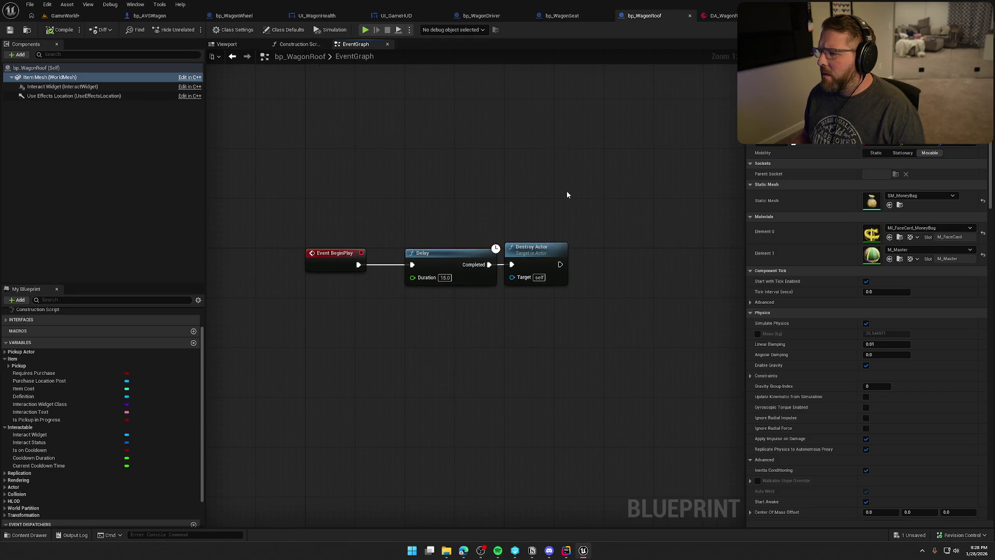
{"action": "left_click_drag", "start_coordinate": [406, 197], "coordinate": [458, 157]}
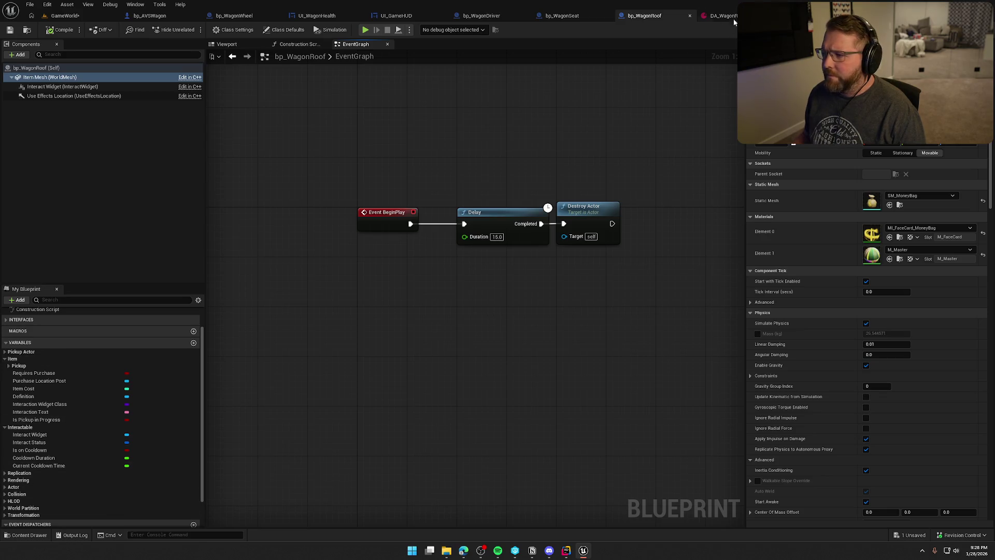
{"action": "left_click", "coordinate": [44, 17]}
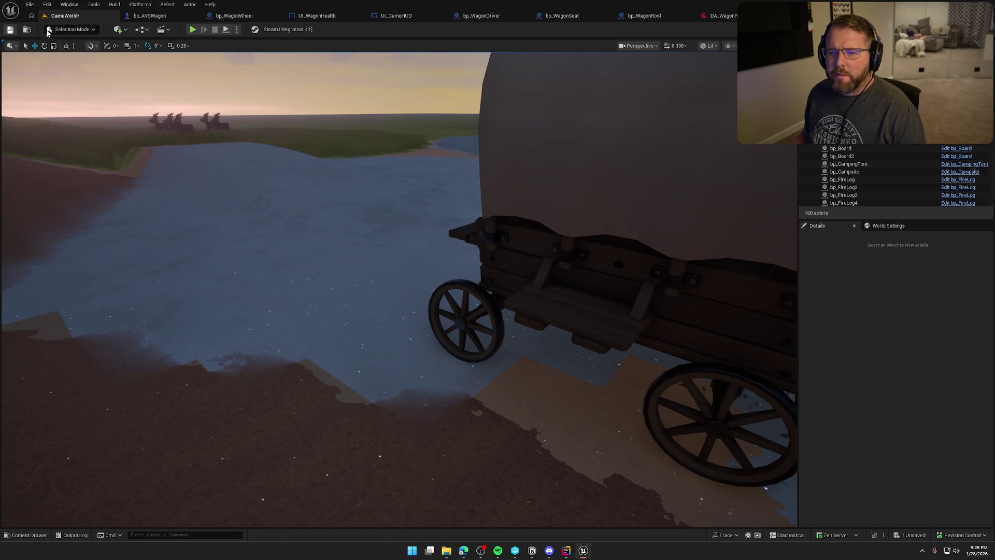
Save the level and change DA_WagonRoof's Destroy Particle from NS_GunShot to NS_Poof.
{"action": "left_click", "coordinate": [10, 30]}
{"action": "left_click", "coordinate": [721, 16]}
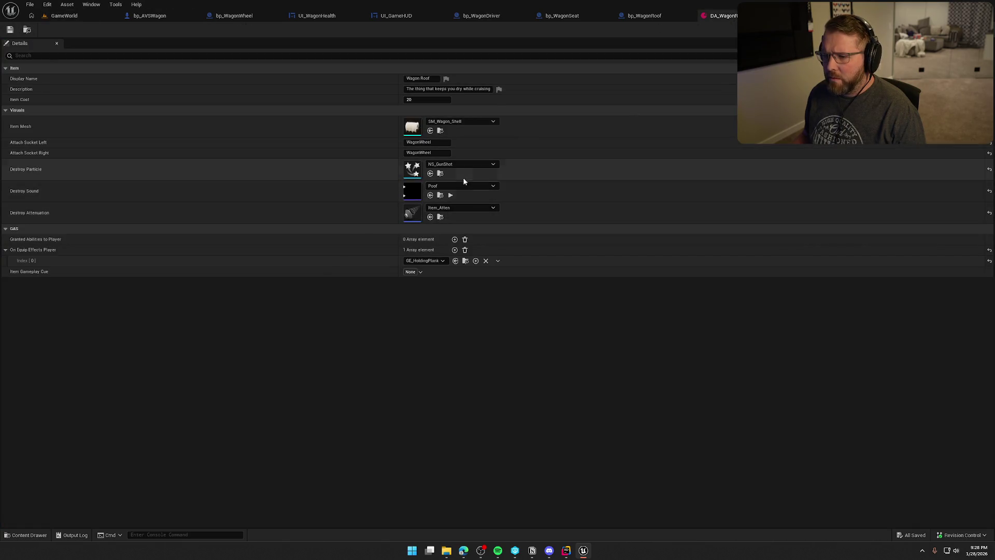
{"action": "left_click", "coordinate": [474, 165]}
{"action": "type", "text": "poof"}
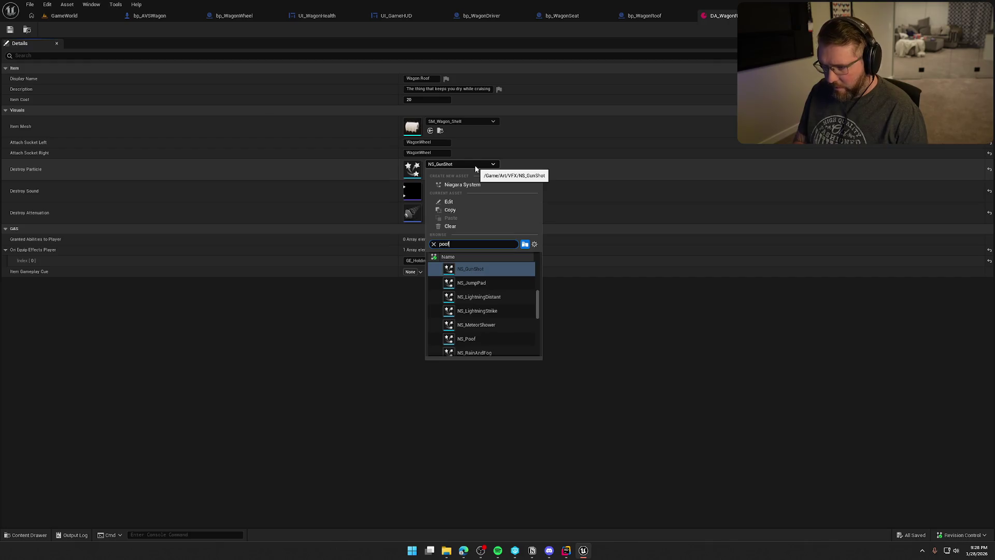
{"action": "left_click", "coordinate": [469, 268]}
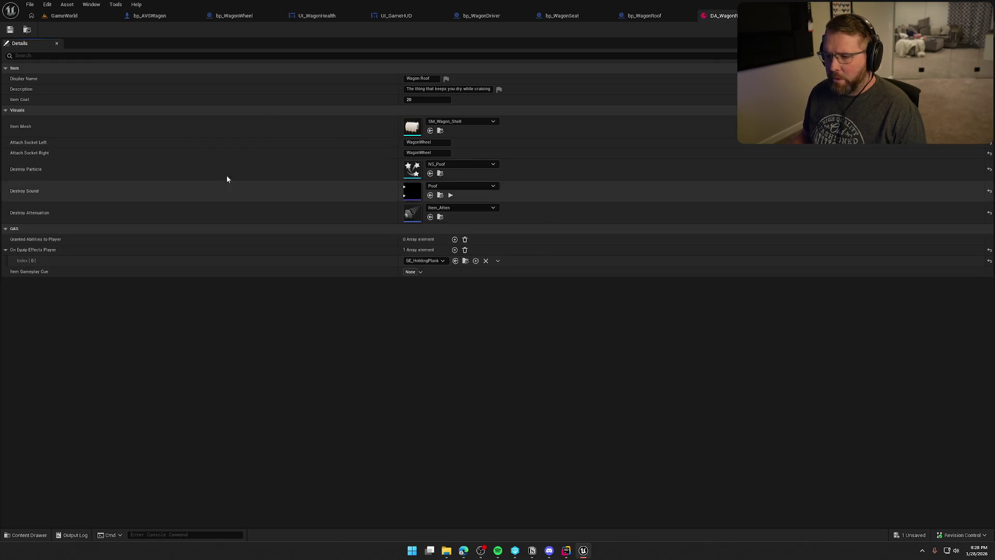
{"action": "left_click", "coordinate": [60, 16]}
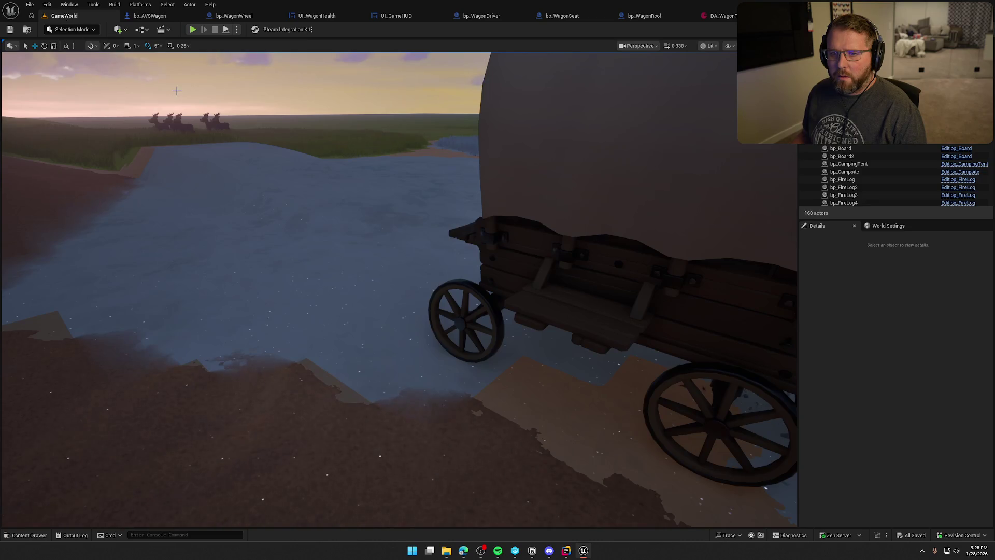
Lift bp_WagonRoof's Use Effects Location marker up onto the roof and compile.
{"action": "left_click", "coordinate": [648, 16]}
{"action": "left_click", "coordinate": [226, 44]}
{"action": "left_click", "coordinate": [498, 298]}
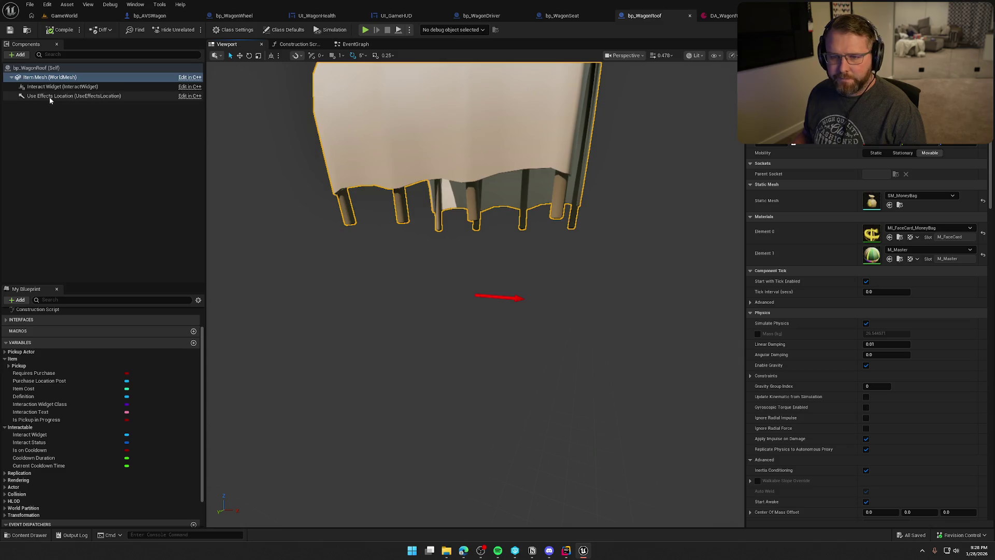
{"action": "mouse_move", "coordinate": [475, 270]}
{"action": "left_mouse_down"}
{"action": "mouse_move", "coordinate": [469, 129]}
{"action": "mouse_move", "coordinate": [464, 159]}
{"action": "left_mouse_up"}
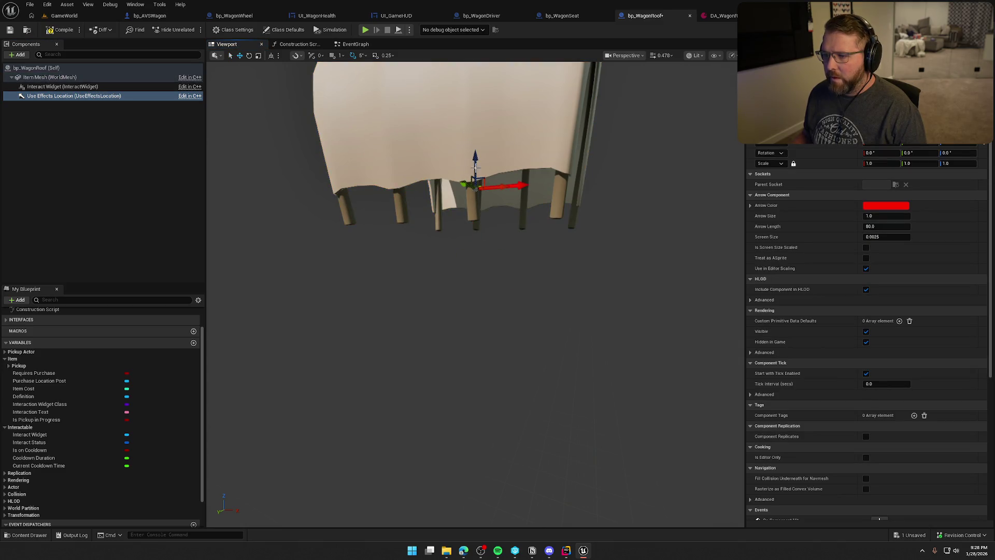
{"action": "left_click", "coordinate": [61, 28]}
{"action": "left_click", "coordinate": [63, 17]}
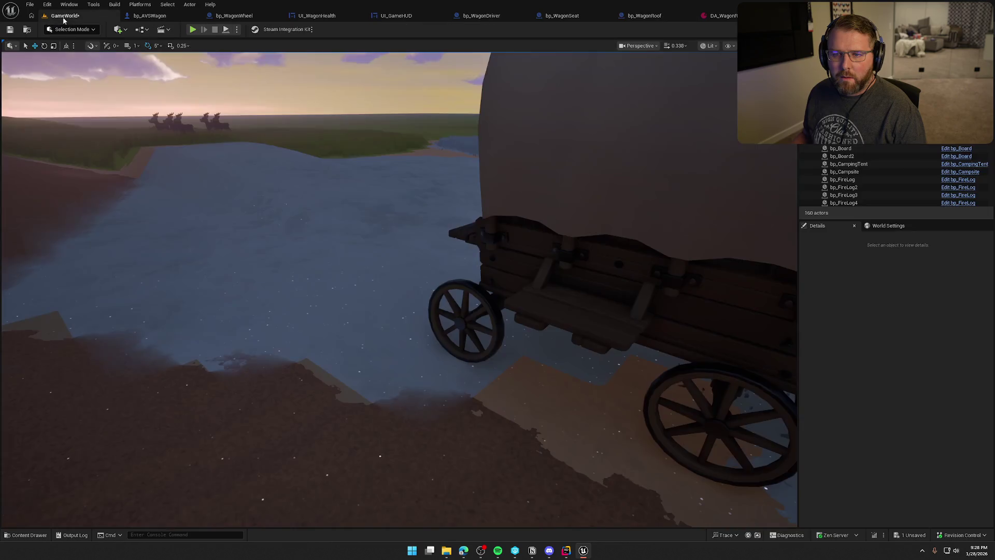
{"action": "left_click_drag", "start_coordinate": [268, 113], "coordinate": [275, 138]}
{"action": "left_click", "coordinate": [149, 15]}
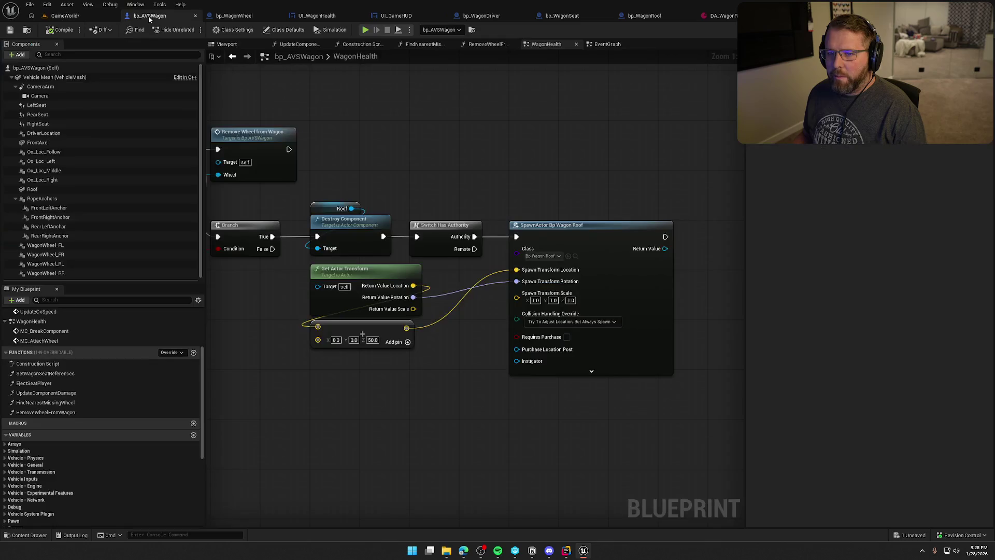
Search the spawned roof Return Value's actions for an impulse node.
{"action": "mouse_move", "coordinate": [444, 402]}
{"action": "left_mouse_down"}
{"action": "mouse_move", "coordinate": [396, 348]}
{"action": "mouse_move", "coordinate": [363, 348]}
{"action": "left_mouse_up"}
{"action": "left_click_drag", "start_coordinate": [556, 194], "coordinate": [594, 207]}
{"action": "type", "text": "apply"}
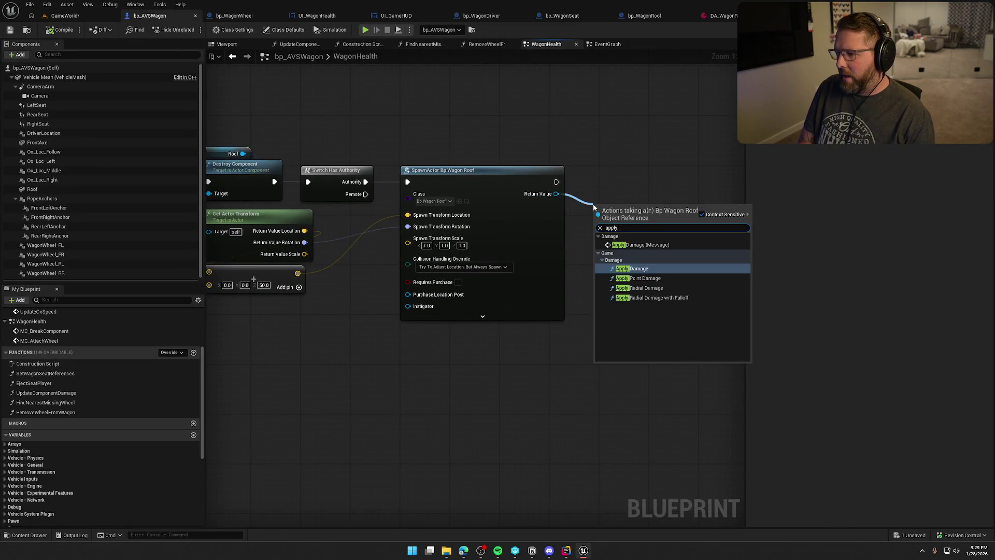
{"action": "key", "text": "BackSpace"}
{"action": "key", "text": "BackSpace"}
{"action": "key", "text": "BackSpace"}
{"action": "type", "text": "impuls"}
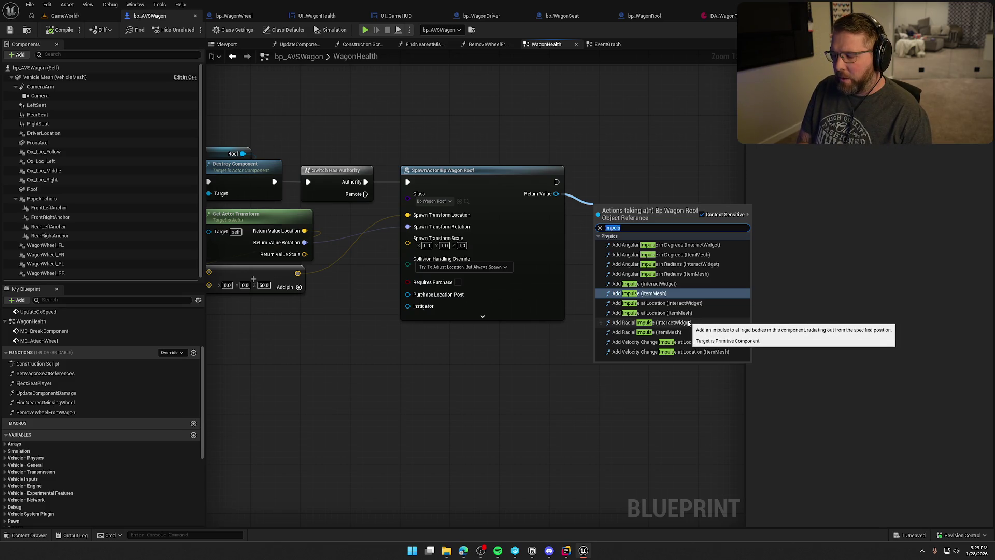
{"action": "type", "text": "laun"}
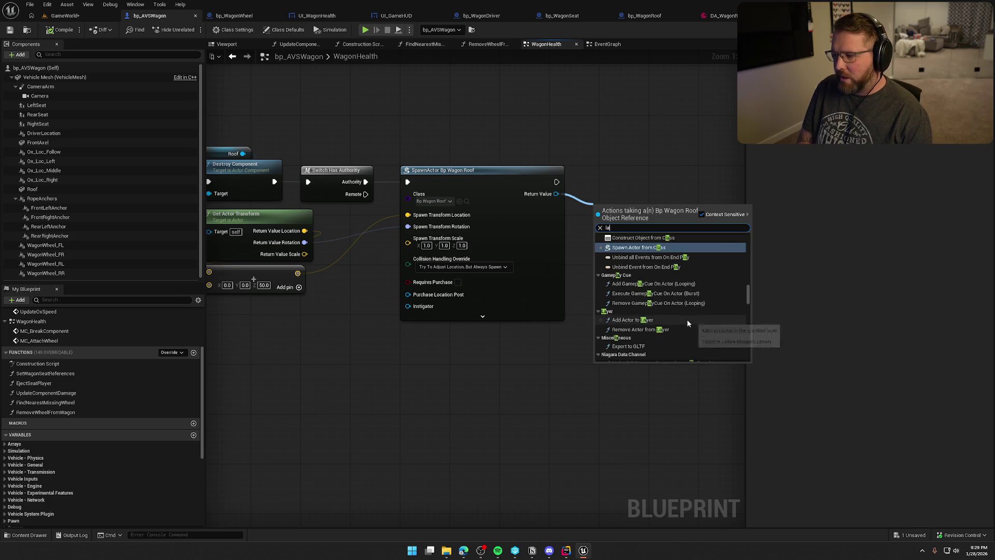
{"action": "key", "text": "BackSpace"}
{"action": "key", "text": "BackSpace"}
{"action": "key", "text": "BackSpace"}
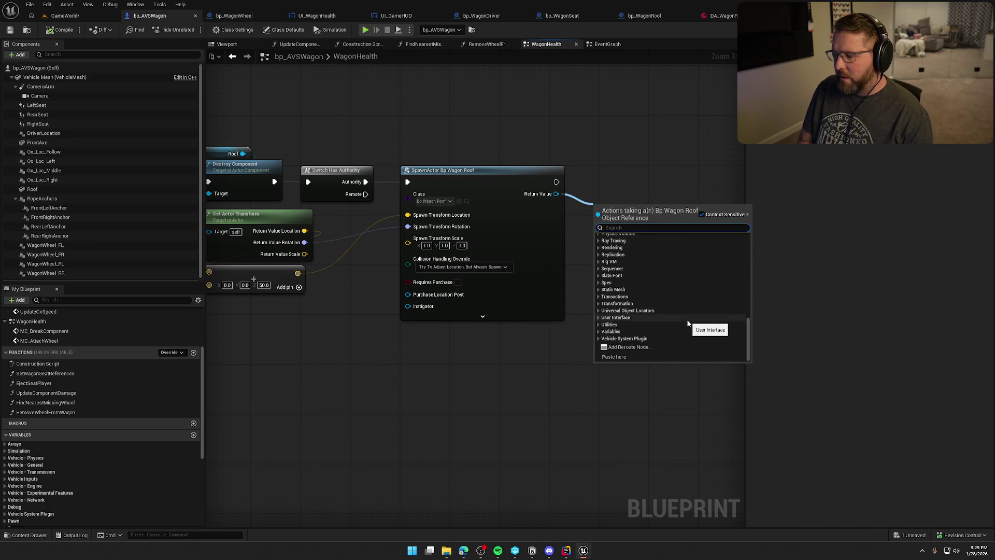
{"action": "type", "text": "impu"}
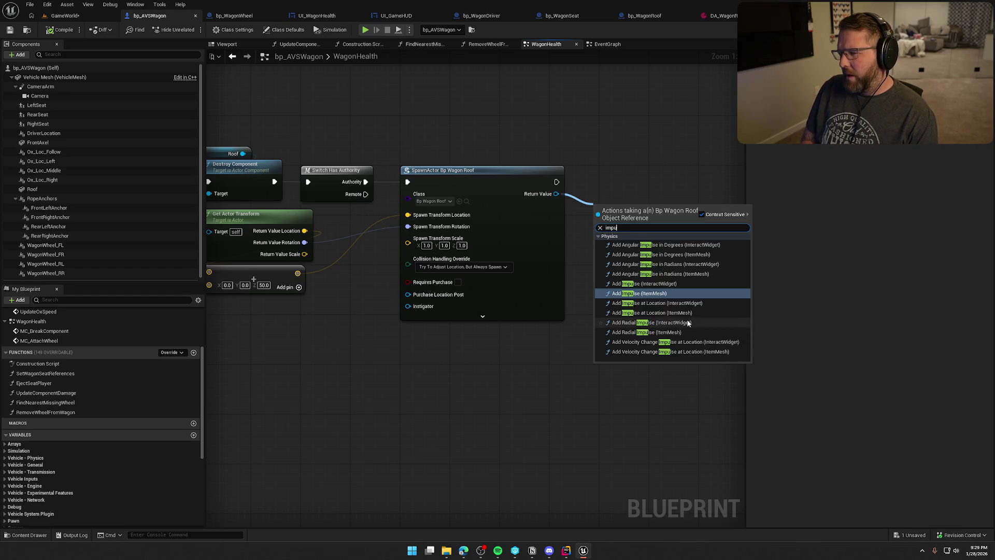
{"action": "key", "text": "BackSpace"}
{"action": "key", "text": "BackSpace"}
{"action": "key", "text": "BackSpace"}
{"action": "type", "text": "force"}
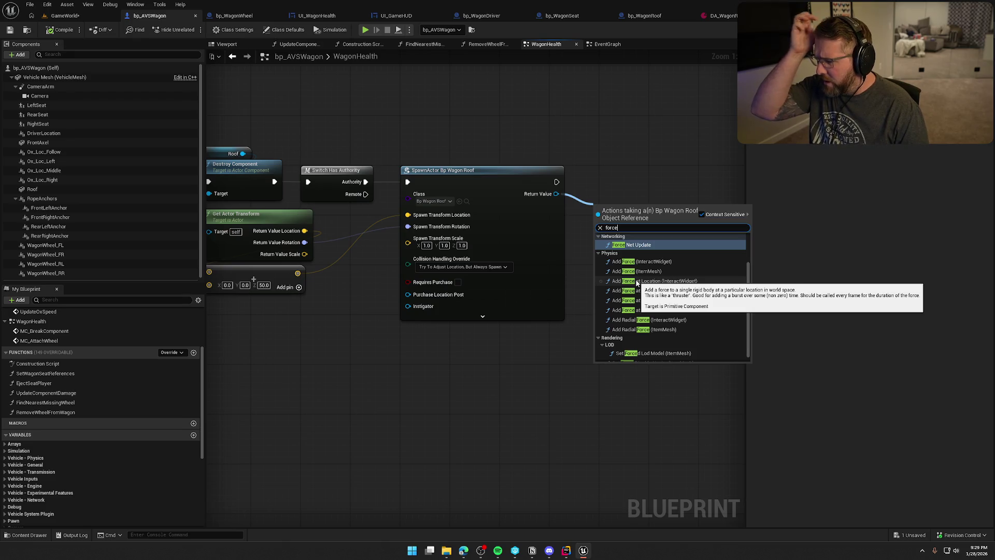
{"action": "scroll", "coordinate": [648, 287], "scroll_direction": "up", "scroll_amount": 2}
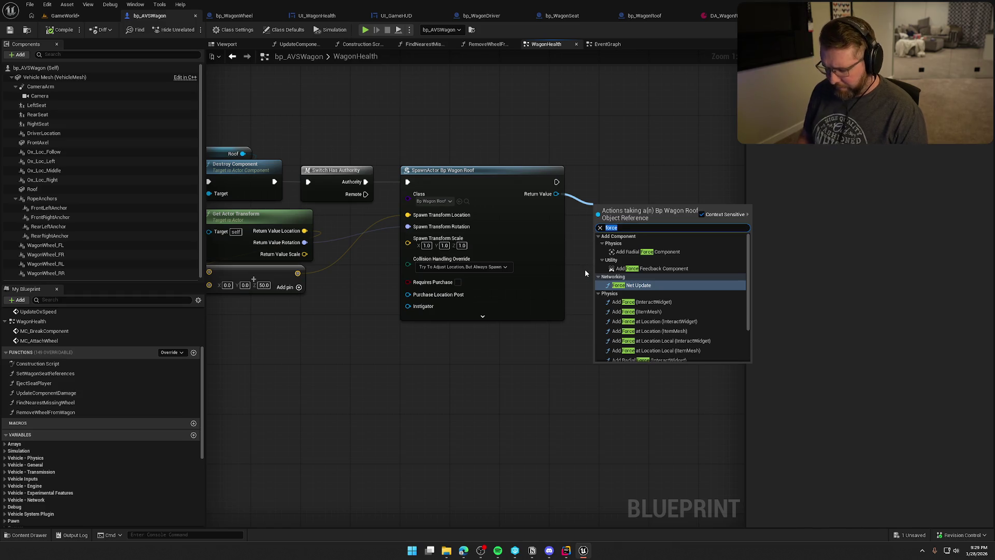
{"action": "type", "text": "impulse"}
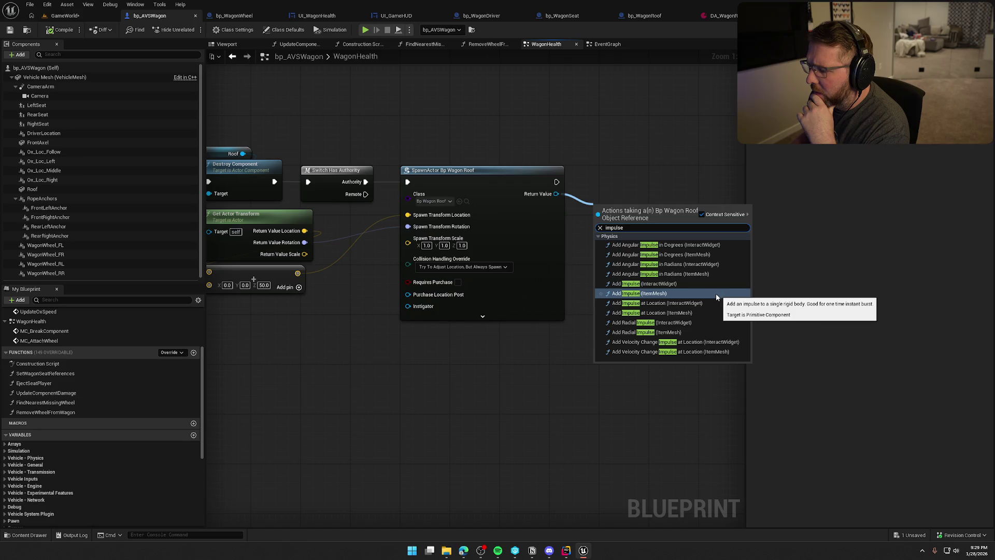
Add Add Radial Impulse on the roof's Item Mesh and wire it after SpawnActor.
{"action": "left_click", "coordinate": [670, 335]}
{"action": "left_click_drag", "start_coordinate": [653, 217], "coordinate": [687, 155]}
{"action": "mouse_move", "coordinate": [556, 181]}
{"action": "left_mouse_down"}
{"action": "mouse_move", "coordinate": [637, 163]}
{"action": "mouse_move", "coordinate": [716, 183]}
{"action": "left_mouse_up"}
{"action": "left_click_drag", "start_coordinate": [623, 174], "coordinate": [650, 170]}
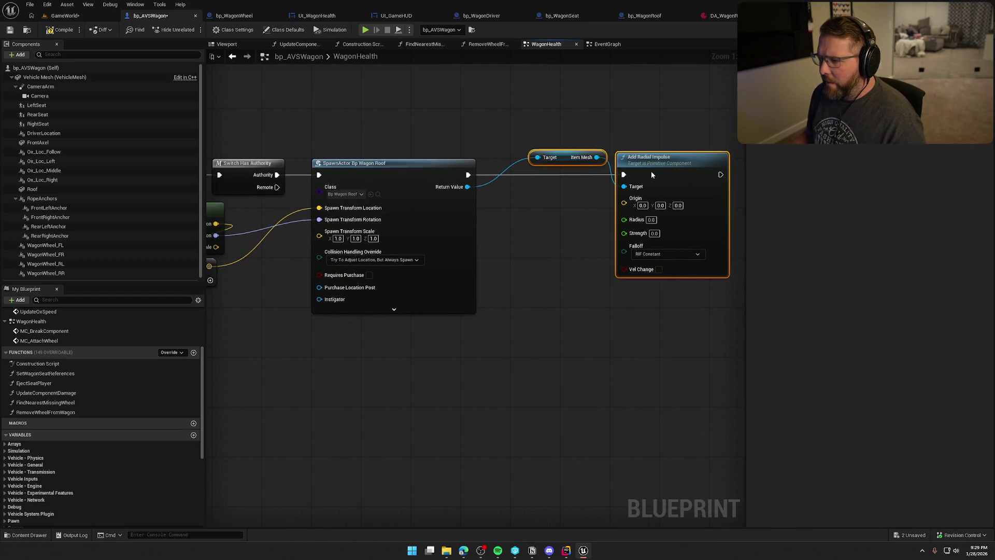
Feed a Get Actor Location node into the radial impulse's Origin.
{"action": "left_click", "coordinate": [522, 260]}
{"action": "mouse_move", "coordinate": [523, 261]}
{"action": "left_mouse_down"}
{"action": "mouse_move", "coordinate": [616, 267]}
{"action": "mouse_move", "coordinate": [532, 255]}
{"action": "mouse_move", "coordinate": [422, 308]}
{"action": "mouse_move", "coordinate": [467, 262]}
{"action": "left_mouse_up"}
{"action": "right_click", "coordinate": [532, 234]}
{"action": "type", "text": "ge"}
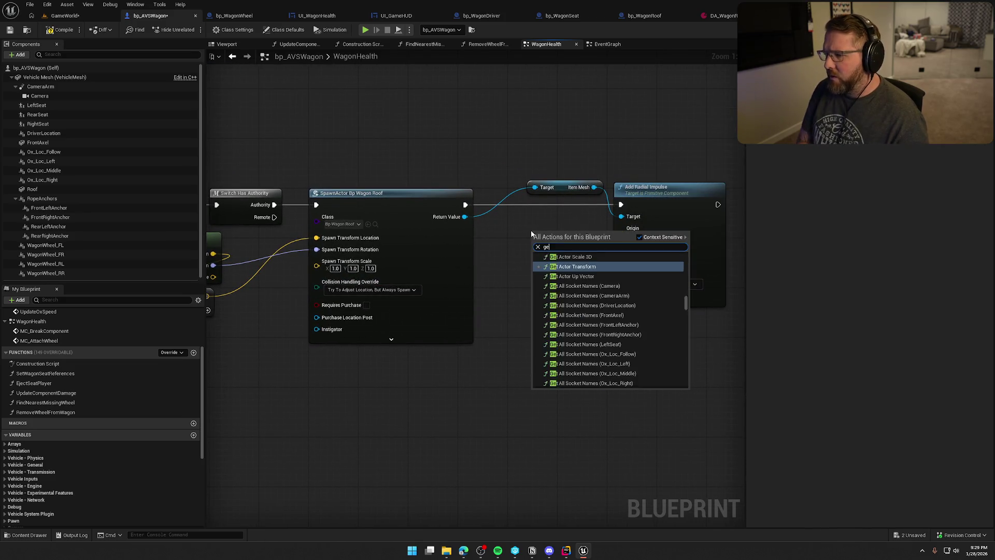
{"action": "type", "text": "t actor location"}
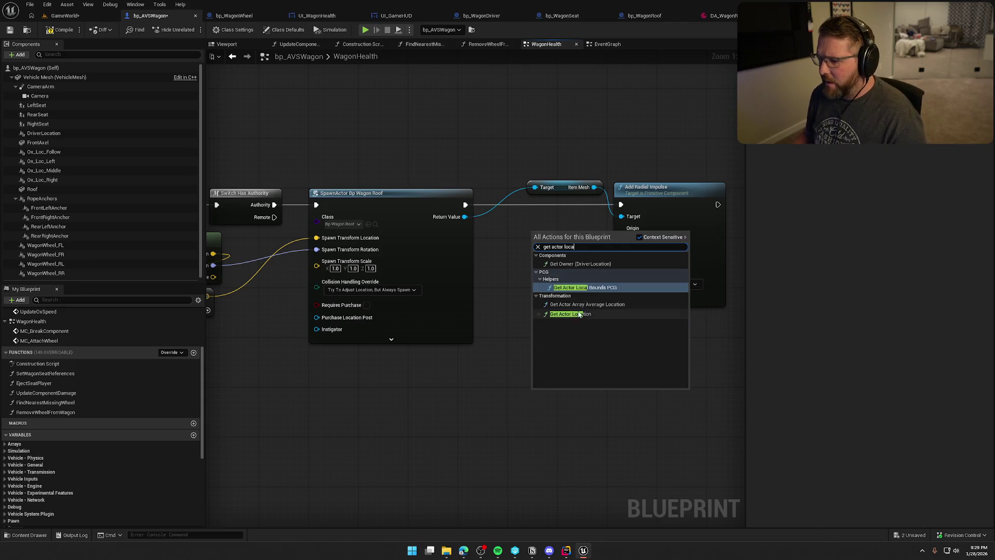
{"action": "key", "text": "Return"}
{"action": "left_click_drag", "start_coordinate": [579, 241], "coordinate": [622, 233]}
{"action": "left_click_drag", "start_coordinate": [539, 228], "coordinate": [551, 217]}
{"action": "left_click_drag", "start_coordinate": [573, 280], "coordinate": [553, 277]}
{"action": "left_click_drag", "start_coordinate": [525, 185], "coordinate": [522, 188]}
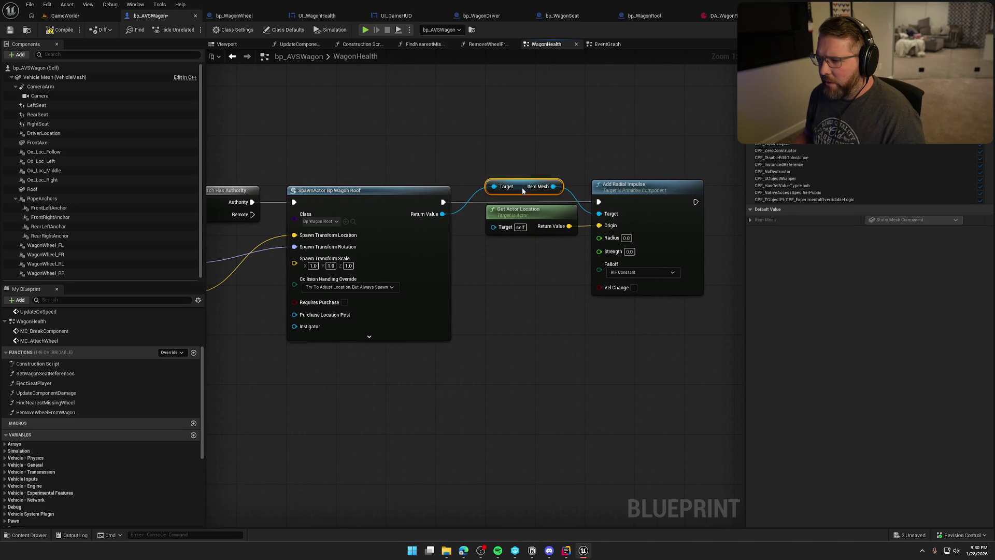
Set impulse Radius 50, Strength 1000 with Vel Change on, then play-test.
{"action": "left_click", "coordinate": [528, 139]}
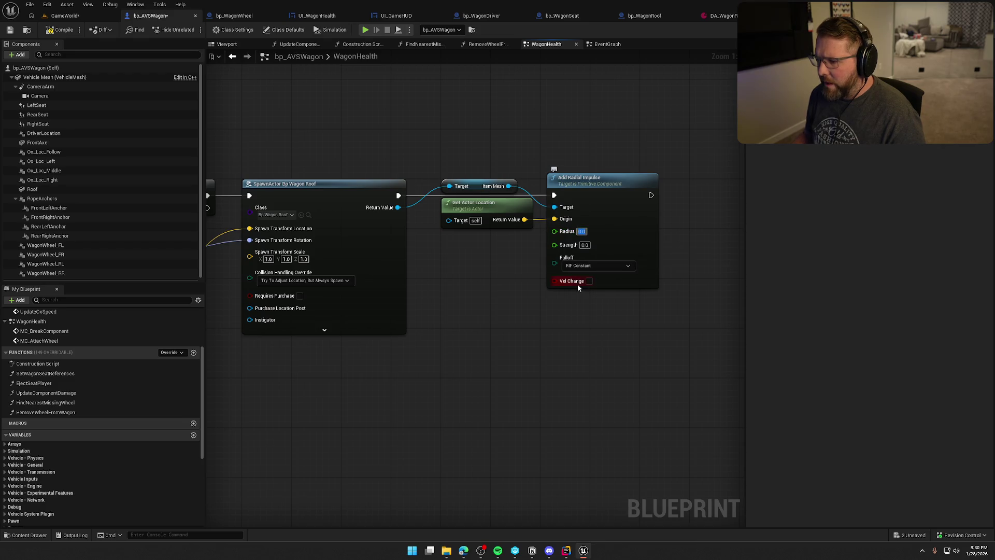
{"action": "left_click", "coordinate": [577, 233]}
{"action": "type", "text": "50"}
{"action": "left_click", "coordinate": [585, 245]}
{"action": "type", "text": "1000"}
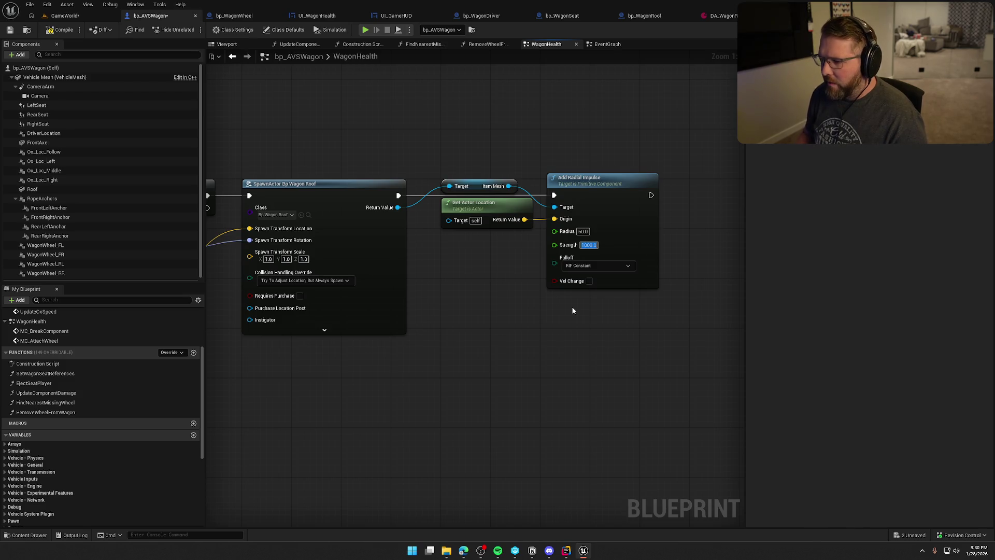
{"action": "left_click", "coordinate": [590, 281]}
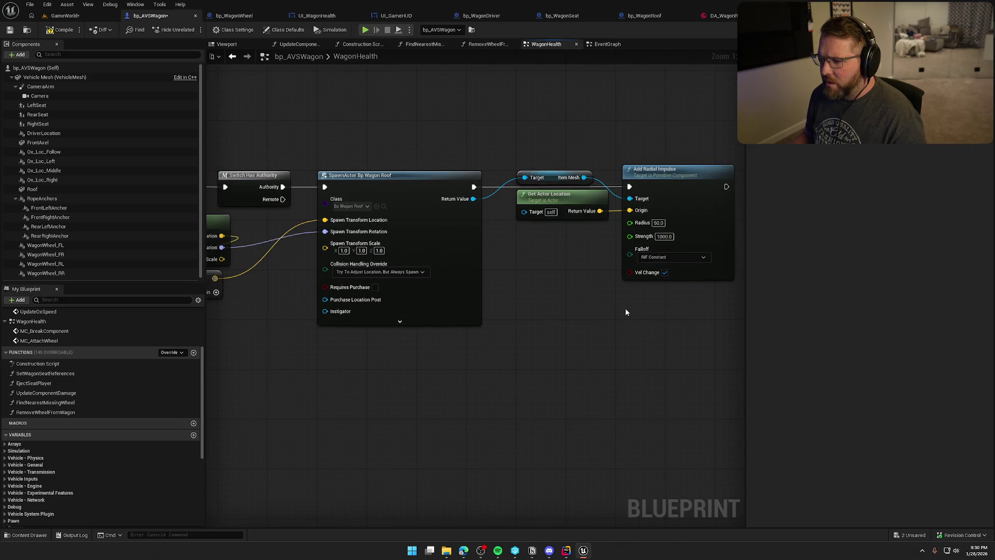
{"action": "left_click_drag", "start_coordinate": [683, 187], "coordinate": [677, 186]}
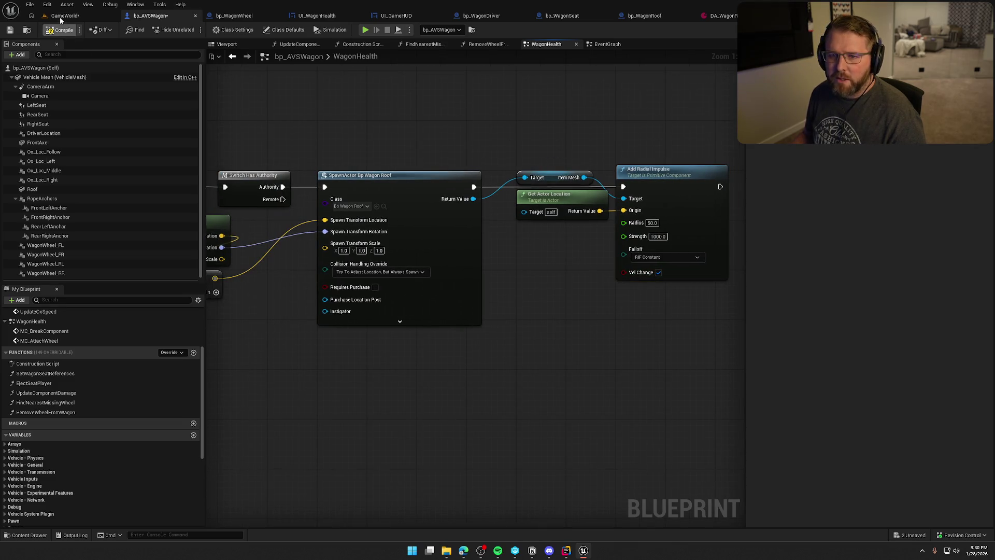
{"action": "left_click", "coordinate": [62, 16]}
{"action": "key", "text": "alt+p"}
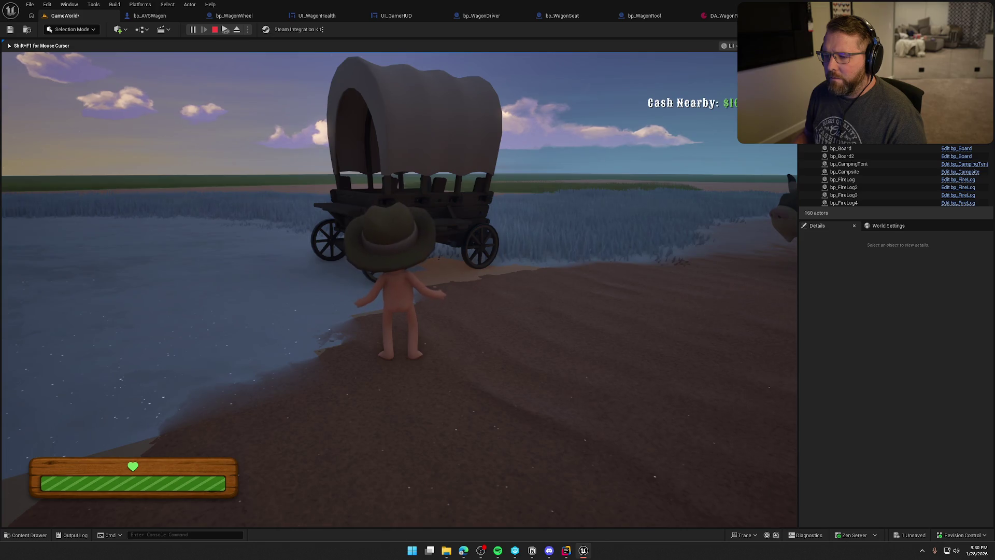
Stop the test play and raise the radial impulse Strength to 10000.
{"action": "key", "text": "Escape"}
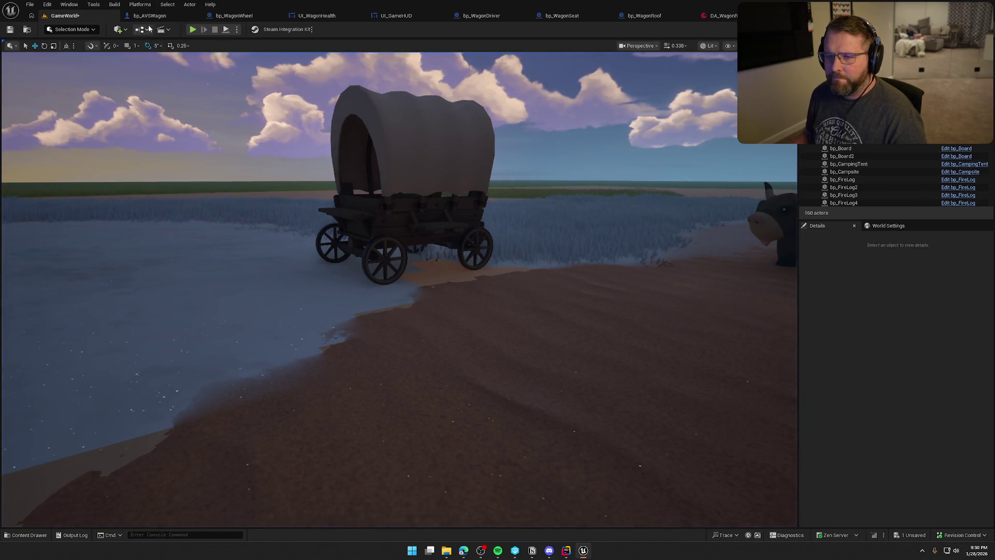
{"action": "left_click", "coordinate": [150, 16]}
{"action": "left_click", "coordinate": [667, 310]}
{"action": "type", "text": "0"}
{"action": "key", "text": "Return"}
Set the roof spawn offset vector's Z height to 75.
{"action": "mouse_move", "coordinate": [535, 334]}
{"action": "left_mouse_down"}
{"action": "mouse_move", "coordinate": [628, 286]}
{"action": "mouse_move", "coordinate": [710, 277]}
{"action": "left_mouse_up"}
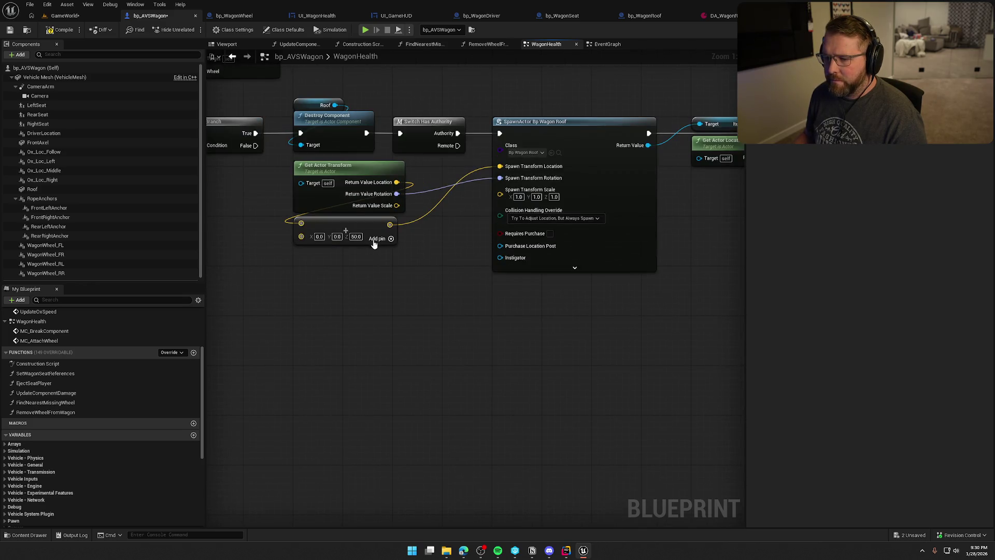
{"action": "left_click", "coordinate": [355, 236]}
{"action": "type", "text": "75"}
{"action": "key", "text": "Return"}
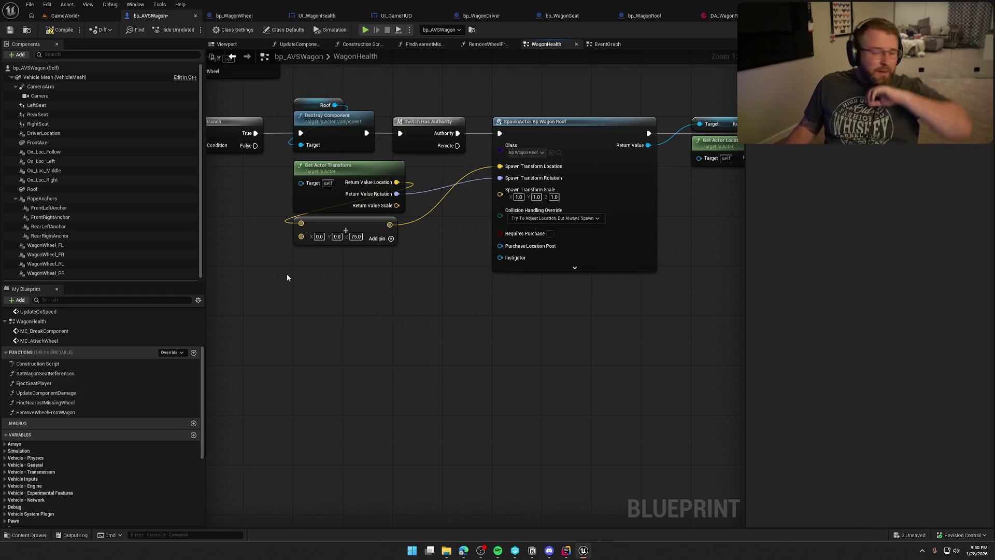
Play-test the game again, then stop and return to the WagonHealth graph.
{"action": "left_click", "coordinate": [61, 18]}
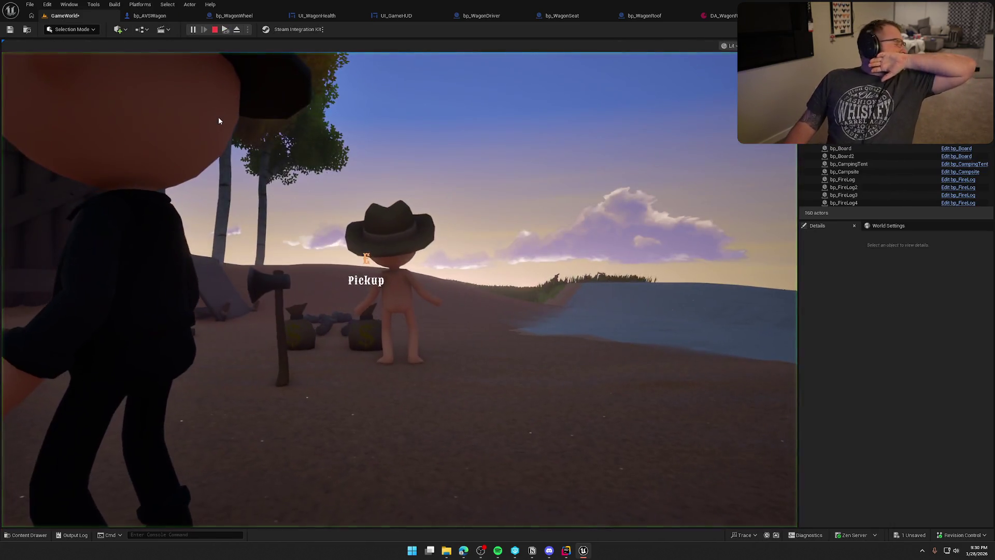
{"action": "left_click", "coordinate": [219, 121]}
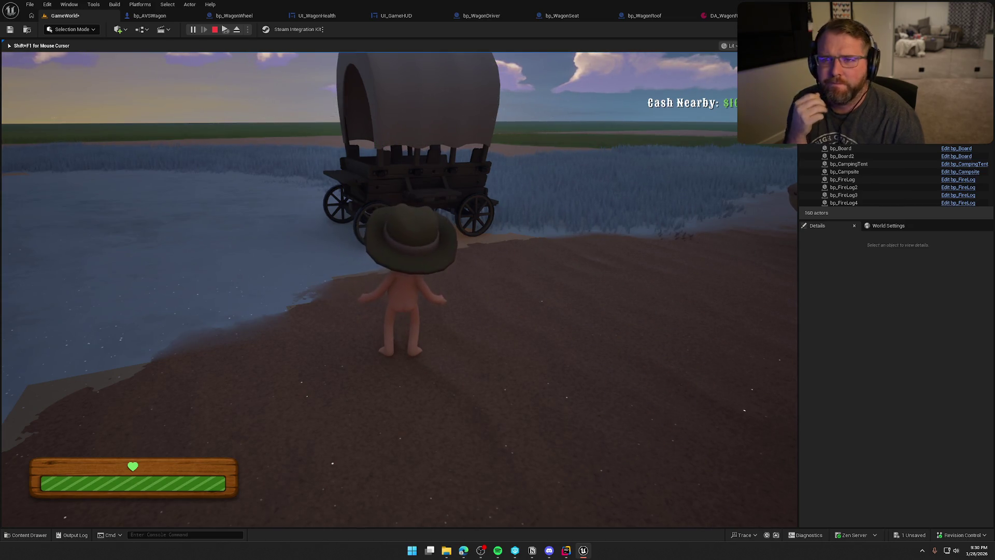
{"action": "key", "text": "Escape"}
{"action": "left_click", "coordinate": [149, 16]}
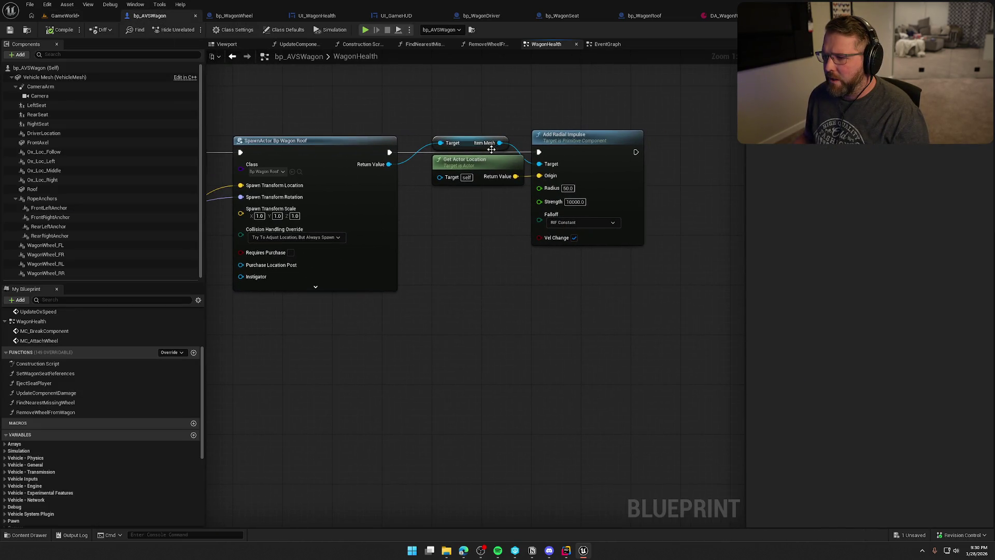
Add an Add Impulse node from the roof's Item Mesh with Vel Change enabled.
{"action": "left_click_drag", "start_coordinate": [499, 142], "coordinate": [463, 253]}
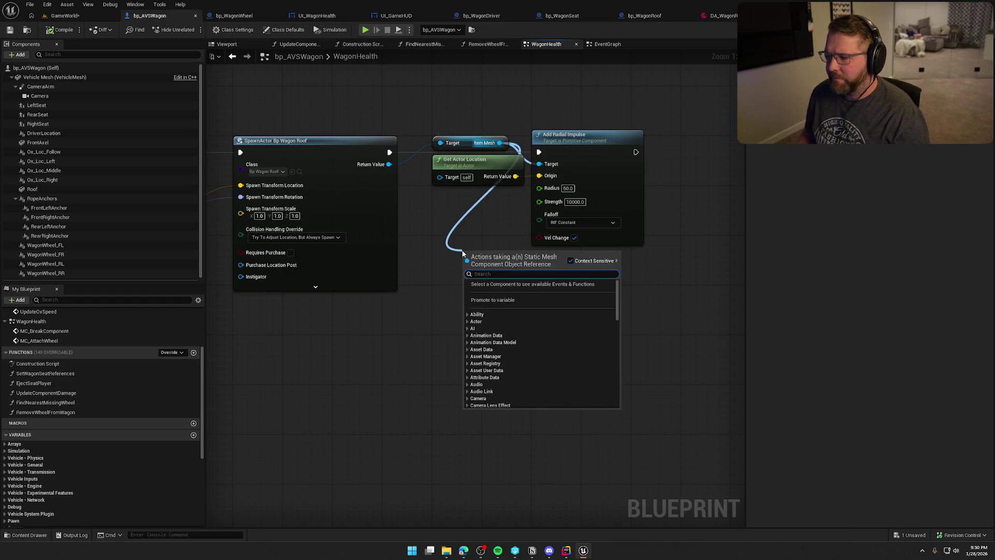
{"action": "type", "text": "add impul"}
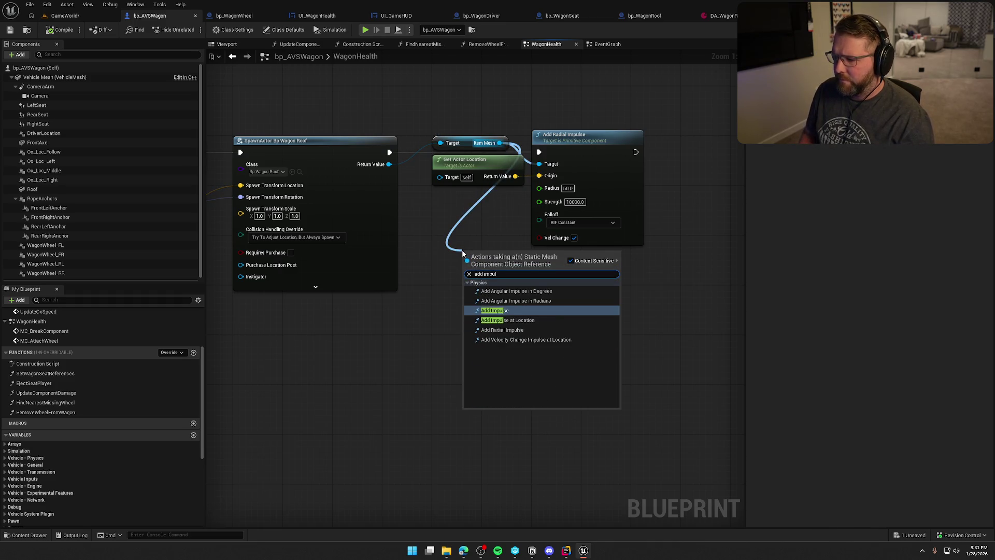
{"action": "key", "text": "Down"}
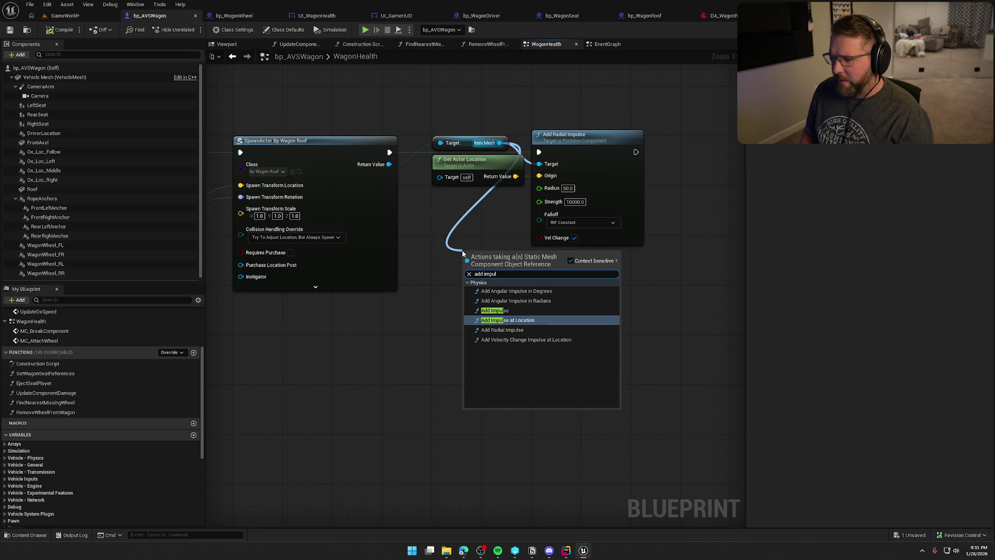
{"action": "key", "text": "Up"}
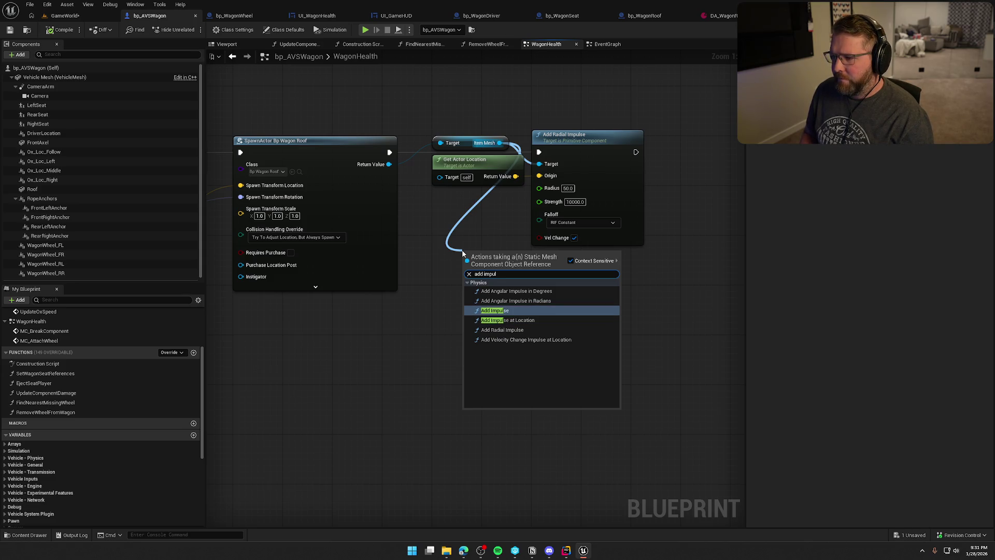
{"action": "key", "text": "Return"}
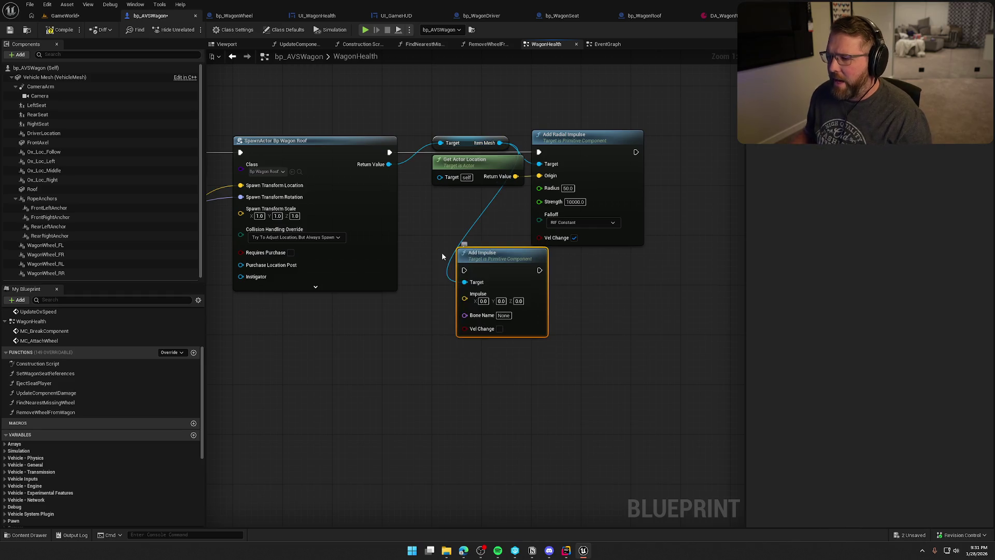
{"action": "left_click", "coordinate": [499, 329]}
Delete the Get Actor Location and Add Radial Impulse nodes.
{"action": "left_click", "coordinate": [476, 160]}
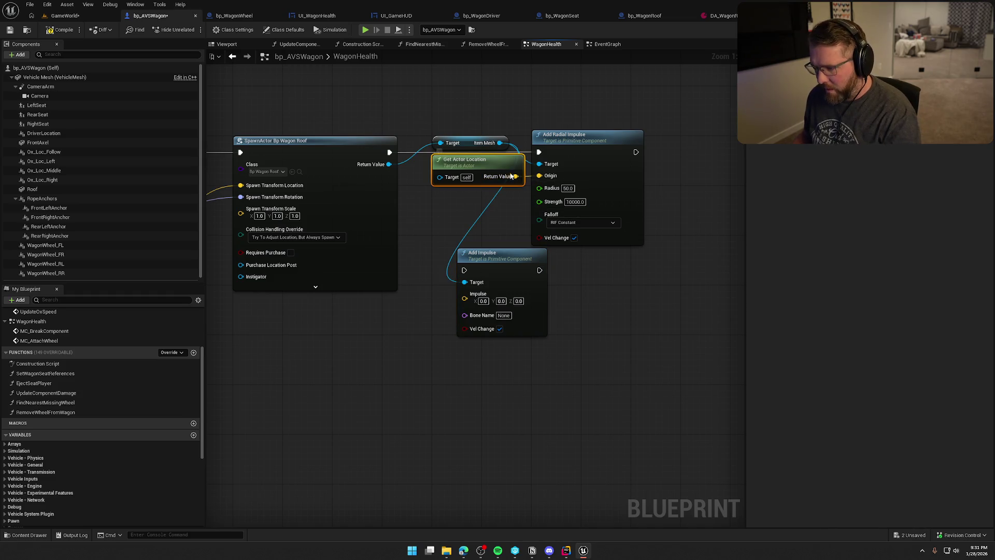
{"action": "key", "text": "Delete"}
{"action": "left_click", "coordinate": [541, 183]}
{"action": "key", "text": "Delete"}
Run Add Impulse right after the roof spawns, set its Z to 1000, and compile.
{"action": "left_click_drag", "start_coordinate": [464, 270], "coordinate": [390, 152]}
{"action": "mouse_move", "coordinate": [492, 259]}
{"action": "left_mouse_down"}
{"action": "mouse_move", "coordinate": [467, 169]}
{"action": "mouse_move", "coordinate": [489, 143]}
{"action": "left_mouse_up"}
{"action": "left_click", "coordinate": [654, 231]}
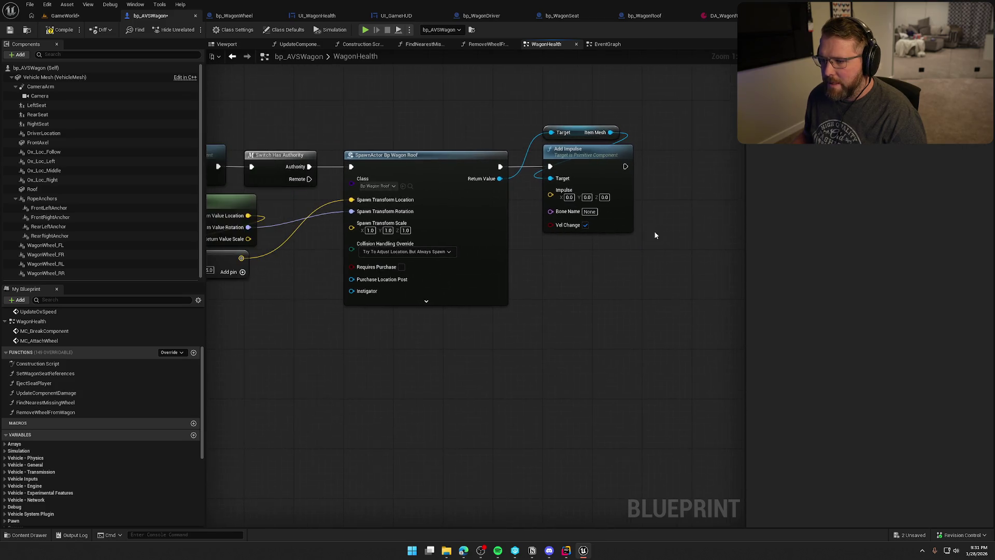
{"action": "mouse_move", "coordinate": [599, 281]}
{"action": "left_mouse_down"}
{"action": "mouse_move", "coordinate": [692, 250]}
{"action": "mouse_move", "coordinate": [648, 231]}
{"action": "left_mouse_up"}
{"action": "left_click", "coordinate": [646, 177]}
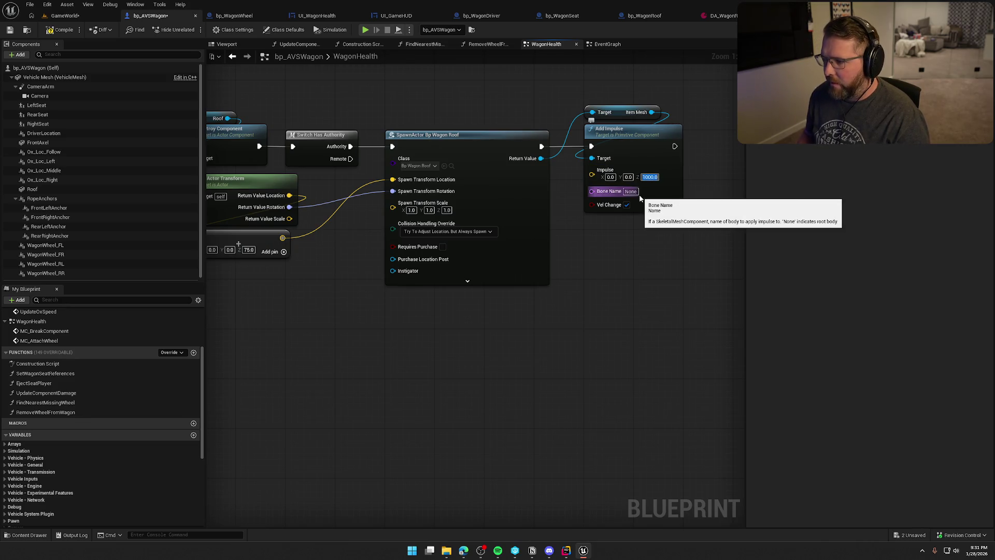
{"action": "right_click", "coordinate": [658, 213]}
{"action": "key", "text": "Escape"}
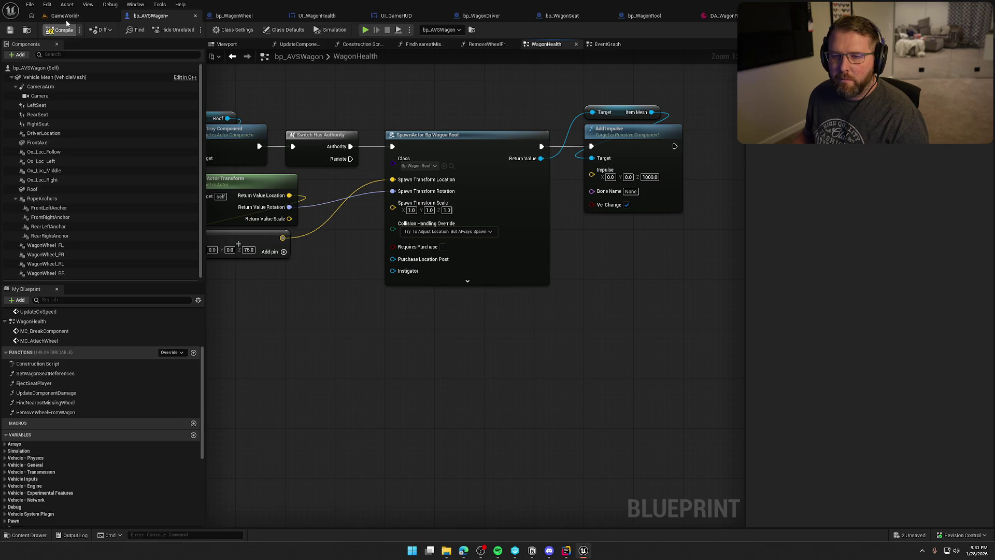
{"action": "left_click", "coordinate": [66, 26]}
{"action": "key", "text": "alt+p"}
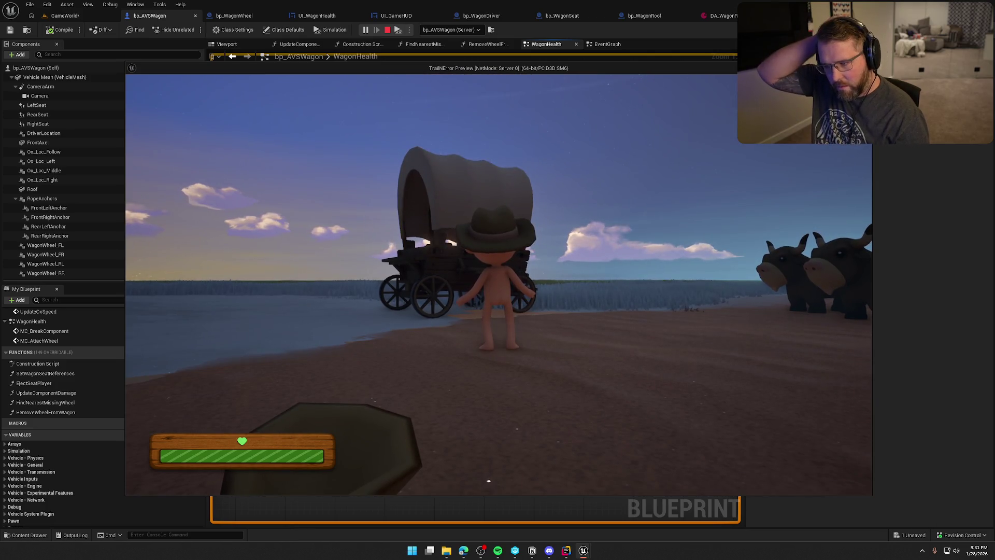
{"action": "key", "text": "Escape"}
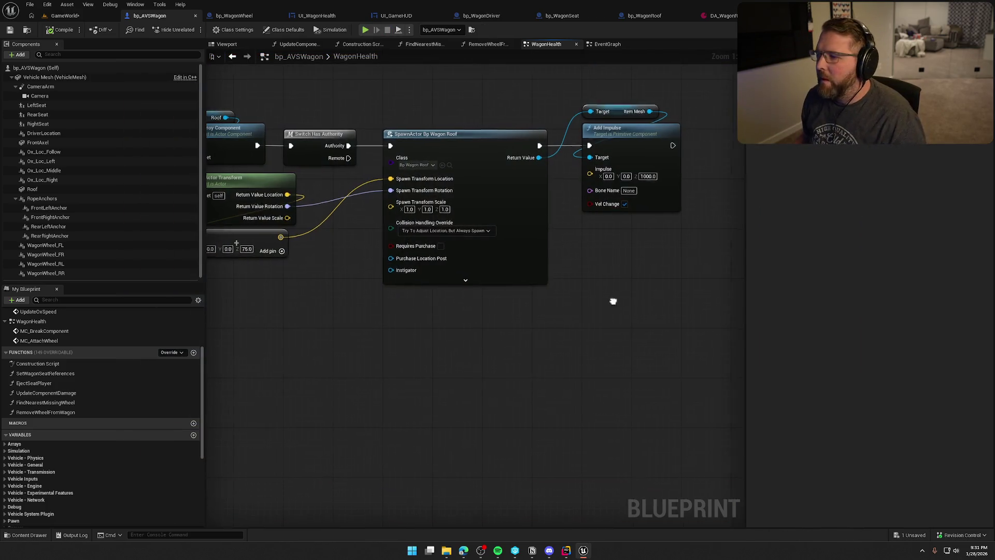